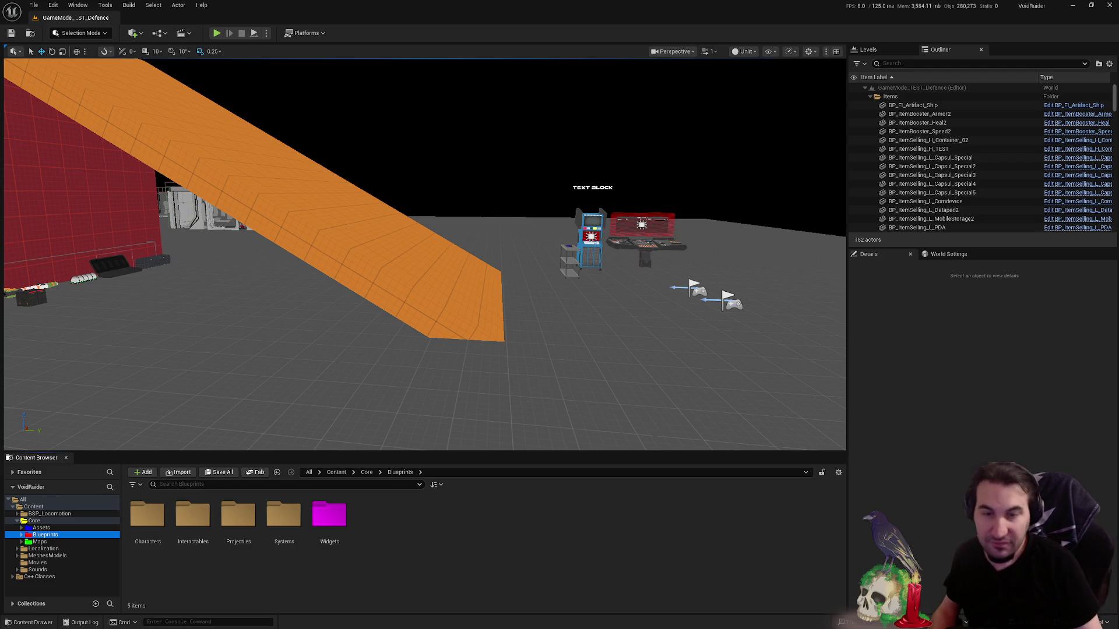
# - Browse to Maps > MapTest and load the GameMode_TEST_Defence level
pyautogui.moveTo(423, 254)
pyautogui.mouseDown()
pyautogui.moveTo(841, 437)
pyautogui.moveTo(494, 273)
pyautogui.mouseUp()
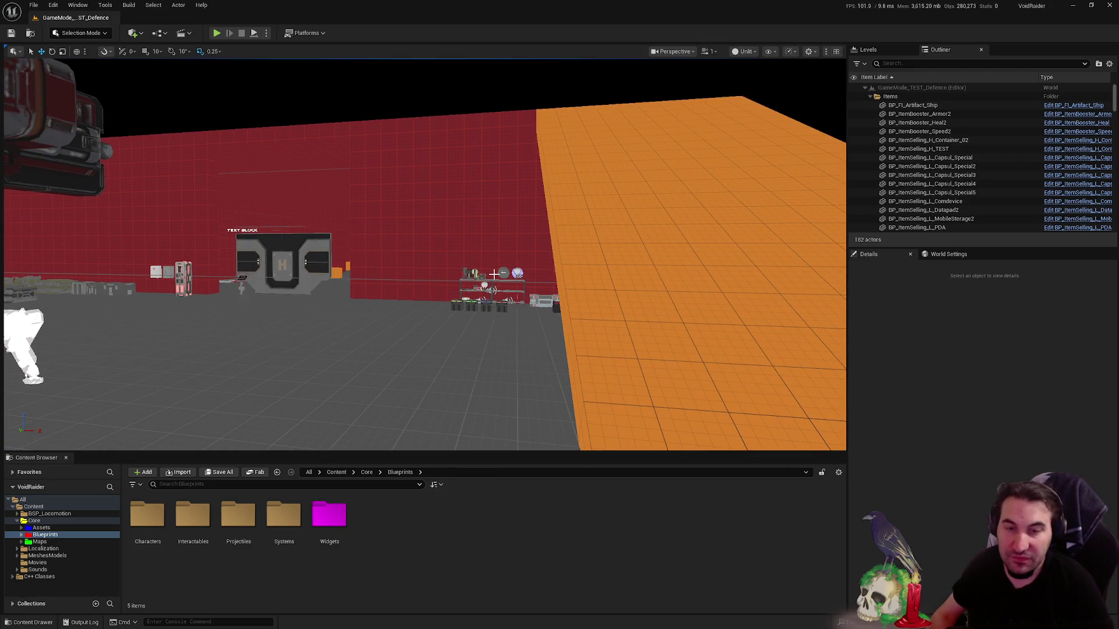
pyautogui.moveTo(579, 342); pyautogui.dragTo(525, 306)
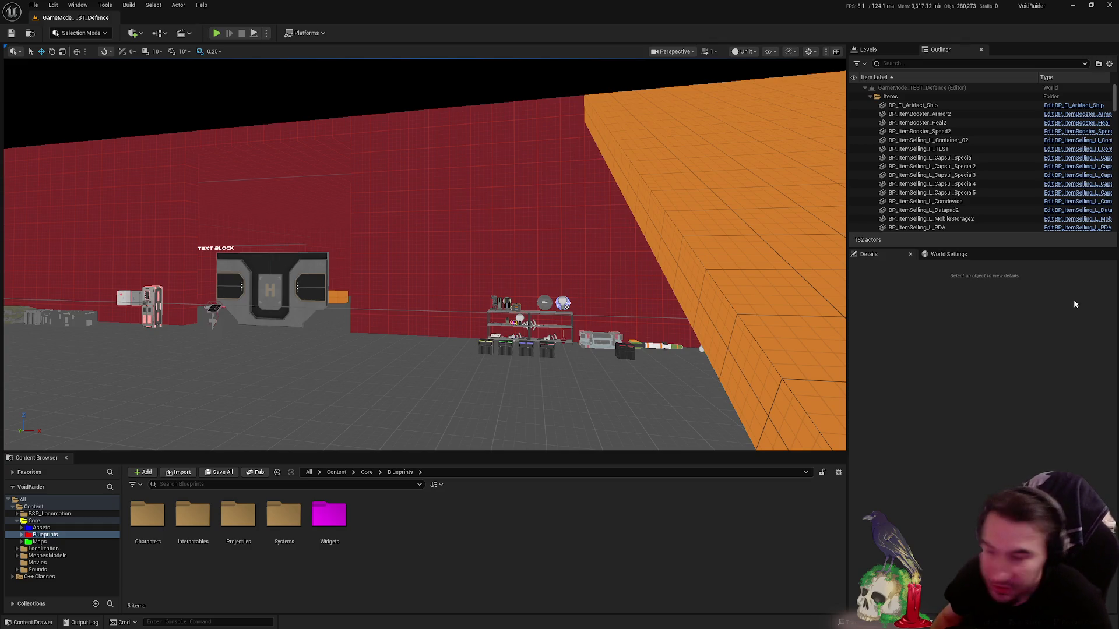
pyautogui.scroll(3, 450, 250)
pyautogui.scroll(2, 424, 253)
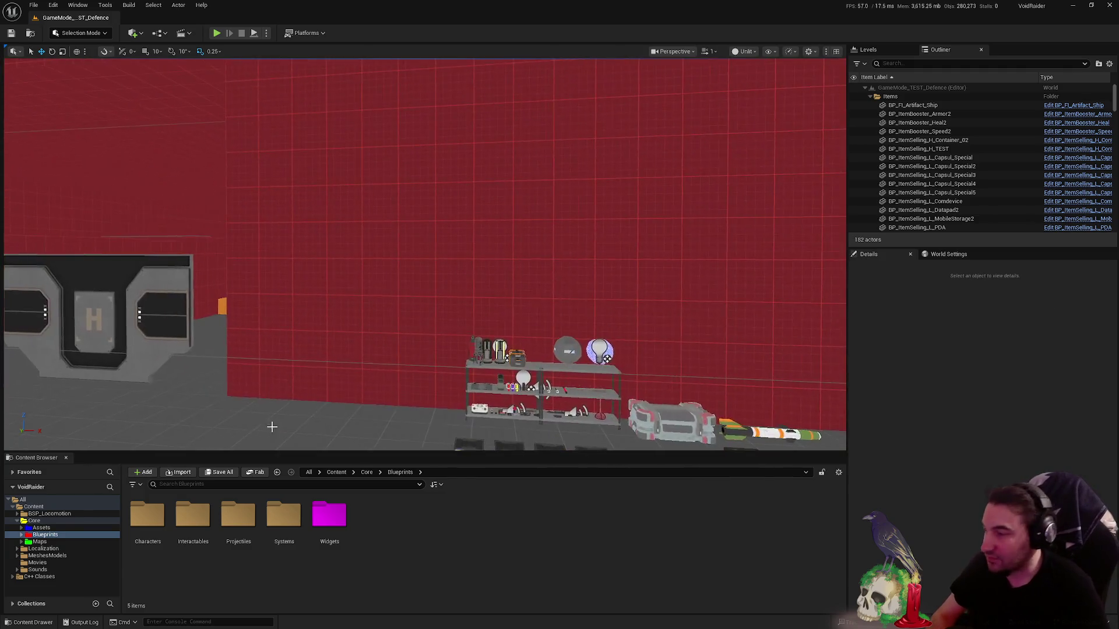
pyautogui.click(69, 549)
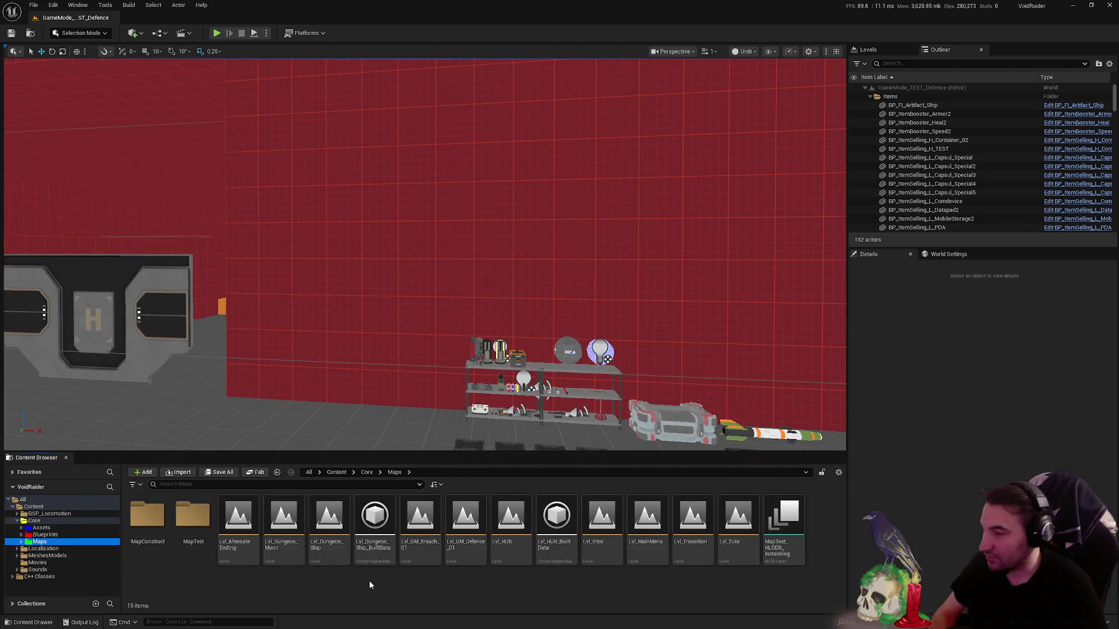
pyautogui.doubleClick(192, 516)
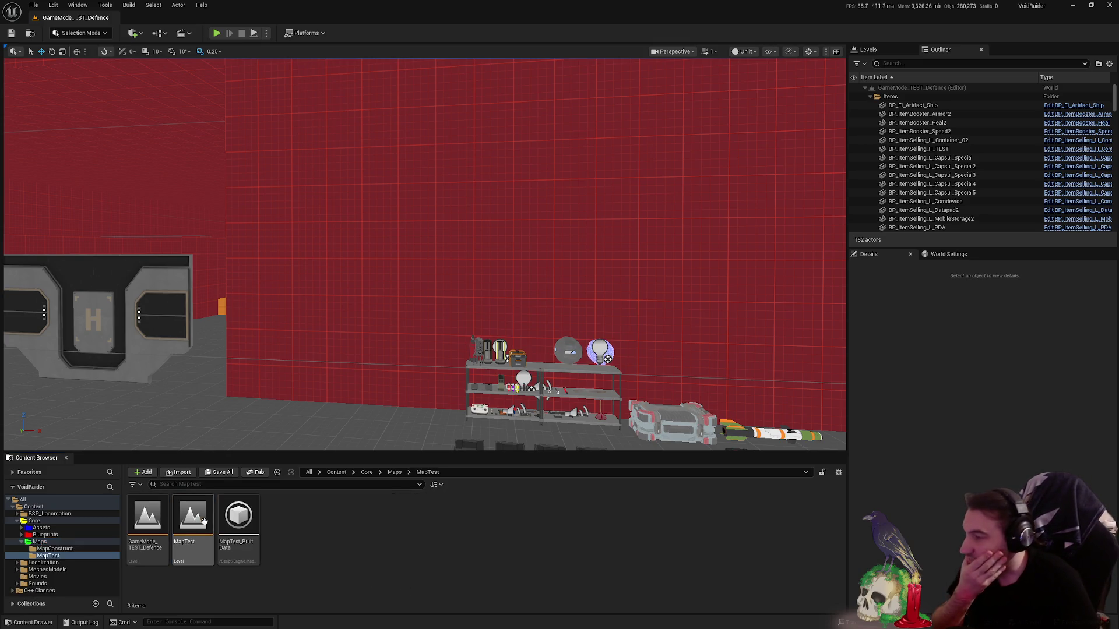
pyautogui.click(142, 517)
pyautogui.doubleClick(142, 516)
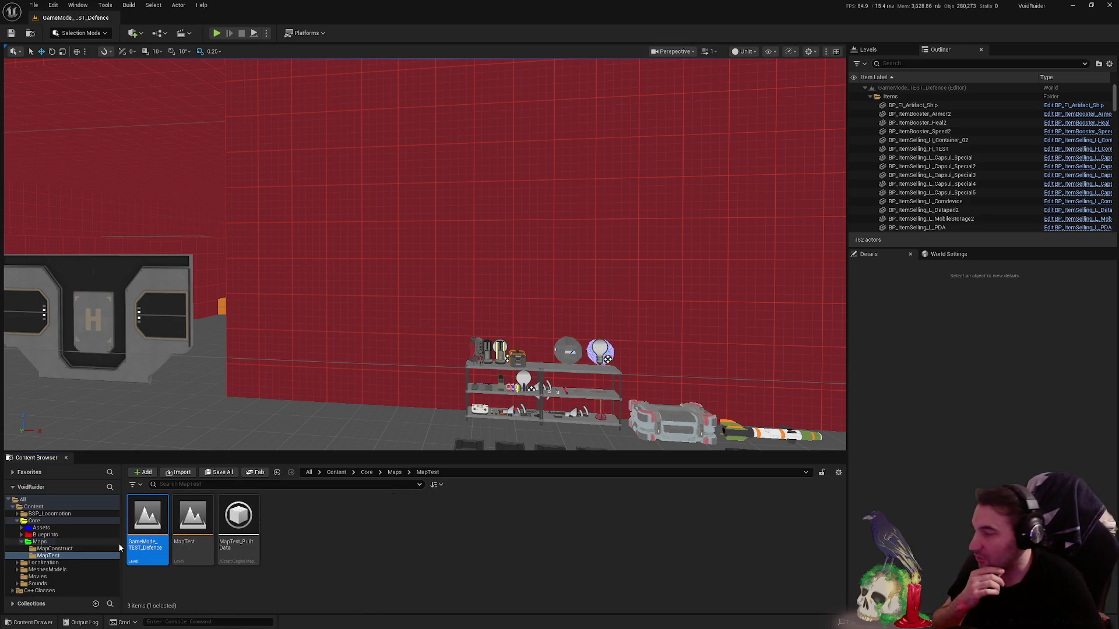
# - Return to Maps, load the Lvl_Intro level and start Play-in-Editor
pyautogui.click(46, 542)
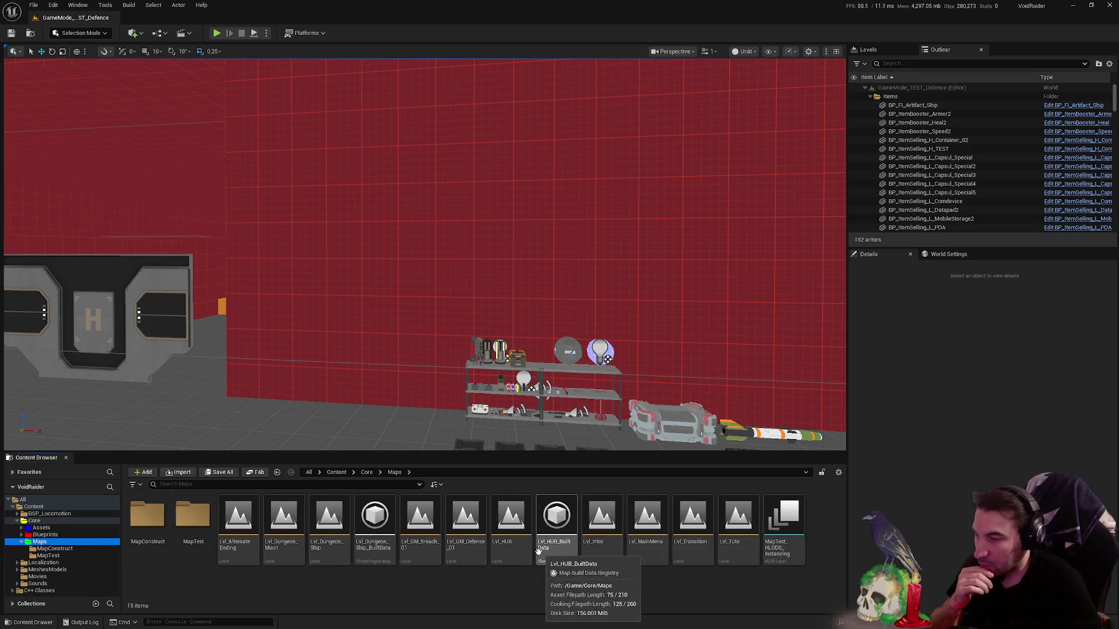
pyautogui.doubleClick(602, 525)
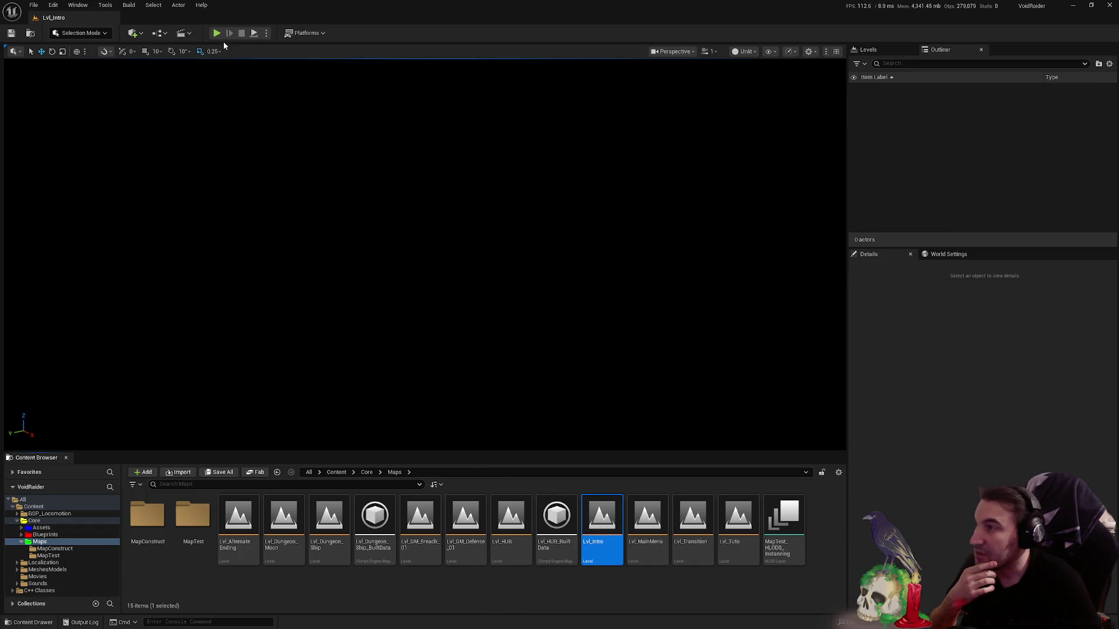
pyautogui.click(214, 36)
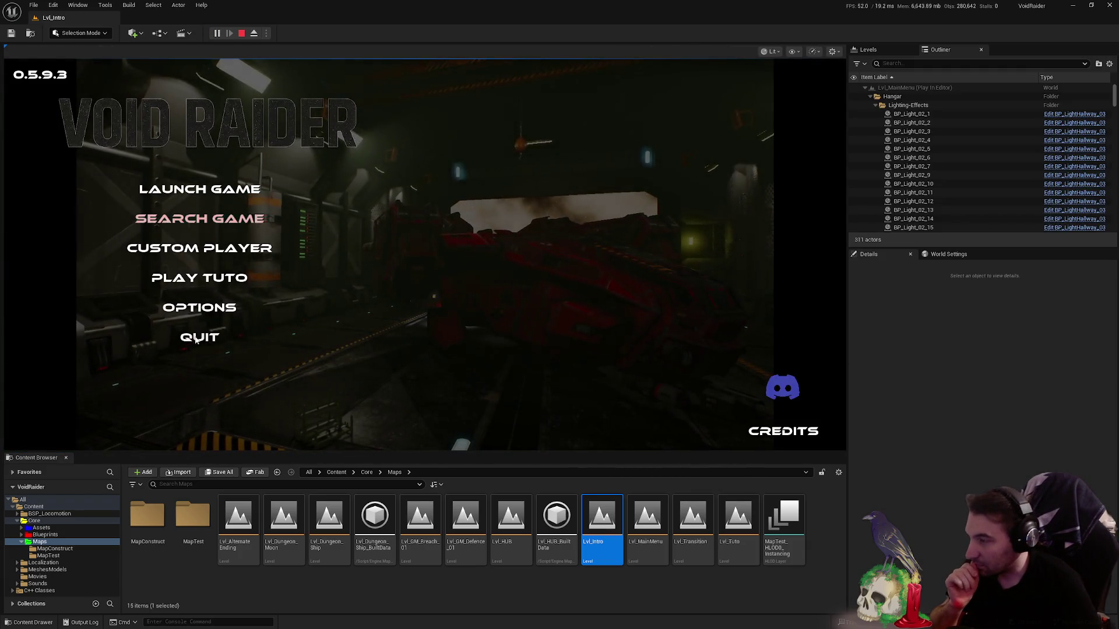
# - Launch the game, try a solo session, reset the first save profile and return to the main menu
pyautogui.click(228, 188)
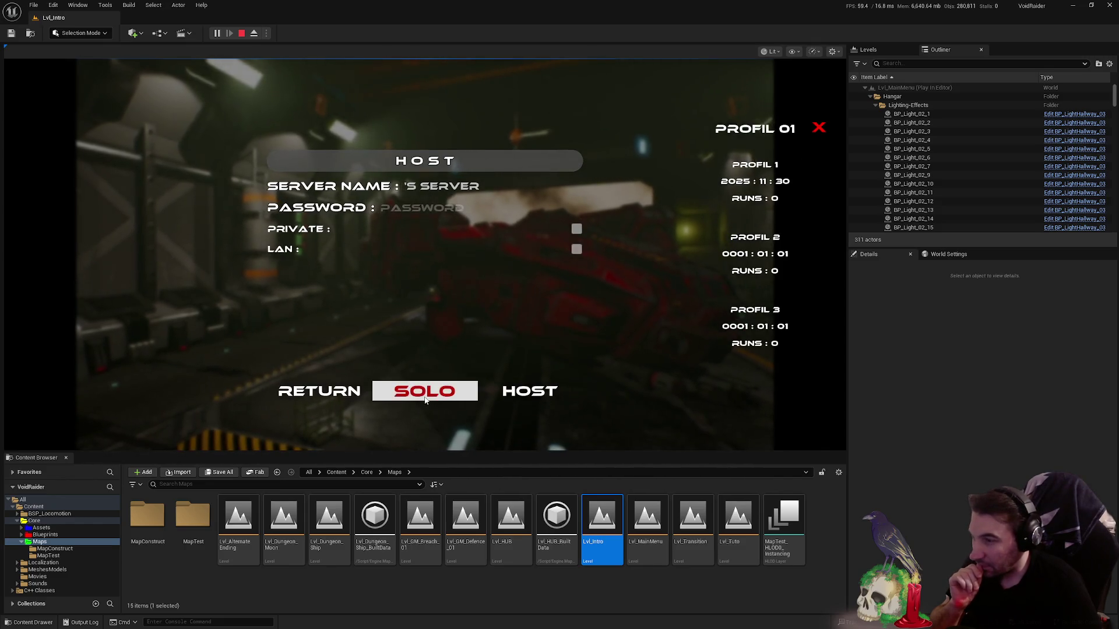
pyautogui.click(399, 392)
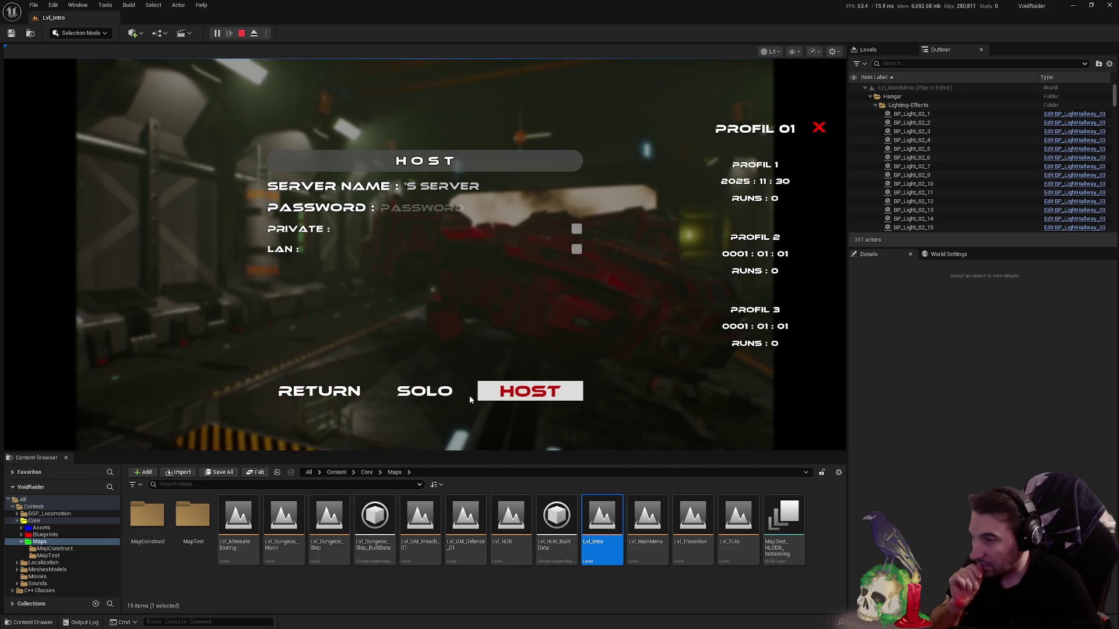
pyautogui.click(818, 127)
pyautogui.click(319, 391)
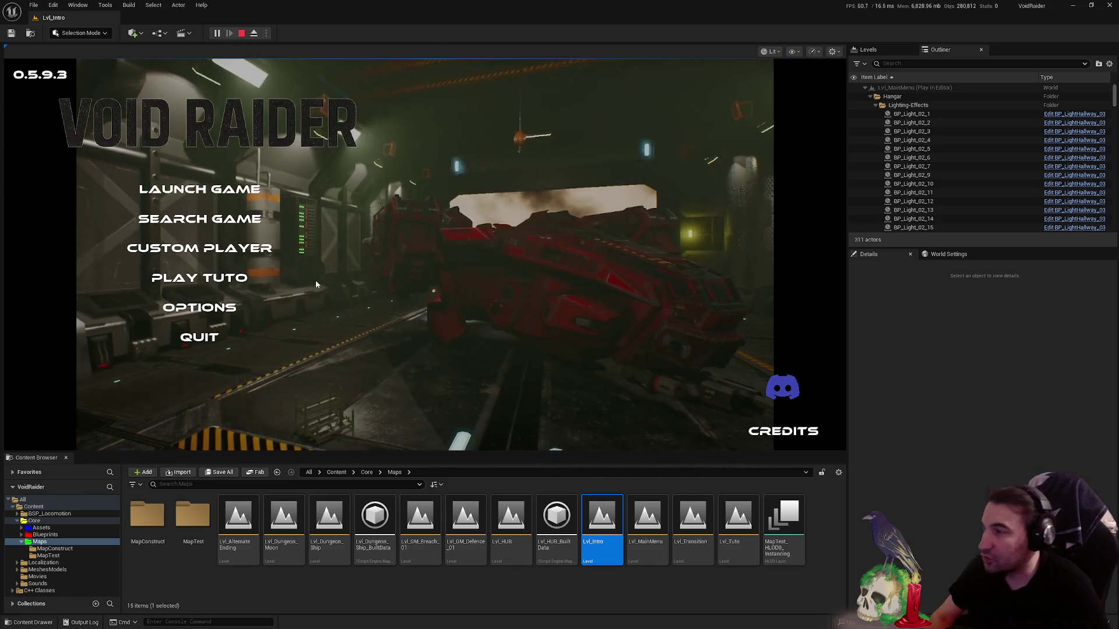
# - Cycle between the main menu and host screen a few times, then stop the play session
pyautogui.click(239, 193)
pyautogui.click(316, 392)
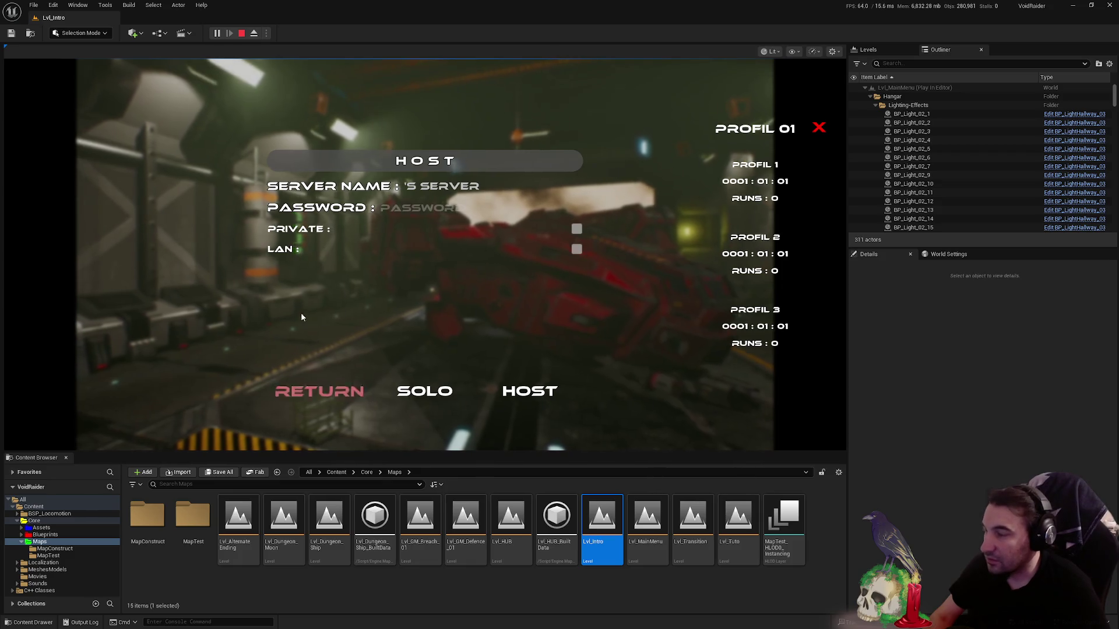
pyautogui.click(218, 190)
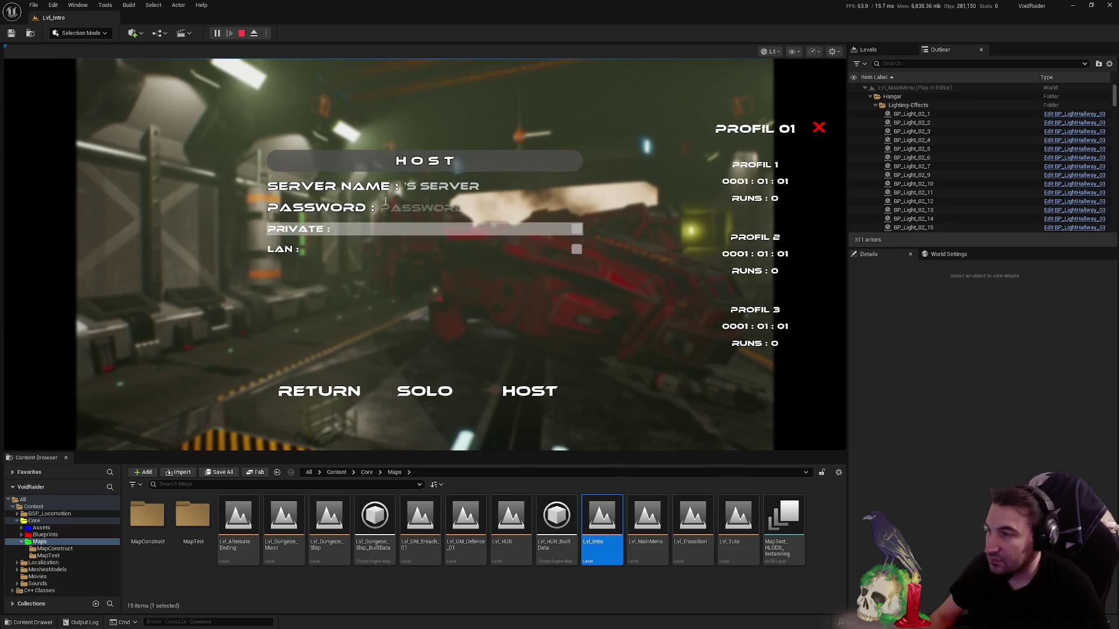
pyautogui.press('Escape')
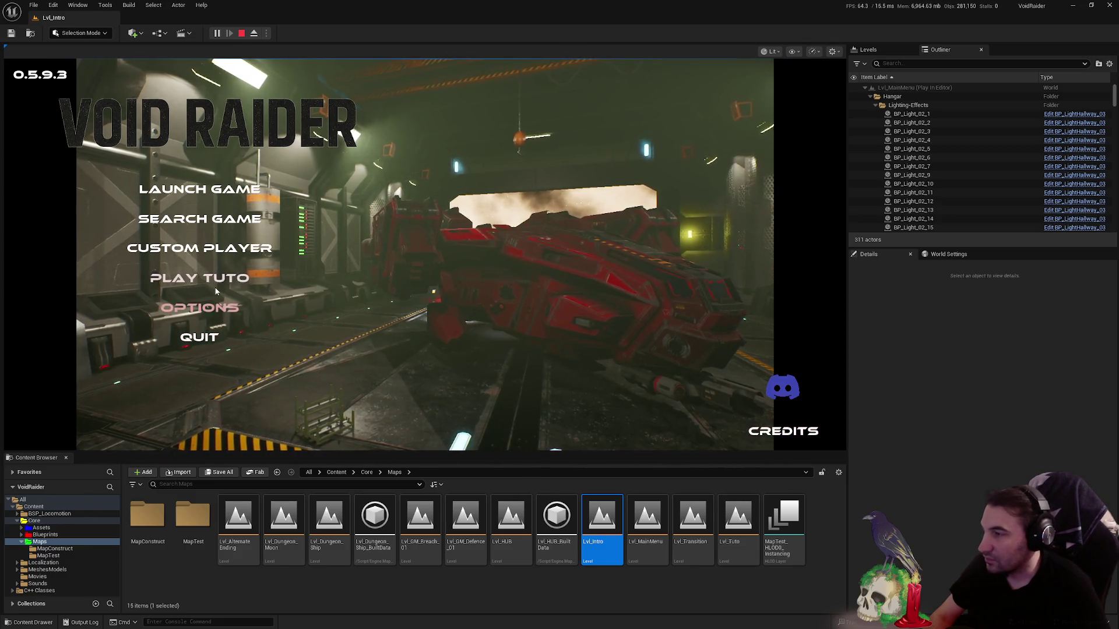
pyautogui.click(200, 189)
pyautogui.click(320, 390)
pyautogui.press('Escape')
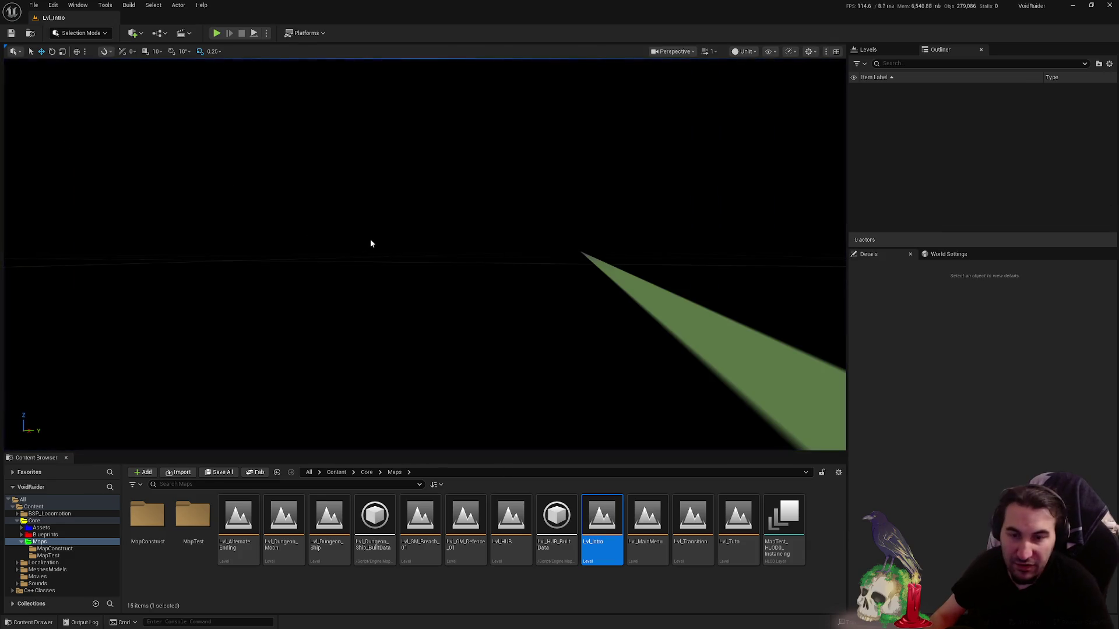
# - Toggle the Windows Start menu a few times, then go to the Blueprints folder
pyautogui.press('super')
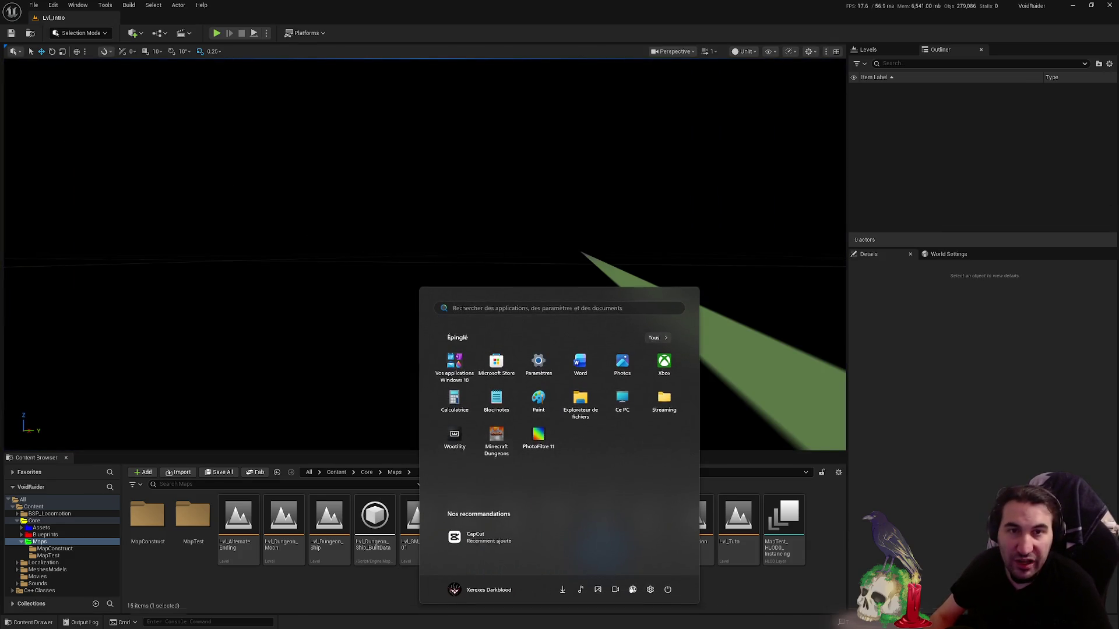
pyautogui.press('Escape')
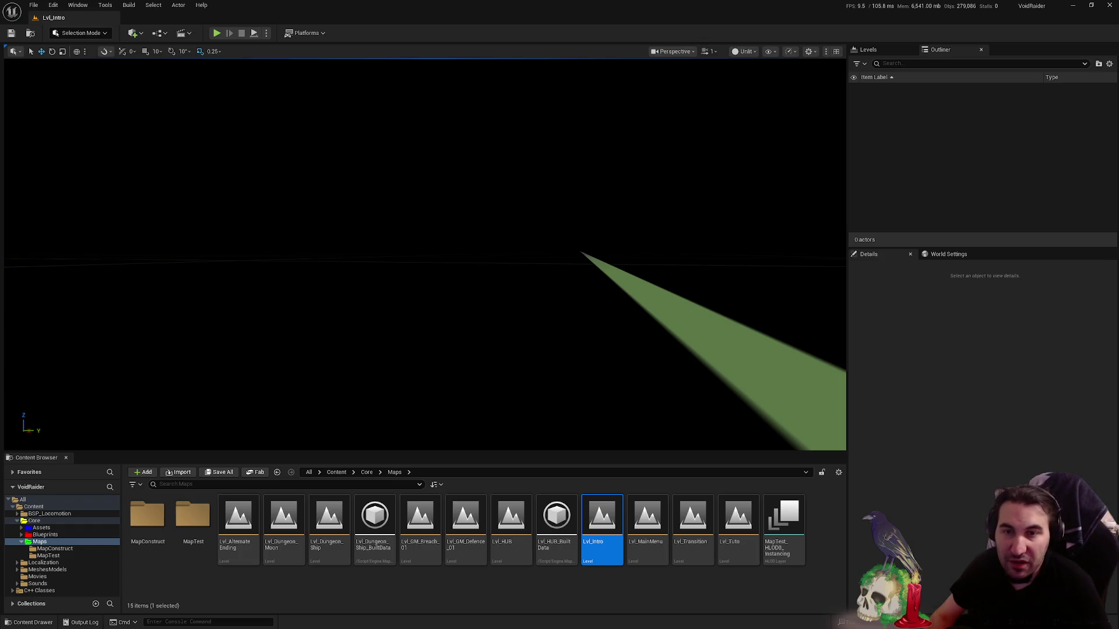
pyautogui.press('super')
pyautogui.press('Escape')
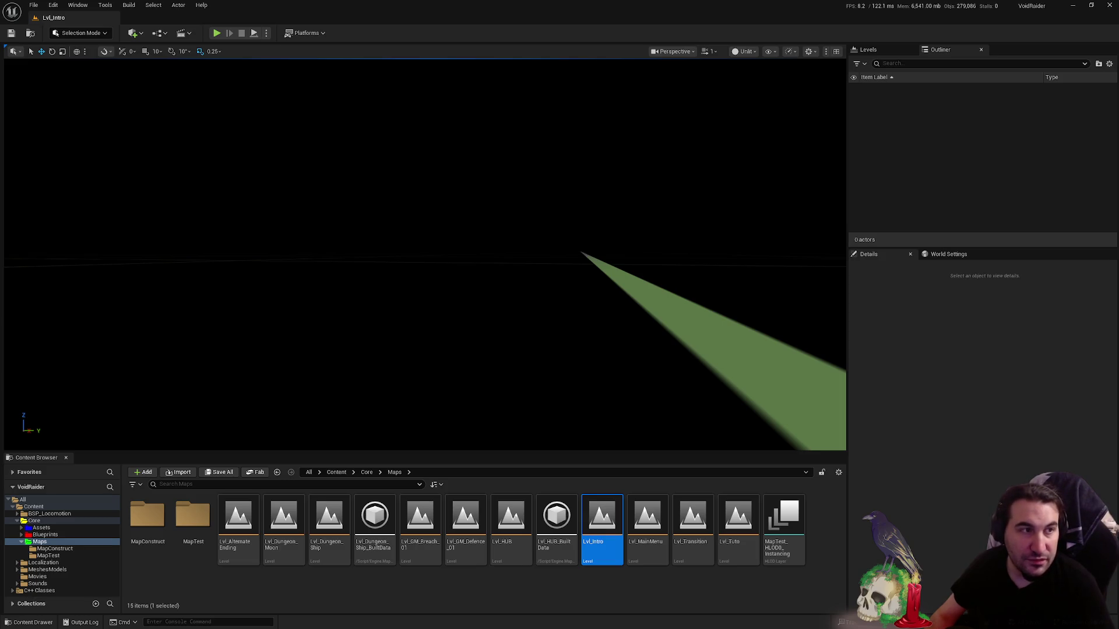
pyautogui.press('super')
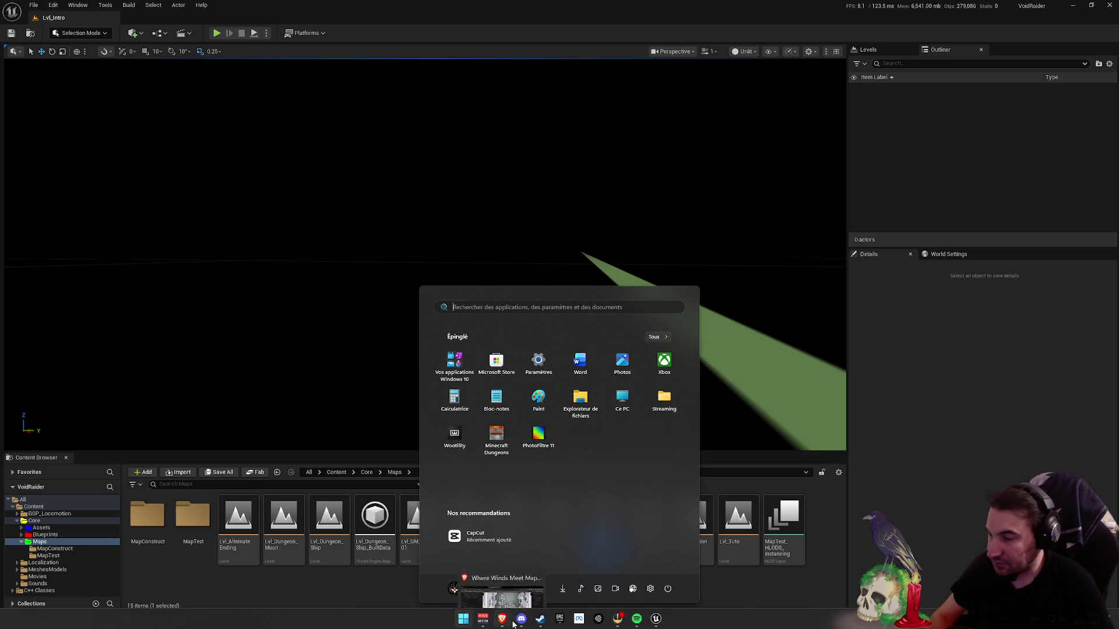
pyautogui.press('Escape')
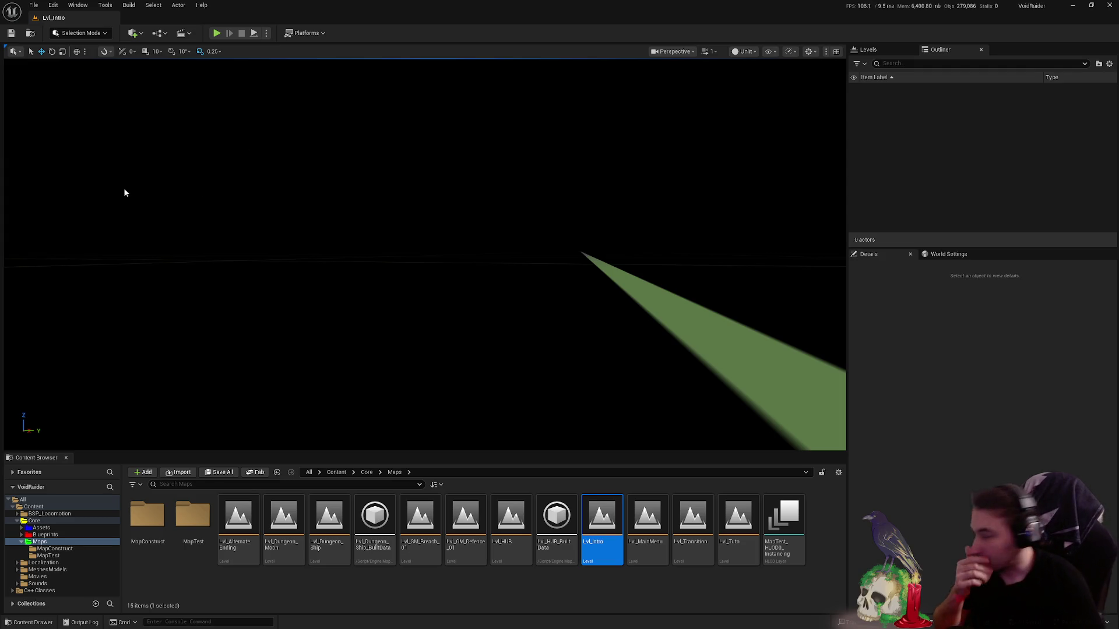
pyautogui.click(46, 534)
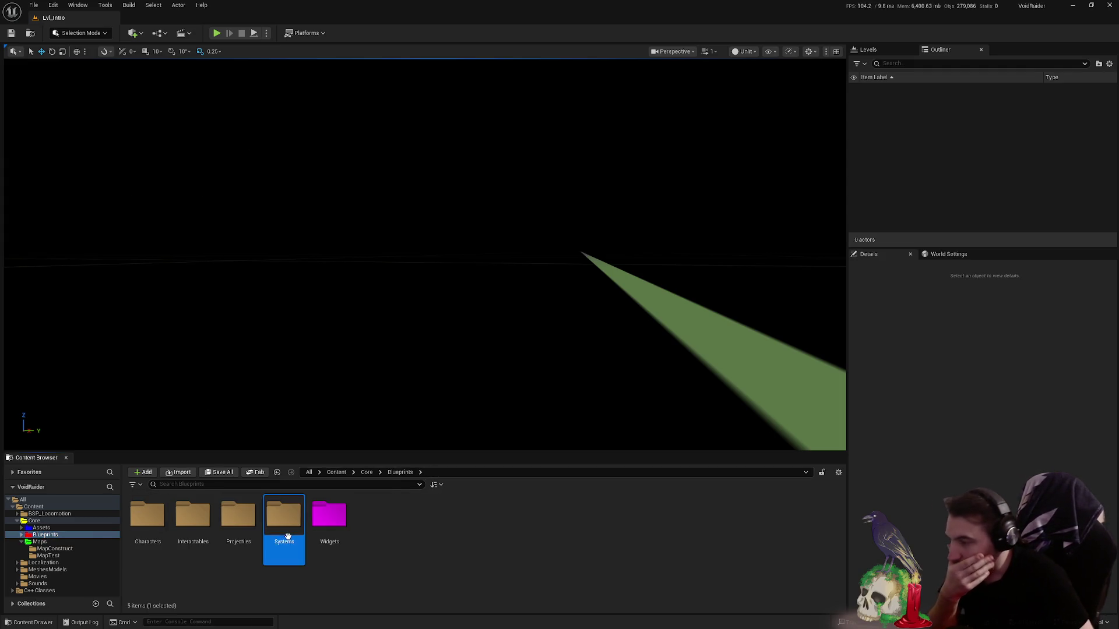
# - Browse Systems, Characters and Localization folders, then load GameMode_TEST_Defence from MapTest
pyautogui.doubleClick(284, 518)
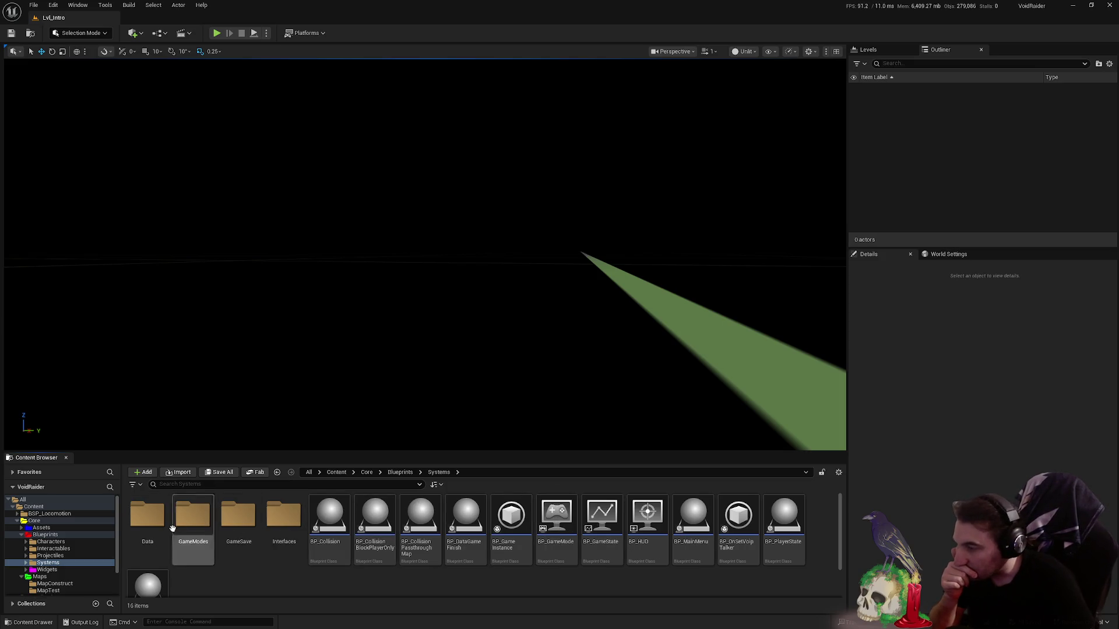
pyautogui.click(93, 544)
pyautogui.click(24, 577)
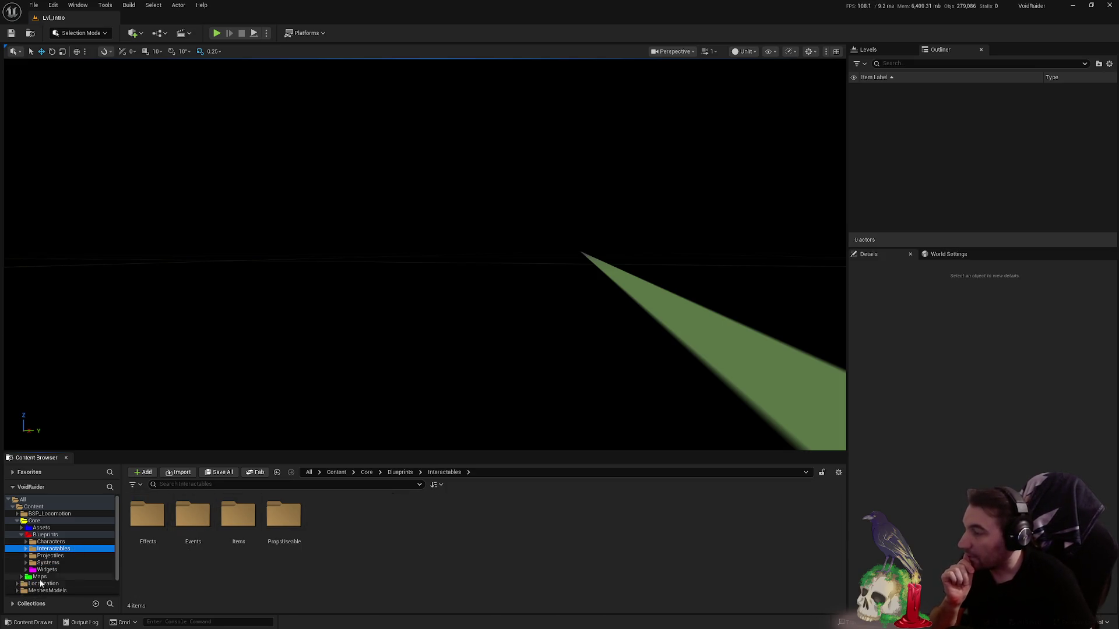
pyautogui.click(42, 584)
pyautogui.doubleClick(193, 520)
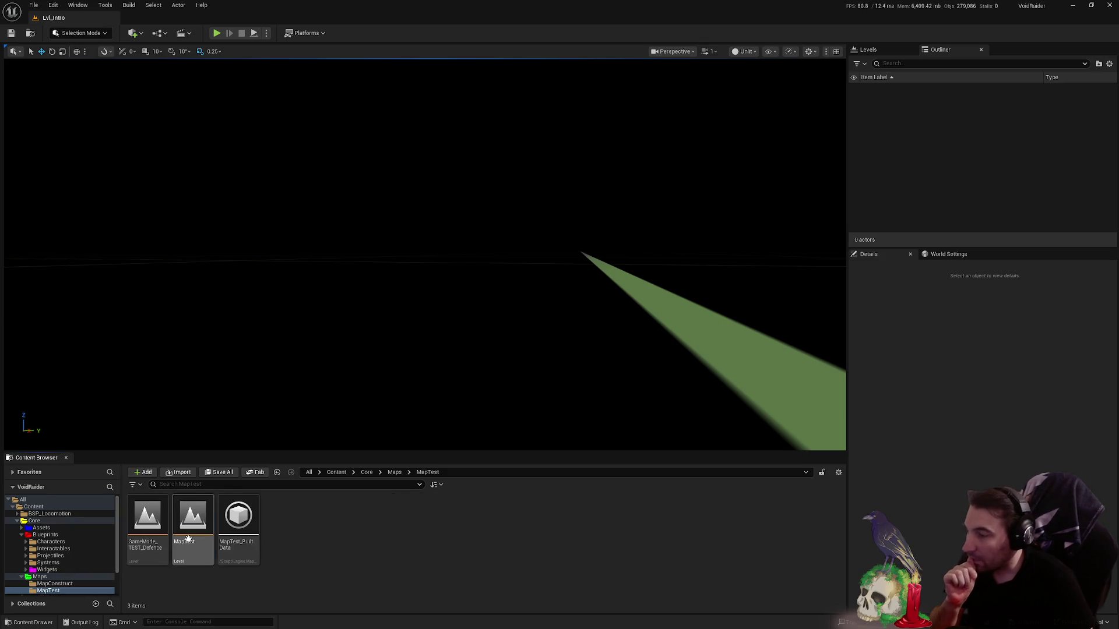
pyautogui.doubleClick(160, 525)
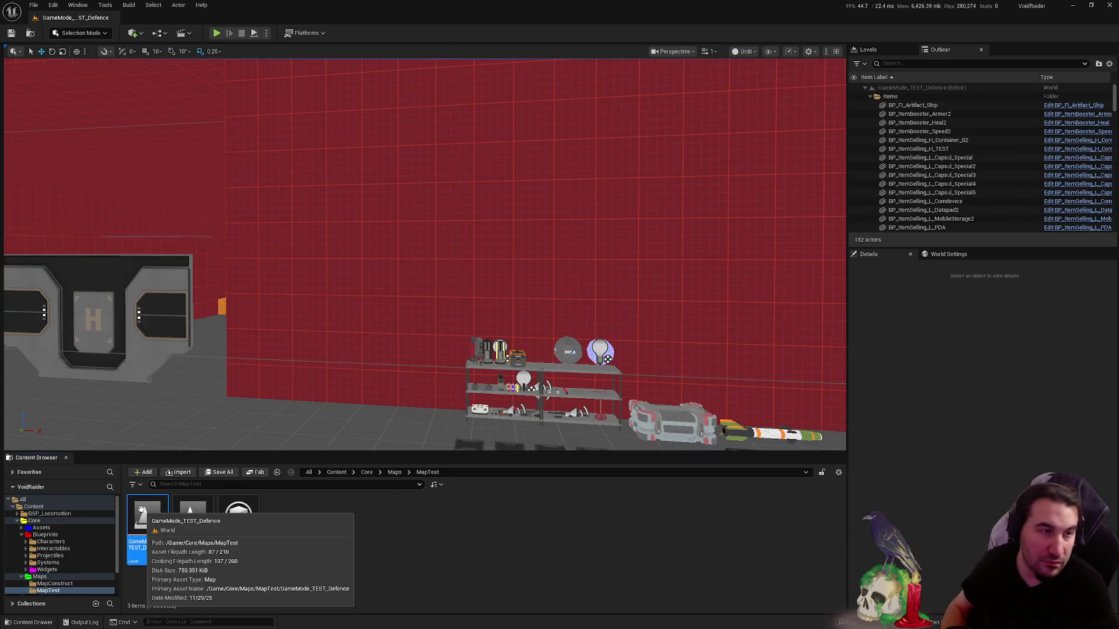
# - Fly the level camera around the item shelves and grey hull, ending framed on the prop shelves
pyautogui.moveTo(458, 270); pyautogui.dragTo(472, 263)
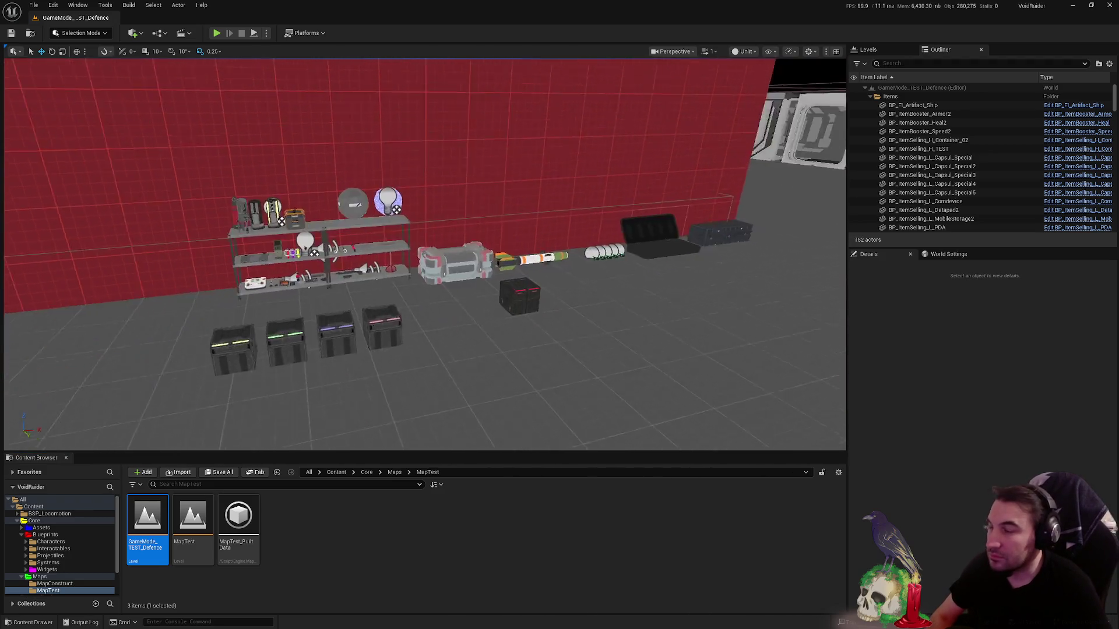
pyautogui.press('w')
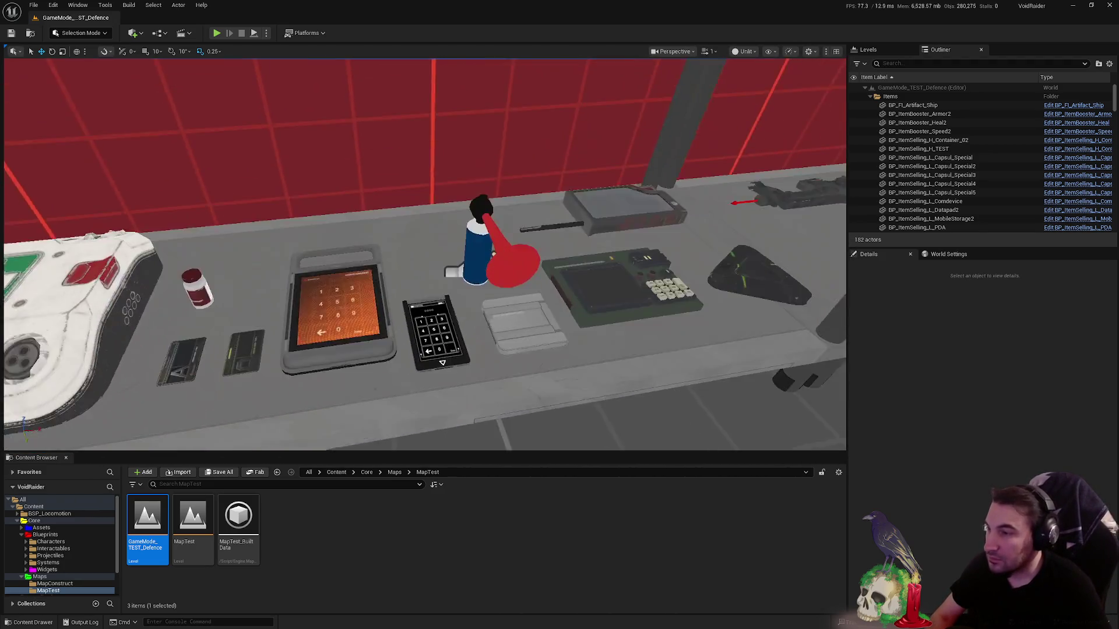
pyautogui.press('s')
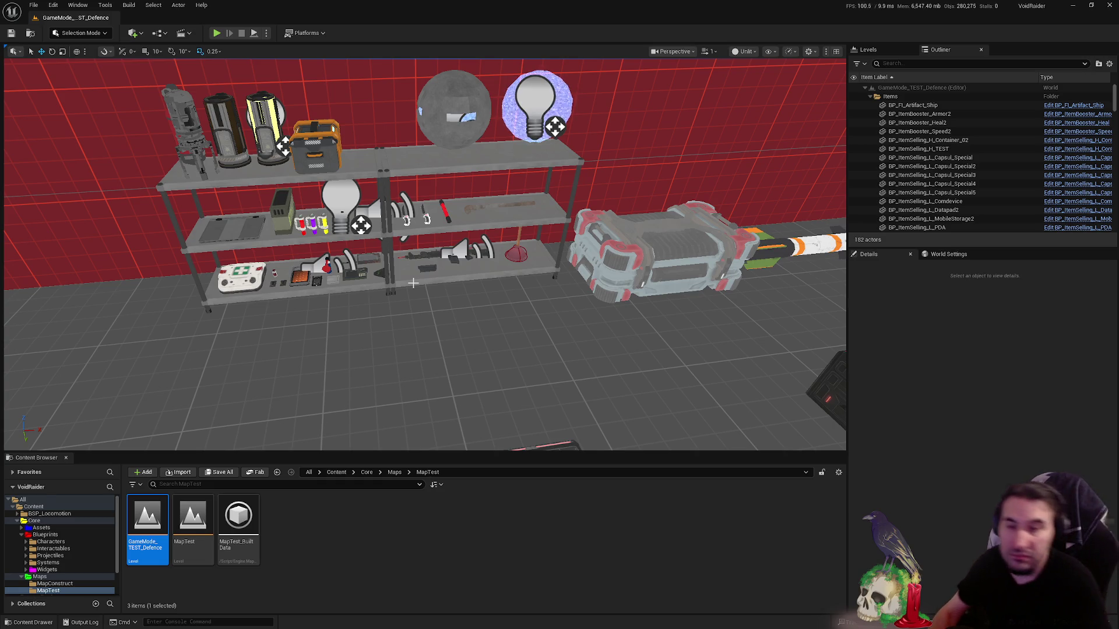
pyautogui.moveTo(681, 294)
pyautogui.mouseDown()
pyautogui.moveTo(844, 310)
pyautogui.moveTo(612, 315)
pyautogui.moveTo(612, 262)
pyautogui.moveTo(490, 279)
pyautogui.moveTo(420, 263)
pyautogui.moveTo(573, 235)
pyautogui.mouseUp()
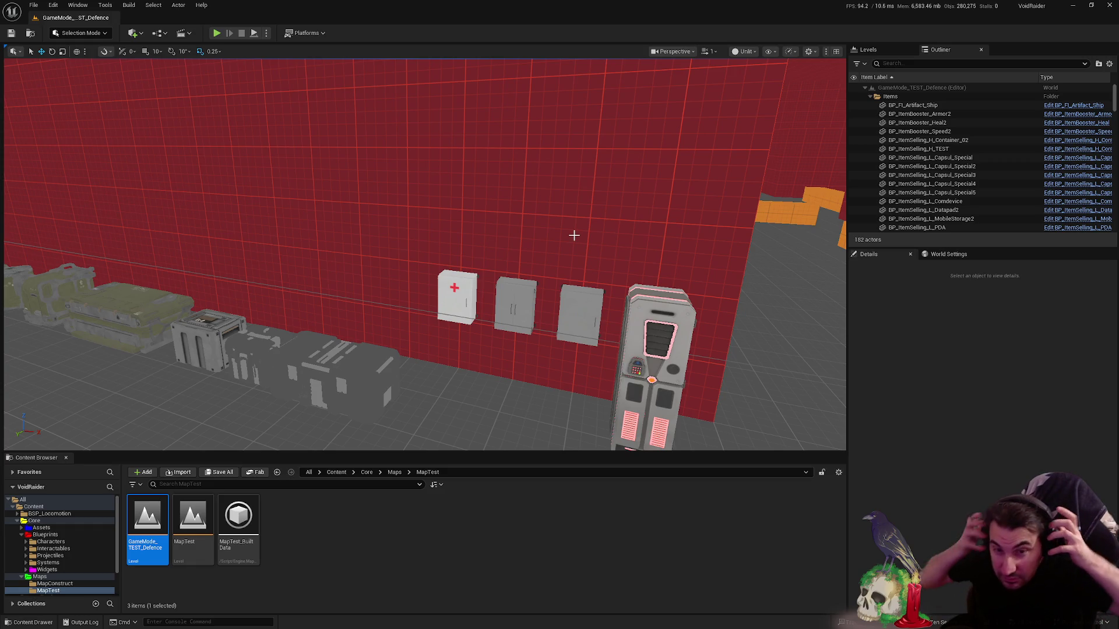
pyautogui.moveTo(574, 235)
pyautogui.mouseDown()
pyautogui.moveTo(664, 241)
pyautogui.moveTo(559, 253)
pyautogui.moveTo(613, 254)
pyautogui.mouseUp()
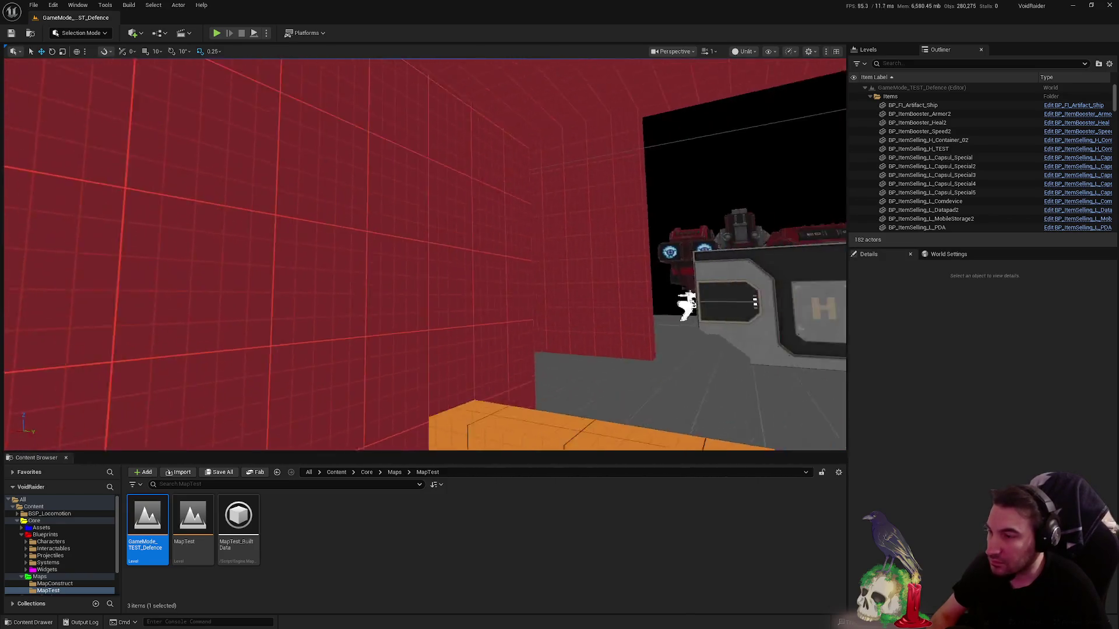
pyautogui.moveTo(612, 253); pyautogui.dragTo(612, 254)
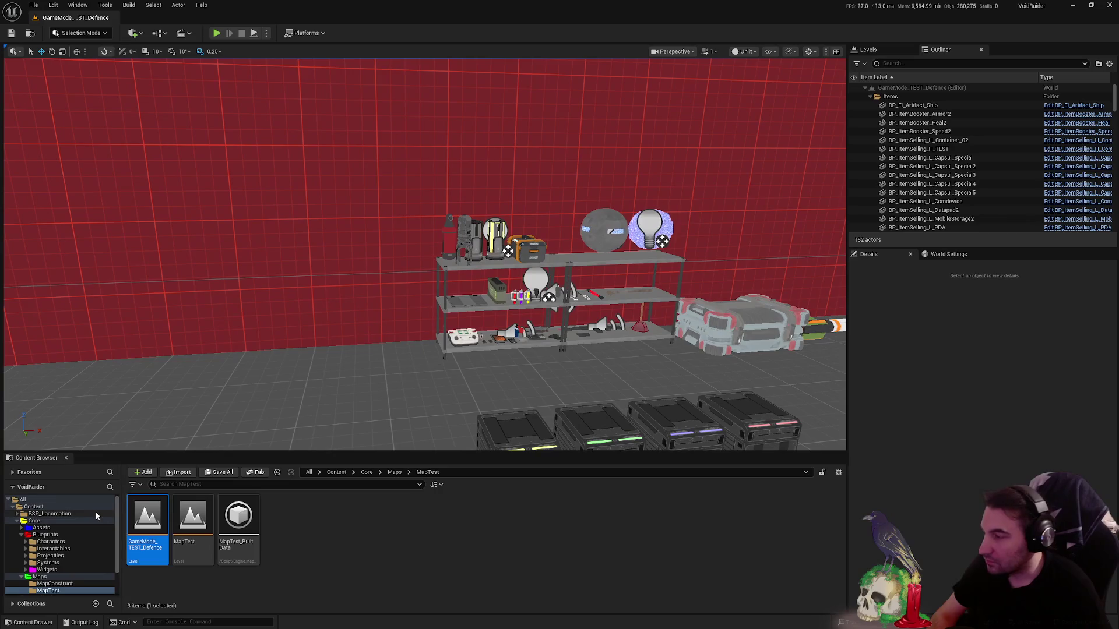
# - Browse Blueprints > Interactables > PropsUseable > Master to show BP_Master_Props
pyautogui.click(21, 580)
pyautogui.click(53, 548)
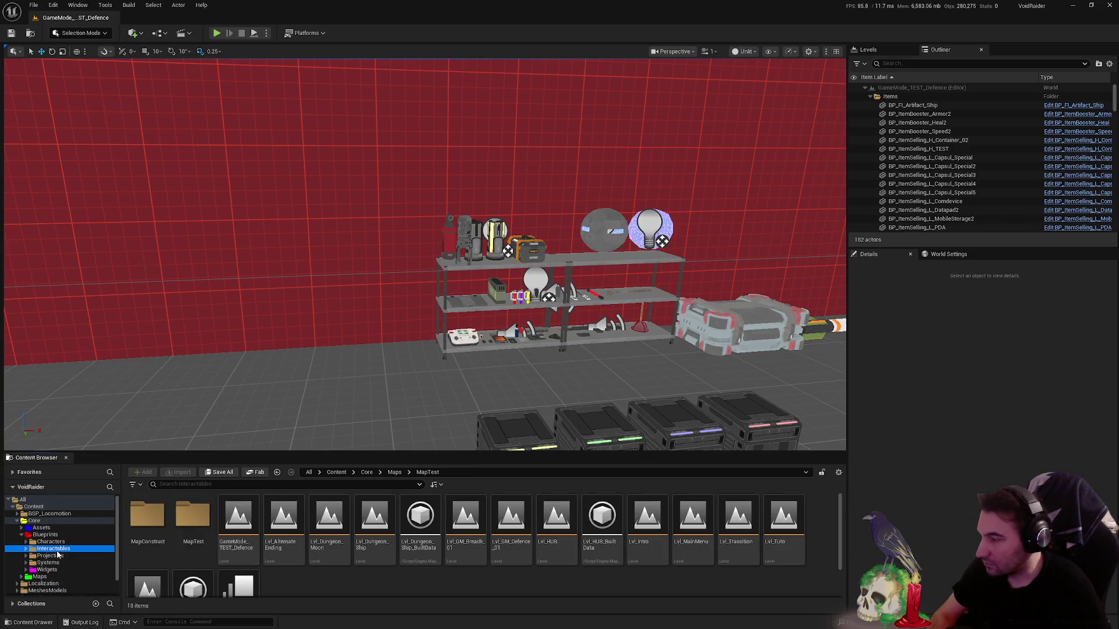
pyautogui.click(25, 535)
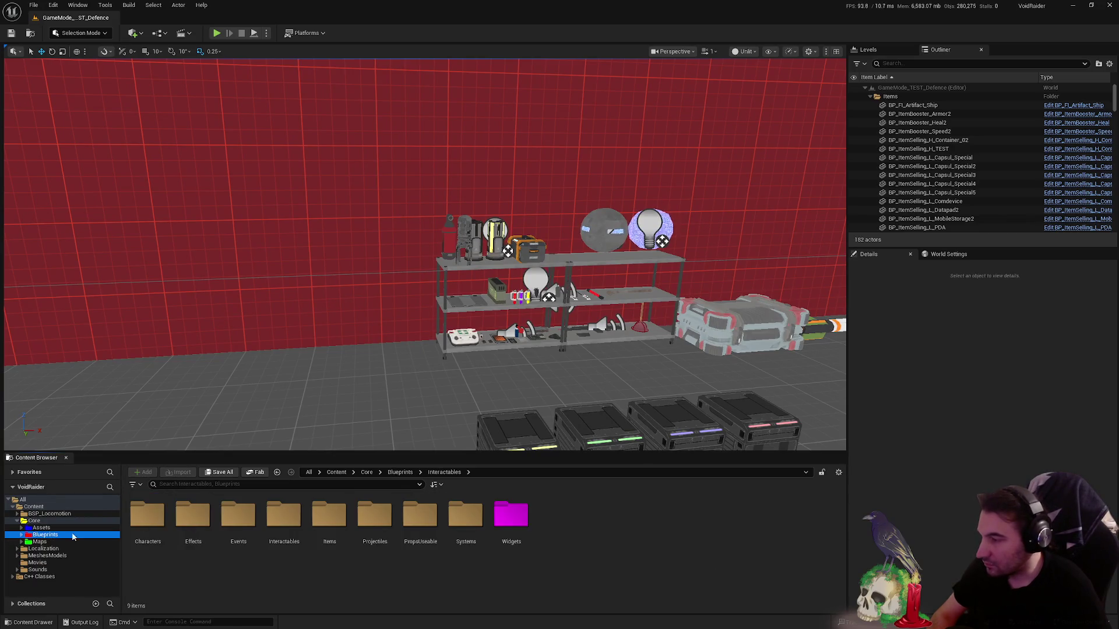
pyautogui.doubleClick(420, 521)
pyautogui.scroll(-2, 519, 544)
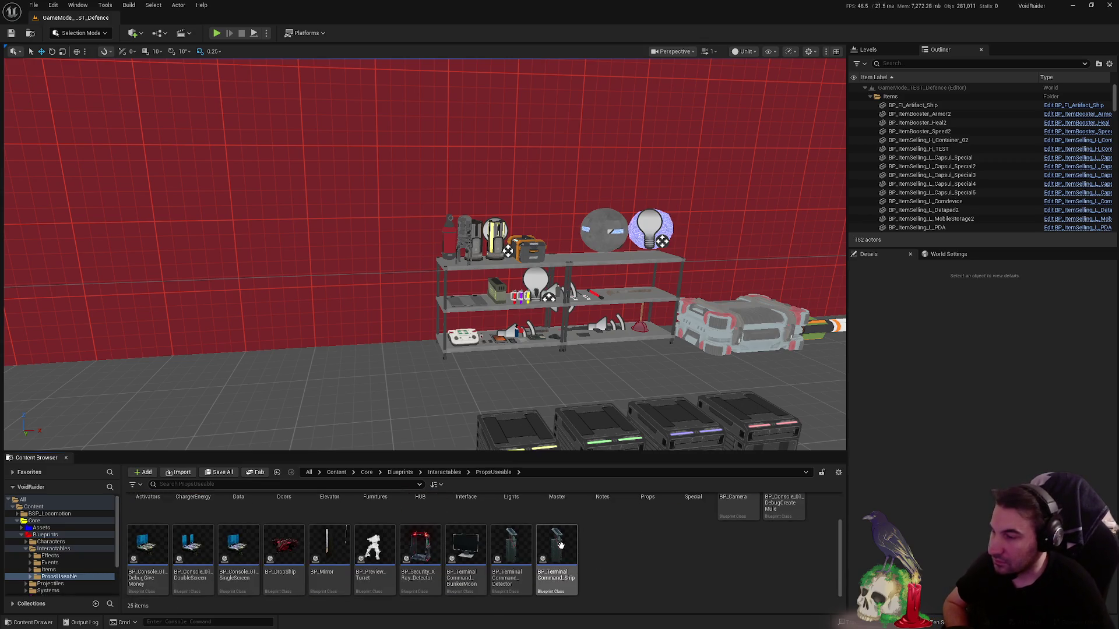
pyautogui.moveTo(463, 546)
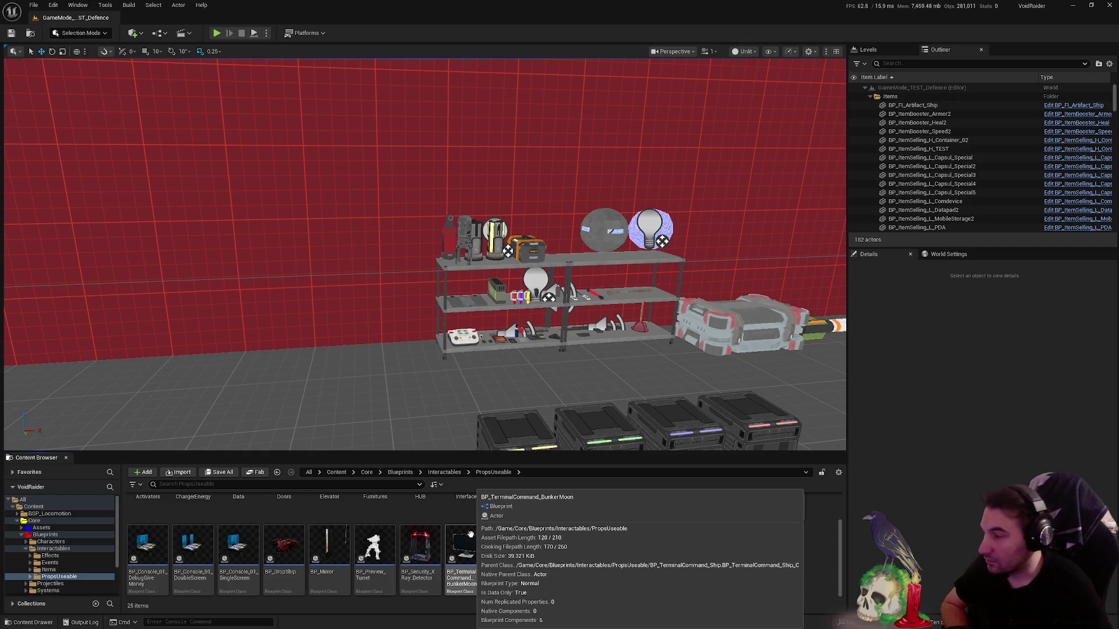
pyautogui.scroll(1, 566, 536)
pyautogui.scroll(1, 566, 536)
pyautogui.doubleClick(566, 536)
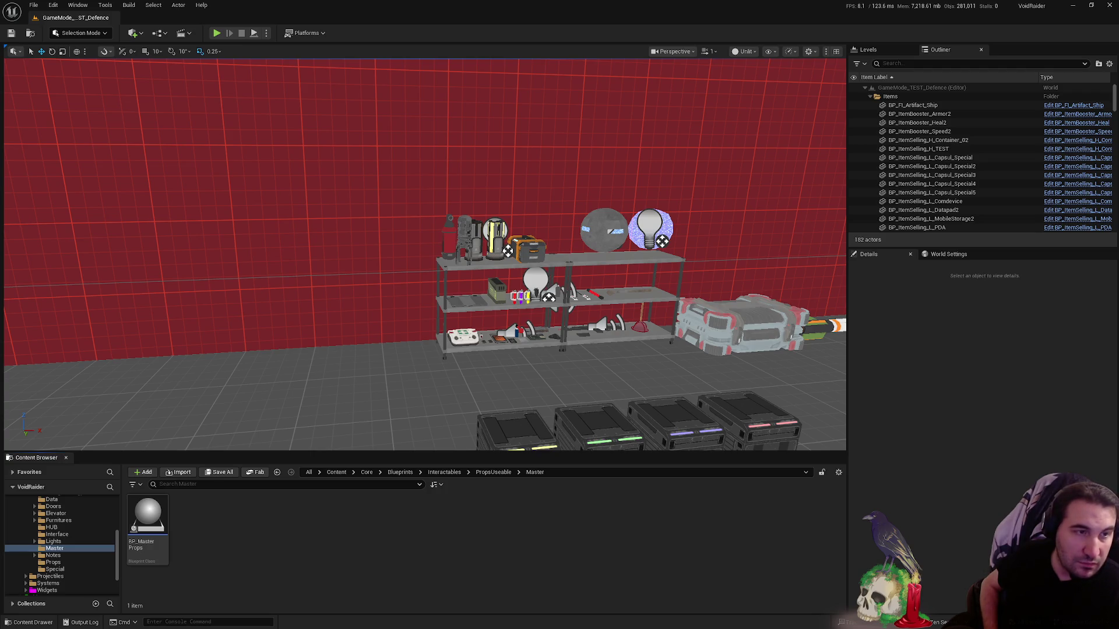
# - Pull the level view back from the shelves toward the red wall and H panel
pyautogui.moveTo(420, 263)
pyautogui.mouseDown()
pyautogui.moveTo(403, 368)
pyautogui.moveTo(332, 290)
pyautogui.moveTo(316, 315)
pyautogui.moveTo(280, 333)
pyautogui.moveTo(262, 315)
pyautogui.moveTo(630, 272)
pyautogui.moveTo(654, 287)
pyautogui.moveTo(586, 240)
pyautogui.mouseUp()
pyautogui.press('super')
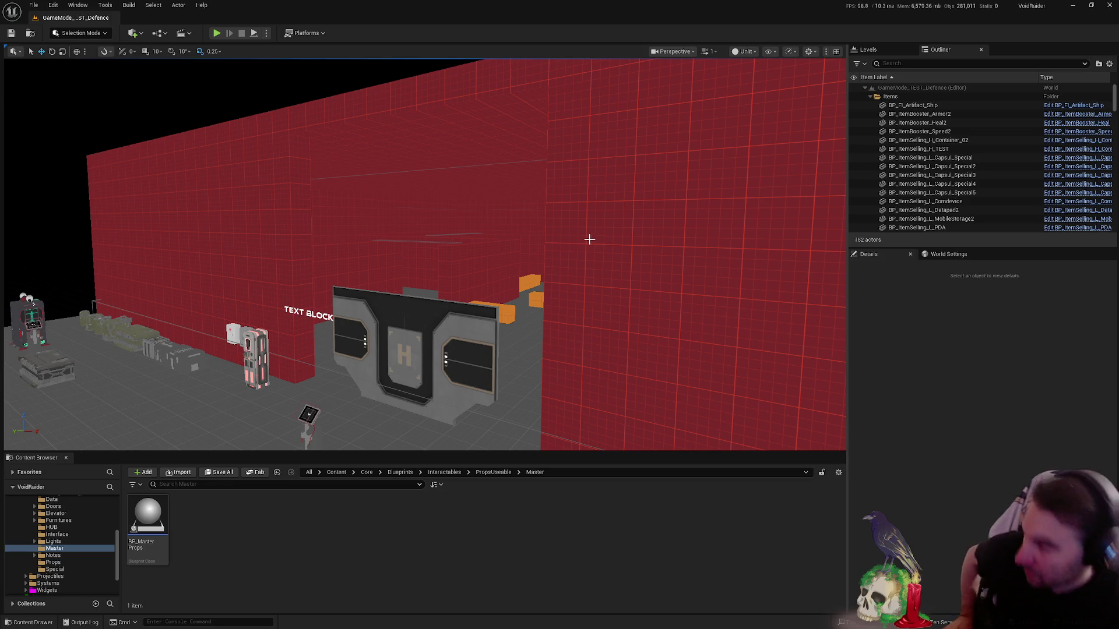
pyautogui.scroll(3, 53, 525)
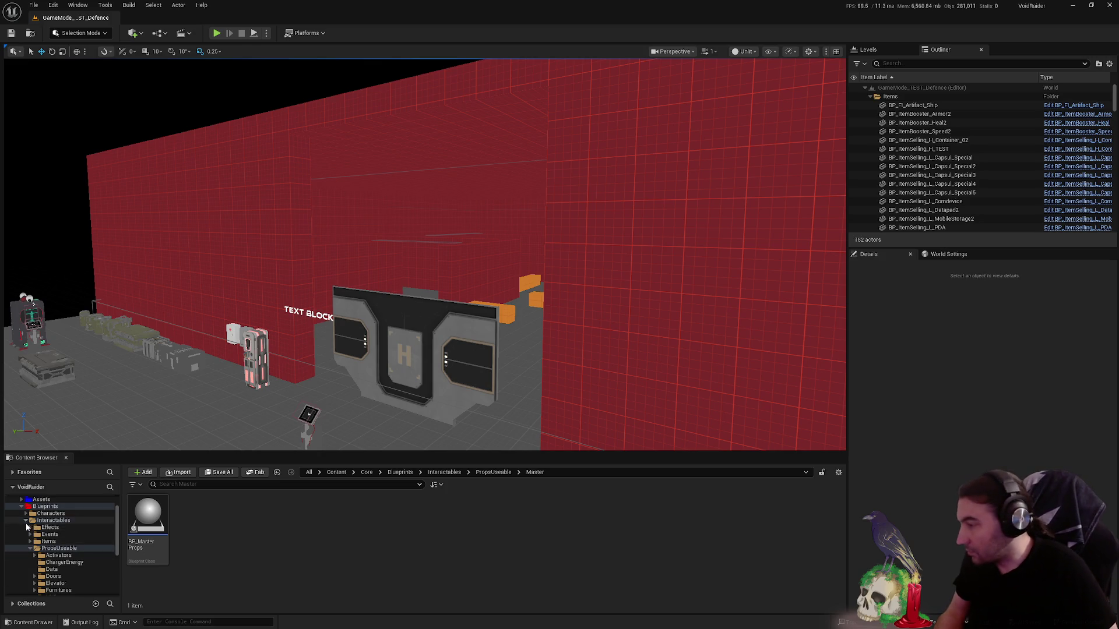
# - Look into the Interactables and Characters folders, returning to Interactables
pyautogui.click(48, 520)
pyautogui.moveTo(618, 370); pyautogui.dragTo(614, 376)
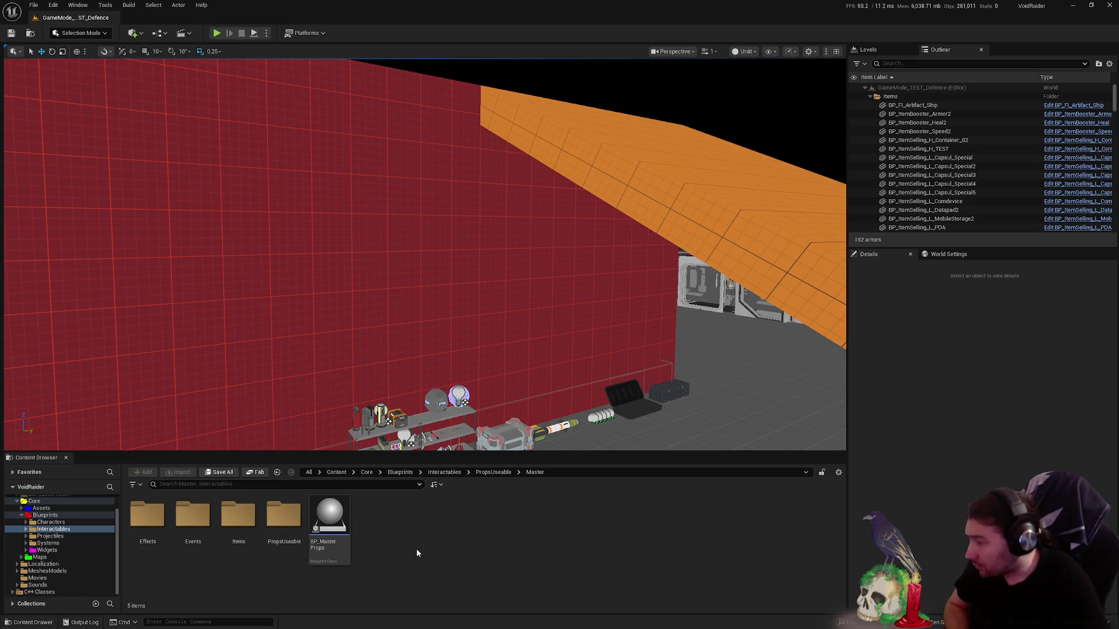
pyautogui.click(86, 522)
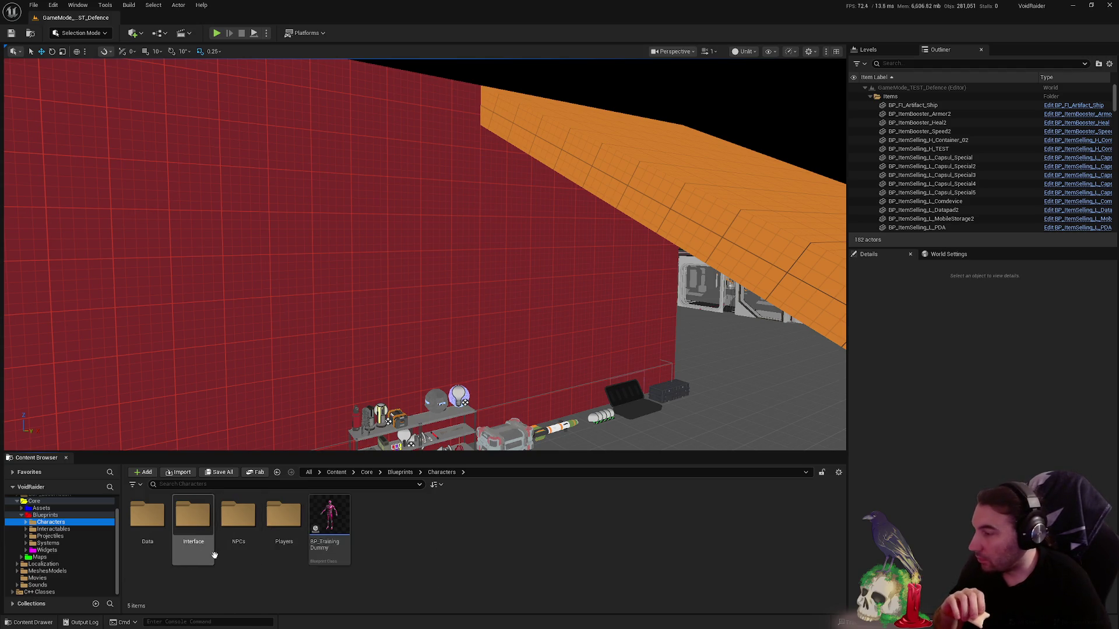
pyautogui.click(53, 529)
# - Browse Items > Master and open BP_MasterItem in the Blueprint Editor
pyautogui.click(238, 521)
pyautogui.doubleClick(238, 520)
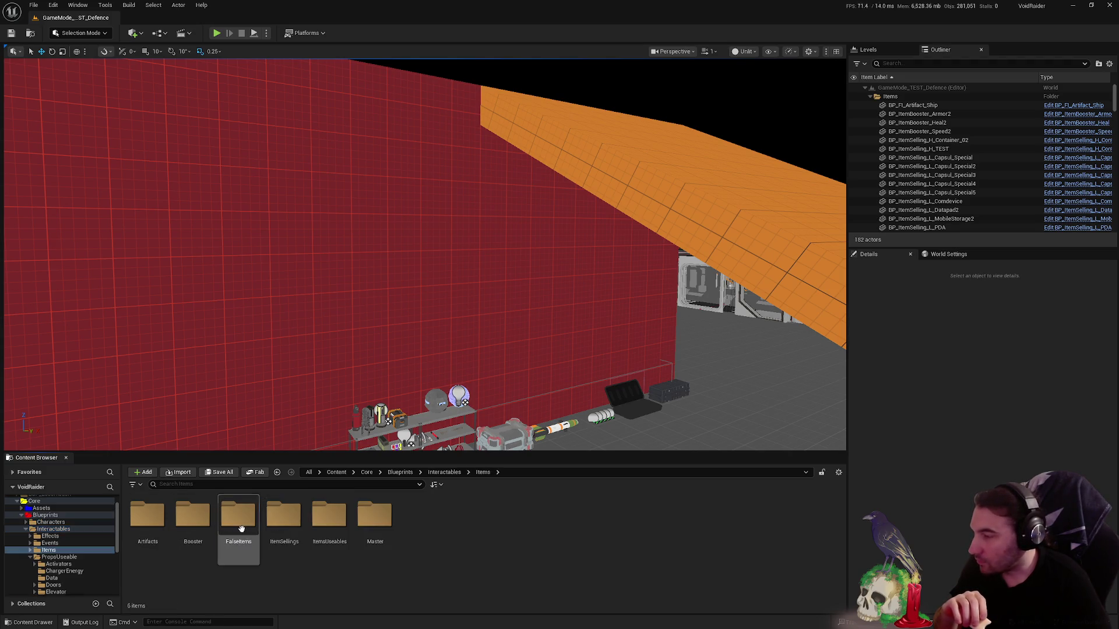
pyautogui.doubleClick(379, 529)
pyautogui.doubleClick(315, 530)
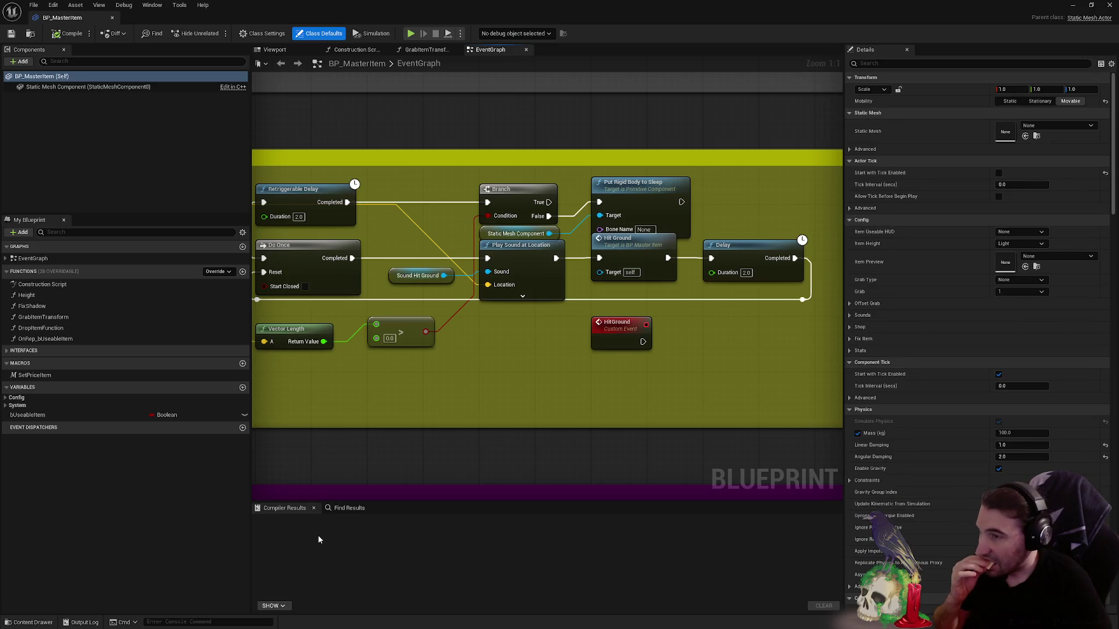
pyautogui.scroll(-8, 633, 370)
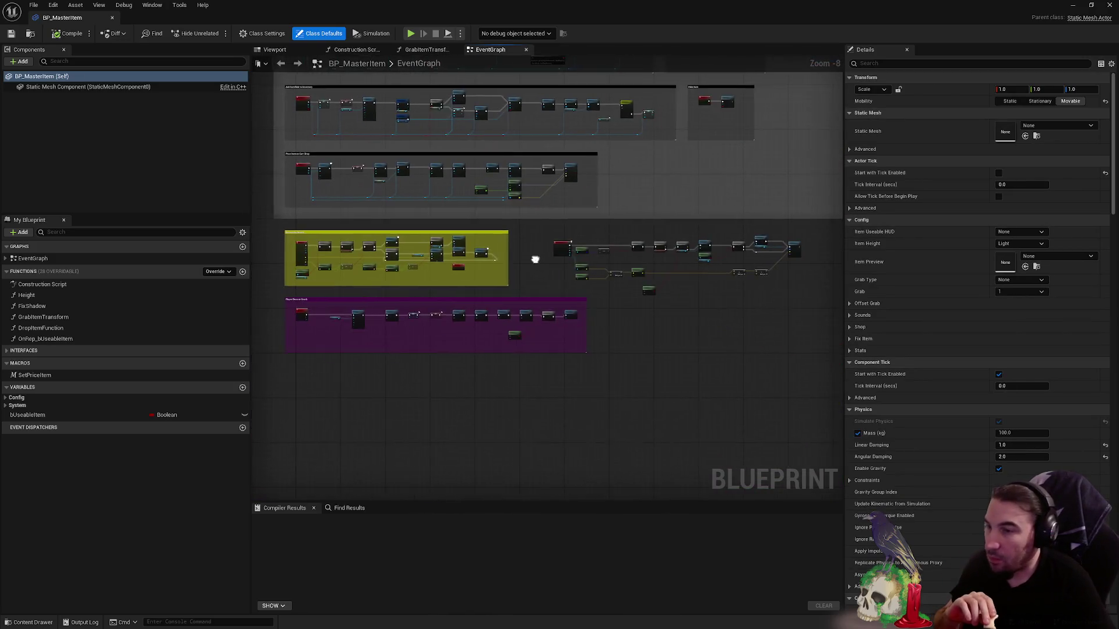
pyautogui.scroll(4, 535, 259)
pyautogui.scroll(-4, 477, 225)
# - Drag the ungrouped nodes below the purple comment and select the Event AnyDamage group
pyautogui.moveTo(446, 198); pyautogui.dragTo(732, 263)
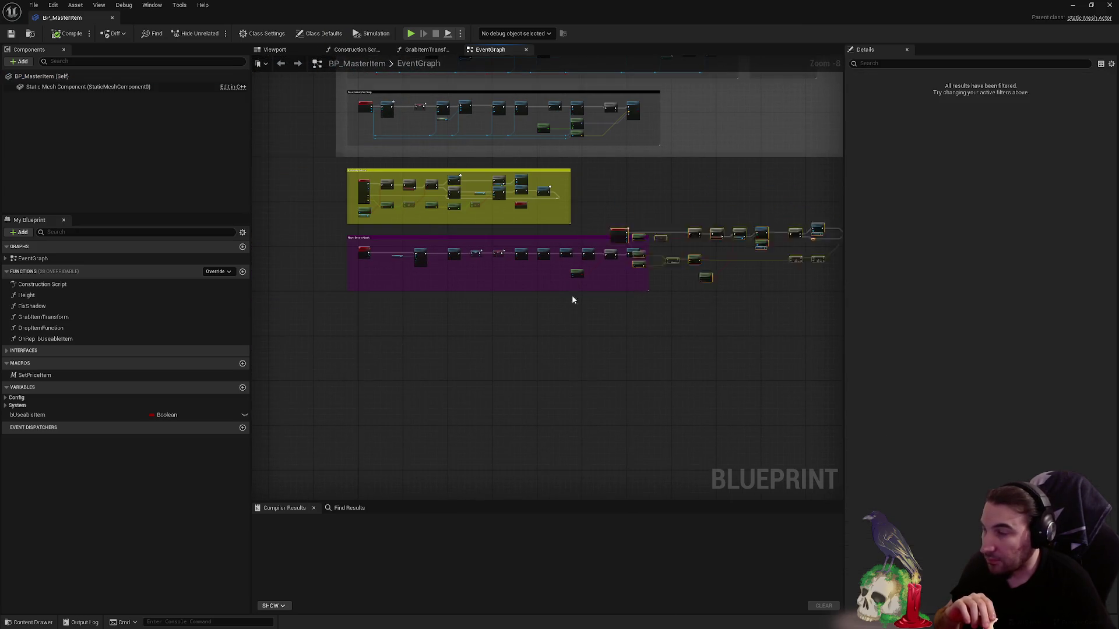
pyautogui.moveTo(629, 182); pyautogui.dragTo(372, 316)
pyautogui.scroll(6, 372, 316)
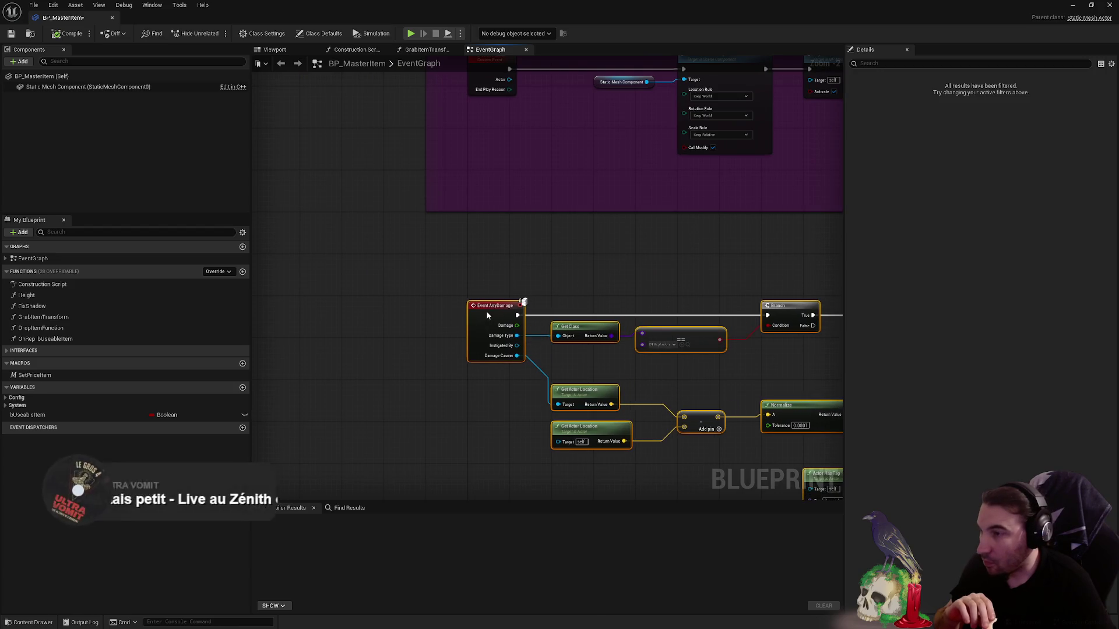
pyautogui.moveTo(484, 309); pyautogui.dragTo(466, 418)
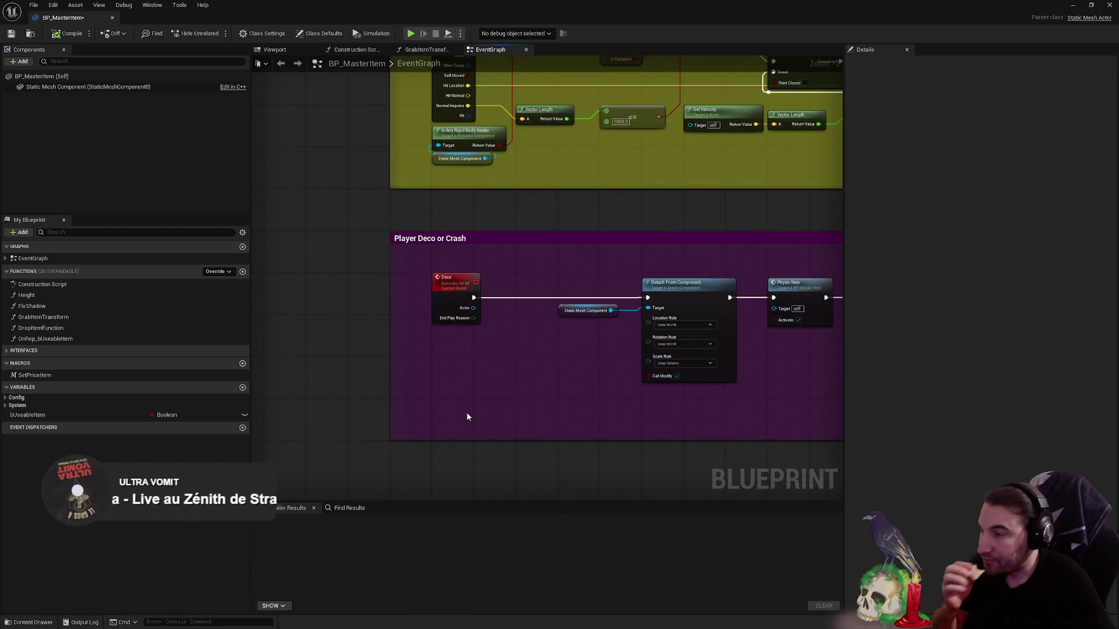
pyautogui.moveTo(538, 311); pyautogui.dragTo(497, 475)
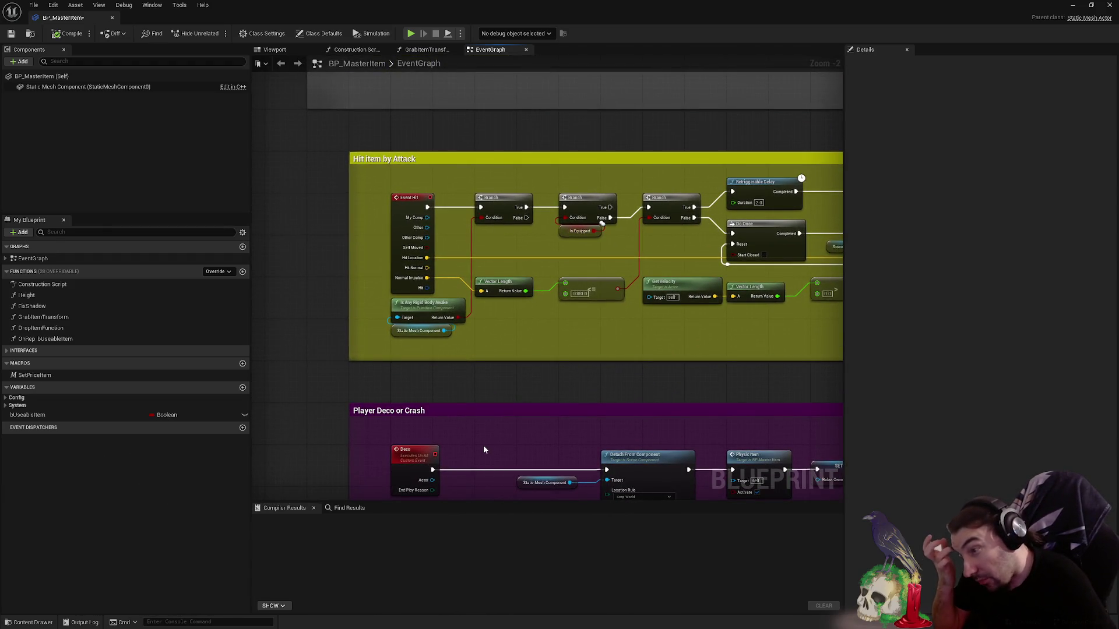
pyautogui.moveTo(484, 445); pyautogui.dragTo(481, 160)
pyautogui.scroll(-4, 432, 202)
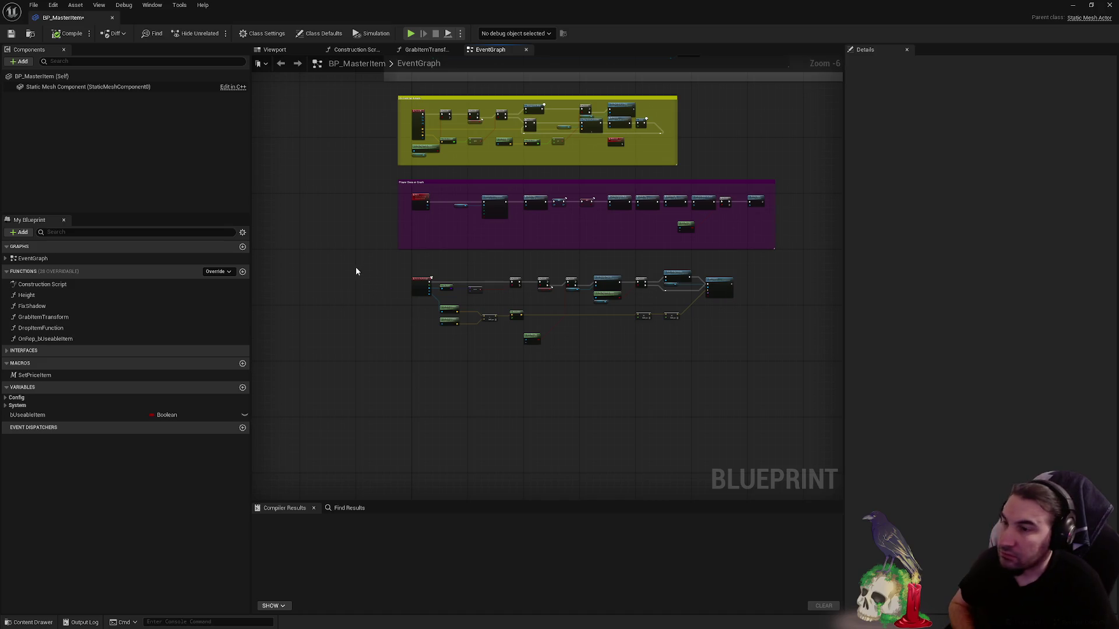
pyautogui.moveTo(356, 271); pyautogui.dragTo(732, 376)
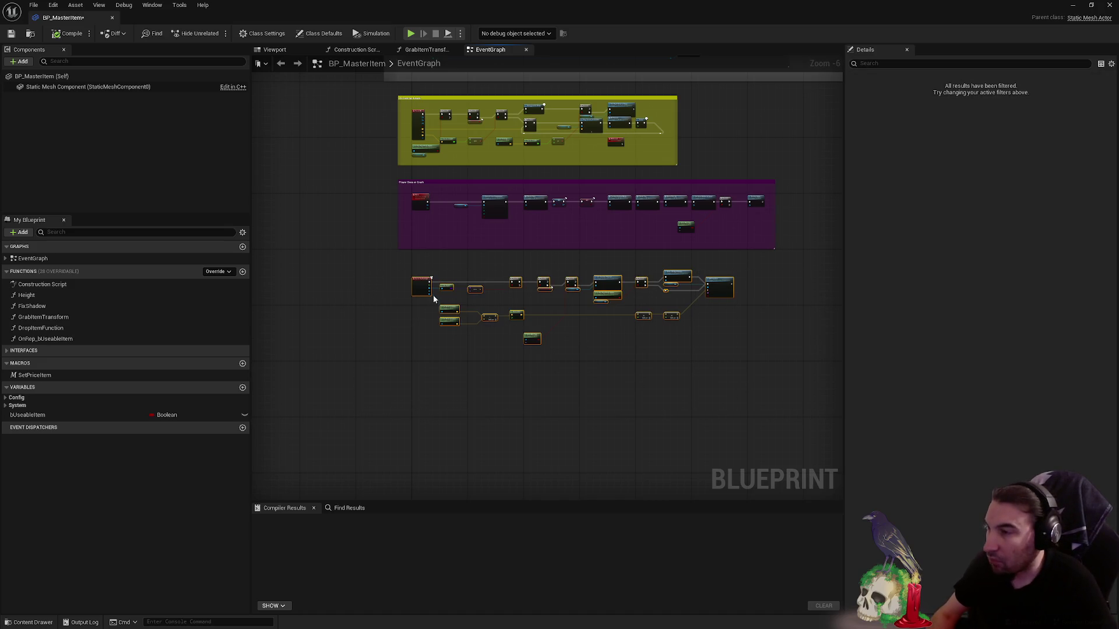
# - Wrap the selection in a comment titled Receive Damage
pyautogui.press('c')
pyautogui.click(1033, 88)
pyautogui.hotkey('ctrl', 'a')
pyautogui.write('Receive')
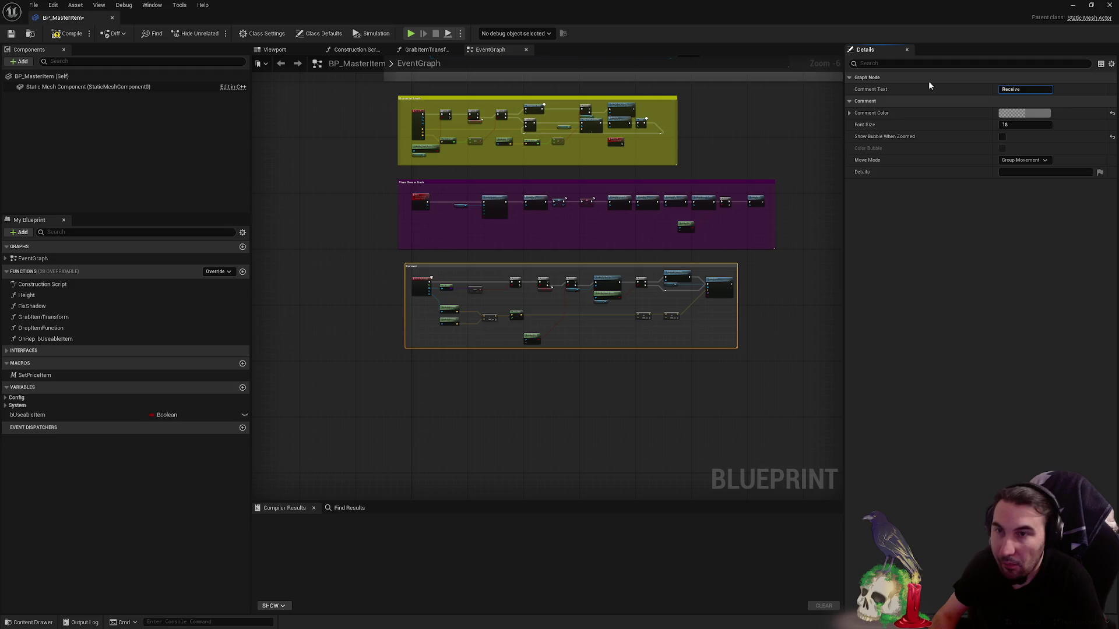
pyautogui.write(' Damag')
pyautogui.write('e')
pyautogui.press('Return')
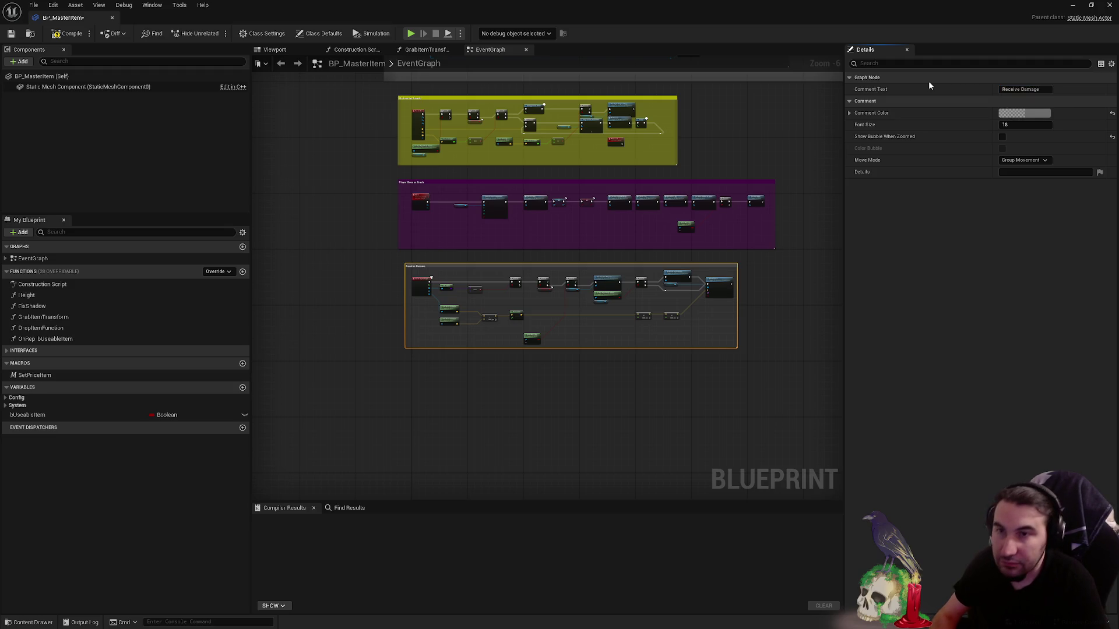
pyautogui.scroll(6, 438, 294)
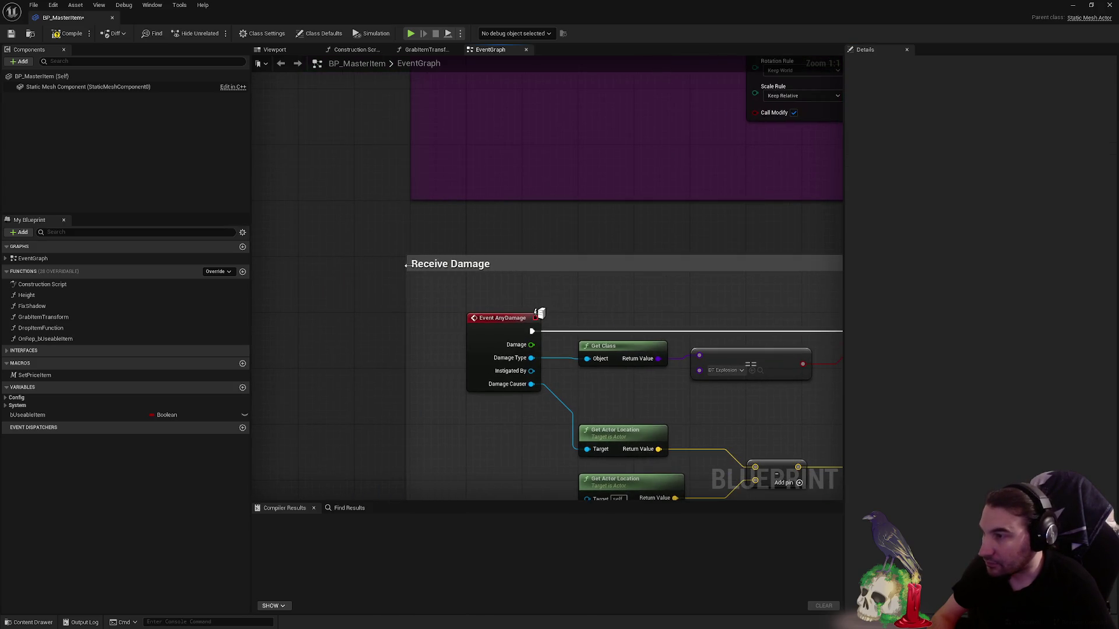
# - Colour the Receive Damage comment vivid red and enlarge it to enclose all its nodes
pyautogui.click(431, 293)
pyautogui.scroll(-5, 431, 293)
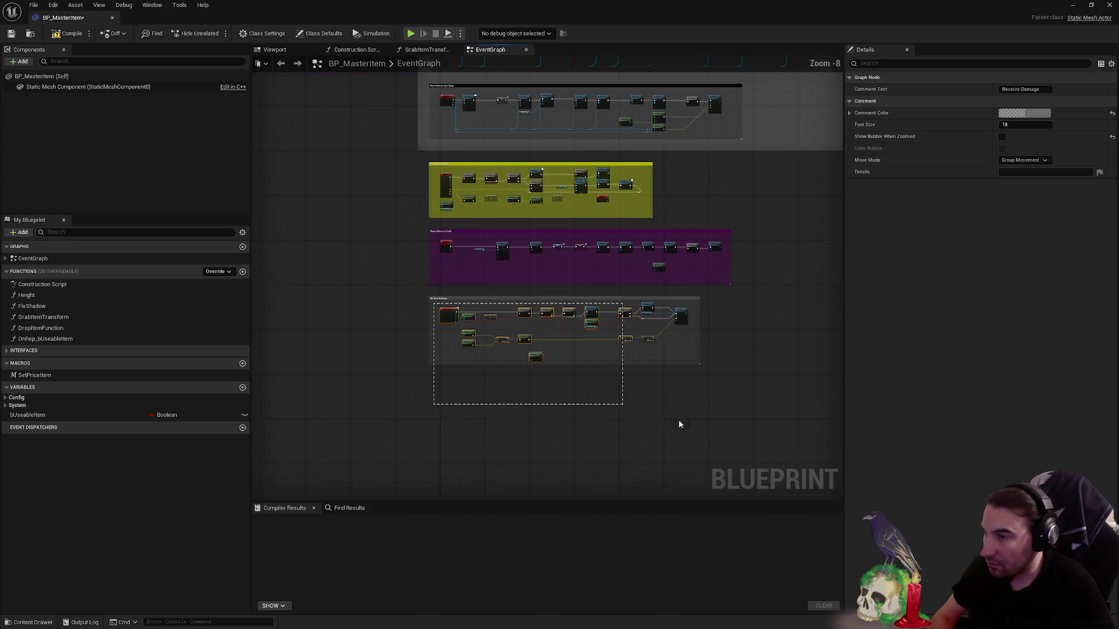
pyautogui.moveTo(679, 425); pyautogui.dragTo(421, 304)
pyautogui.scroll(5, 420, 305)
pyautogui.click(586, 303)
pyautogui.click(1043, 114)
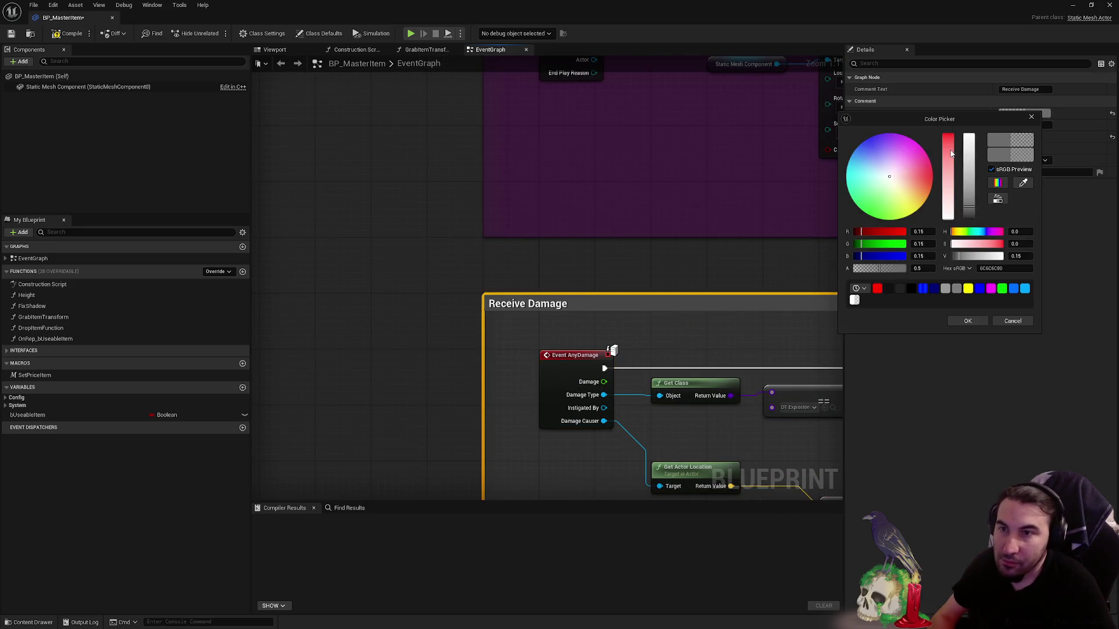
pyautogui.click(948, 155)
pyautogui.moveTo(968, 211); pyautogui.dragTo(968, 107)
pyautogui.click(968, 322)
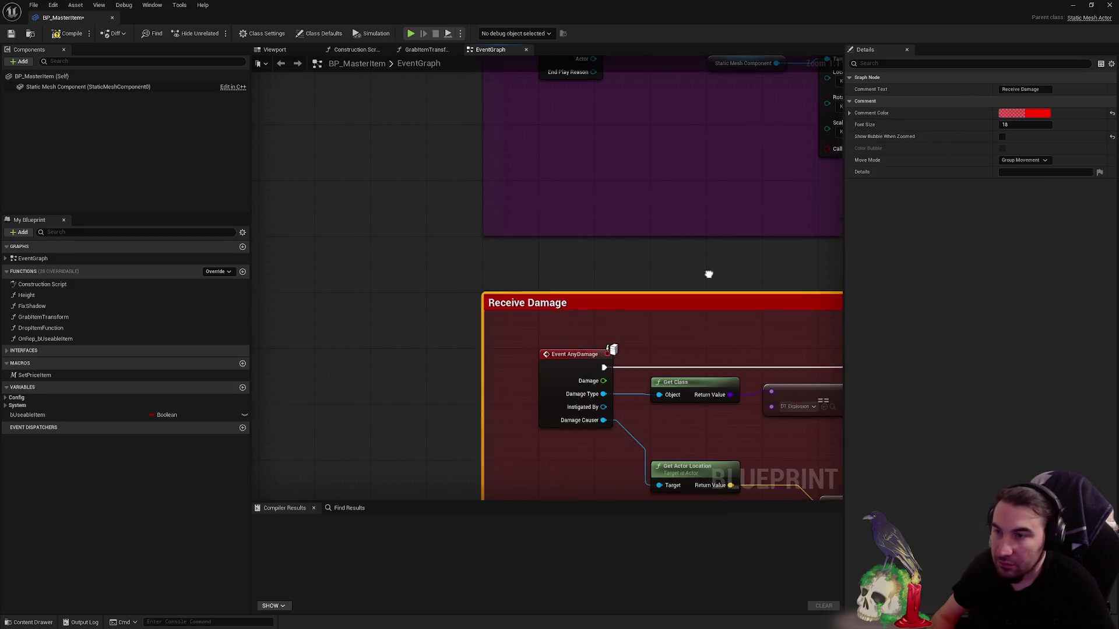
pyautogui.scroll(-3, 709, 275)
pyautogui.click(634, 337)
pyautogui.scroll(4, 597, 339)
pyautogui.moveTo(599, 341); pyautogui.dragTo(641, 390)
pyautogui.scroll(-6, 521, 240)
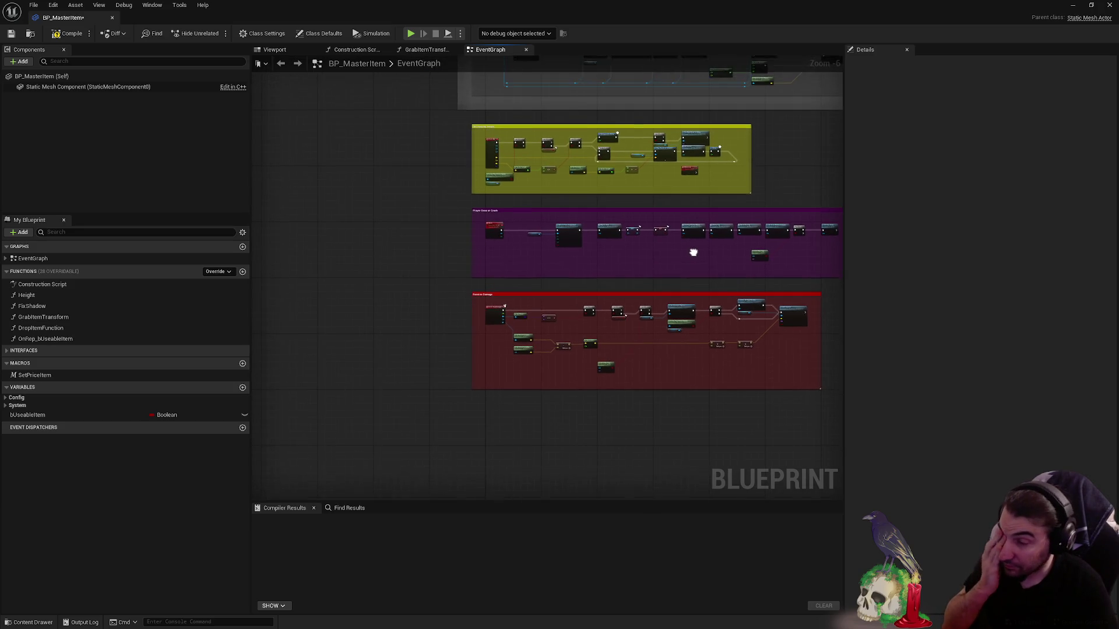
pyautogui.scroll(-1, 512, 429)
pyautogui.scroll(-3, 613, 258)
pyautogui.scroll(2, 475, 389)
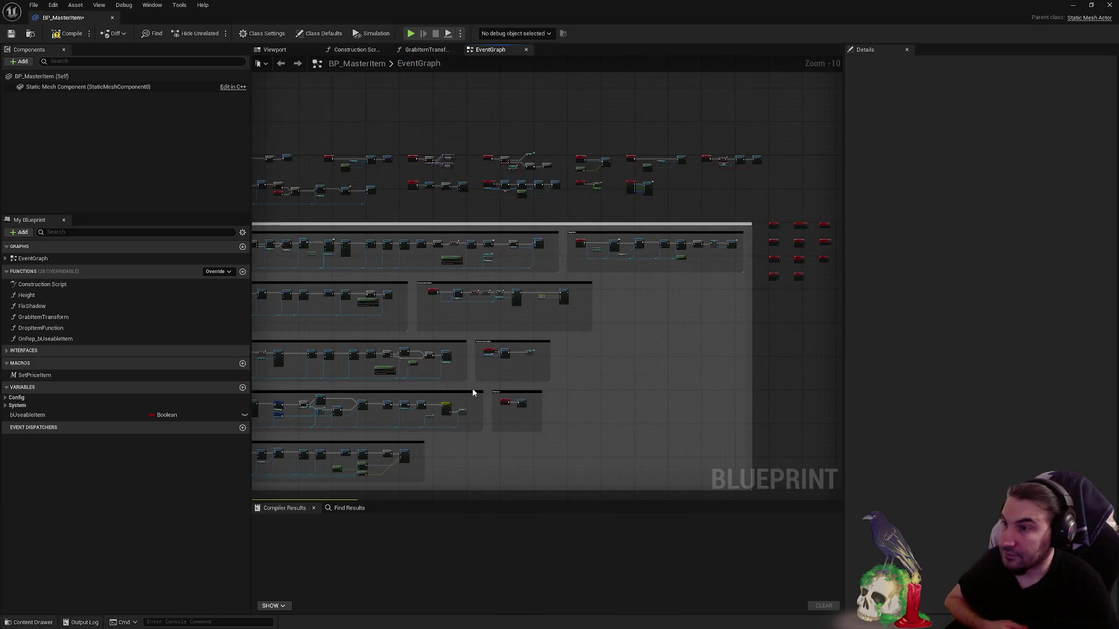
pyautogui.scroll(3, 475, 266)
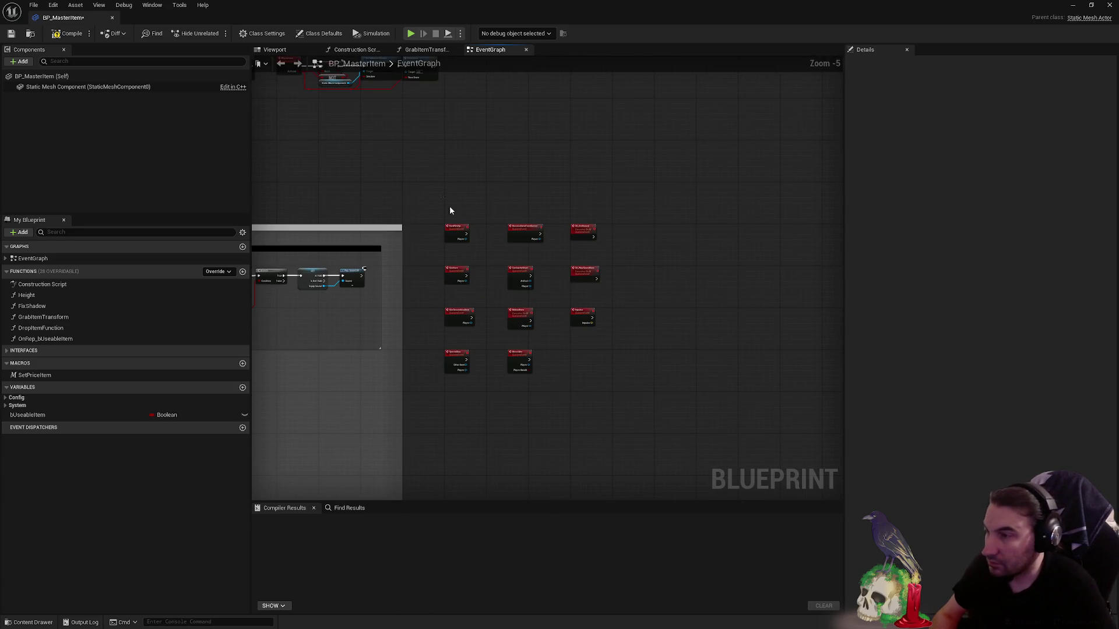
pyautogui.scroll(-4, 647, 251)
pyautogui.scroll(1, 644, 125)
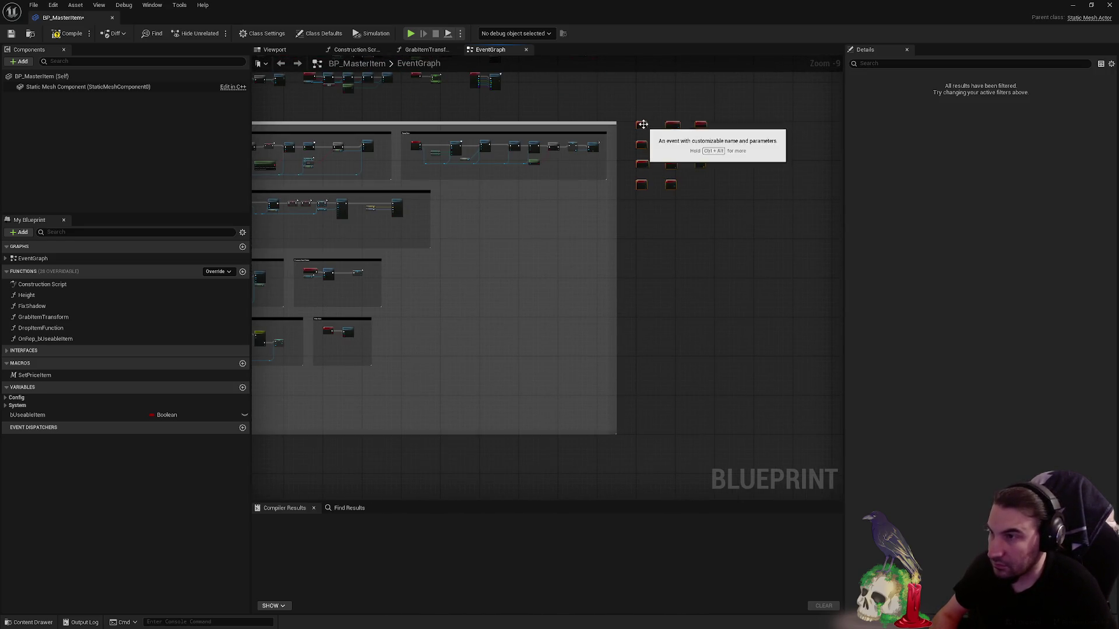
pyautogui.scroll(2, 644, 175)
pyautogui.scroll(-1, 524, 312)
pyautogui.scroll(1, 779, 334)
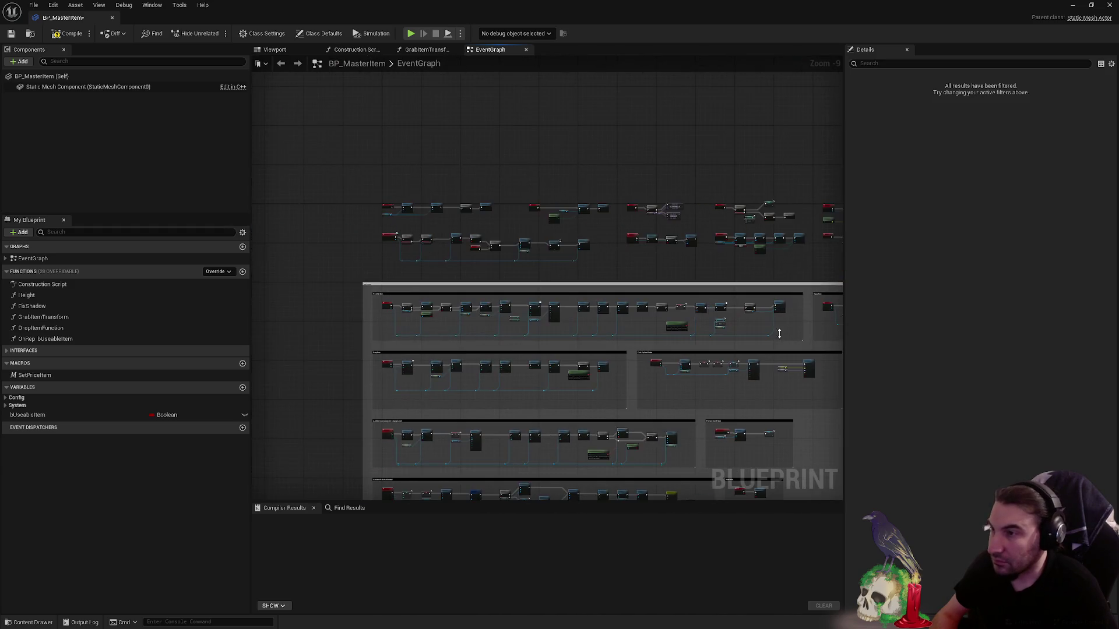
pyautogui.scroll(5, 419, 231)
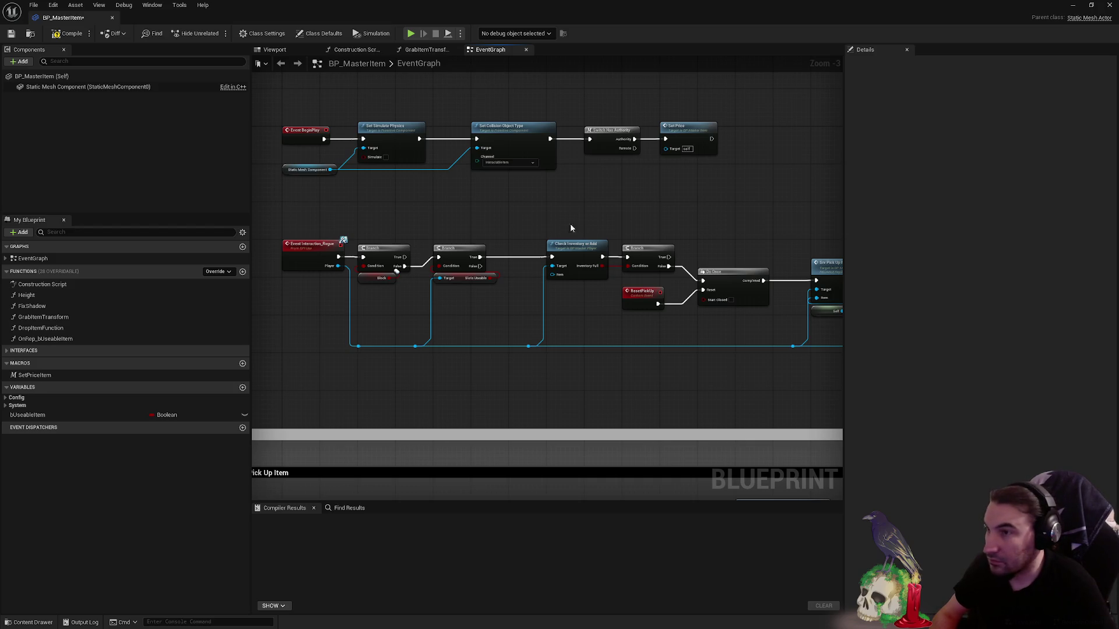
# - Pan across the BeginPlay and interaction nodes to the PhysicItem chain and marquee-select it
pyautogui.moveTo(595, 225); pyautogui.dragTo(464, 204)
pyautogui.moveTo(625, 213)
pyautogui.mouseDown()
pyautogui.moveTo(457, 218)
pyautogui.moveTo(376, 245)
pyautogui.mouseUp()
pyautogui.moveTo(585, 245); pyautogui.dragTo(399, 255)
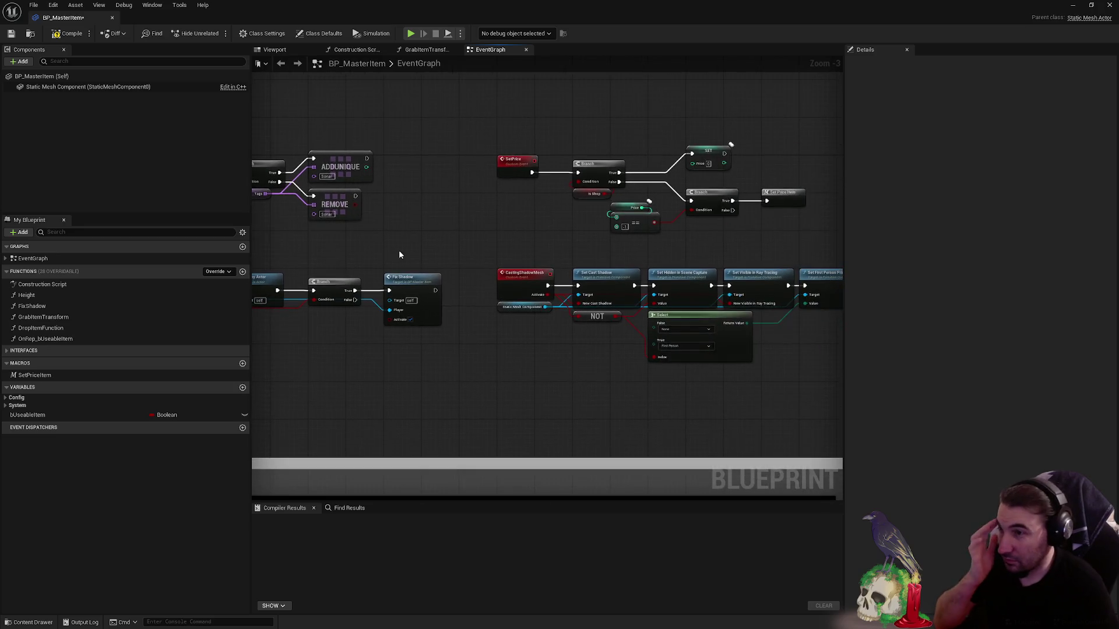
pyautogui.scroll(-3, 399, 255)
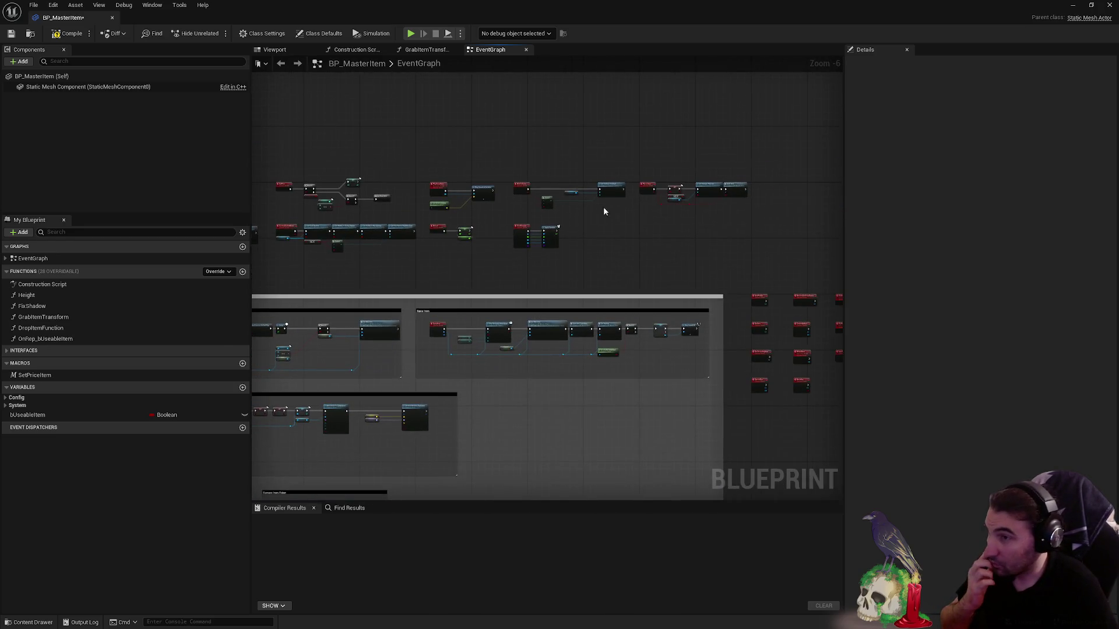
pyautogui.scroll(4, 603, 211)
pyautogui.moveTo(480, 250); pyautogui.dragTo(394, 253)
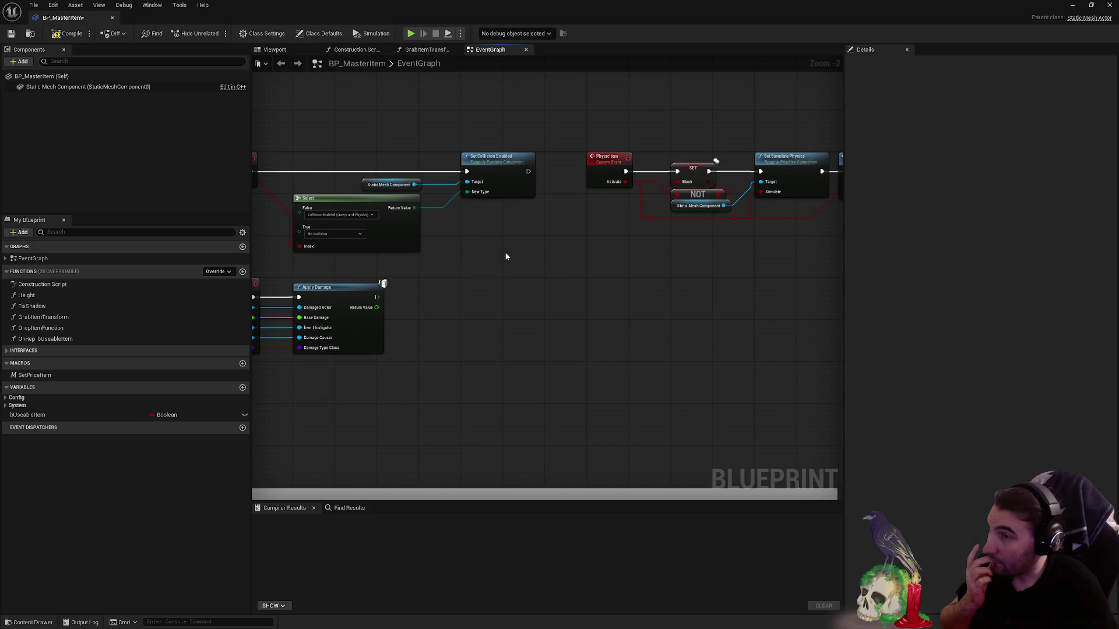
pyautogui.scroll(-3, 469, 271)
pyautogui.scroll(-2, 469, 271)
pyautogui.scroll(6, 468, 271)
pyautogui.scroll(-4, 399, 236)
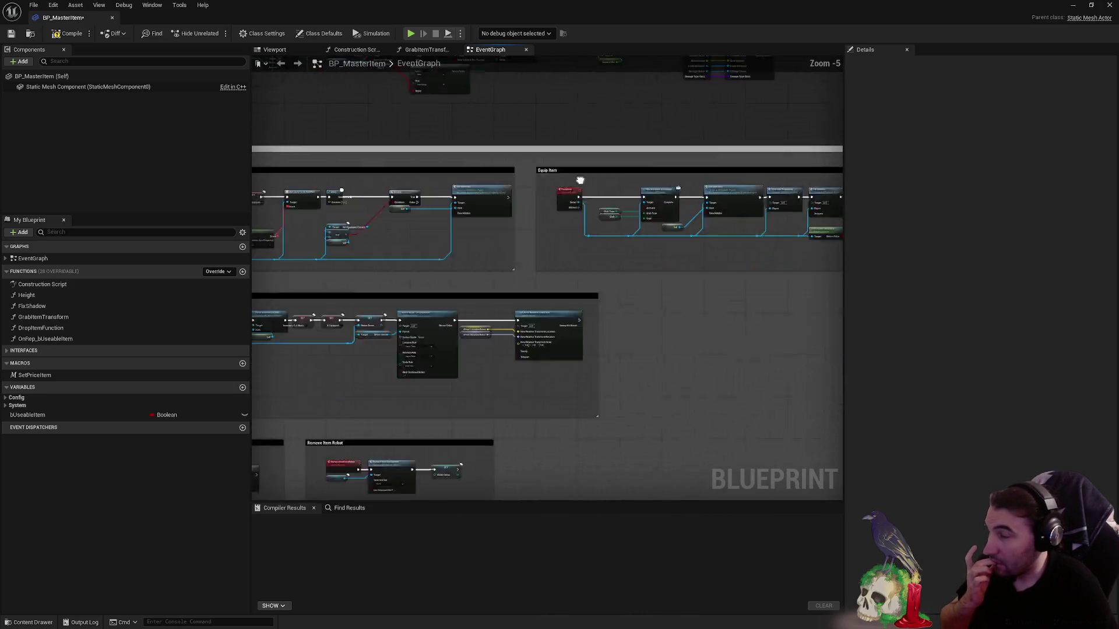
pyautogui.scroll(-1, 516, 203)
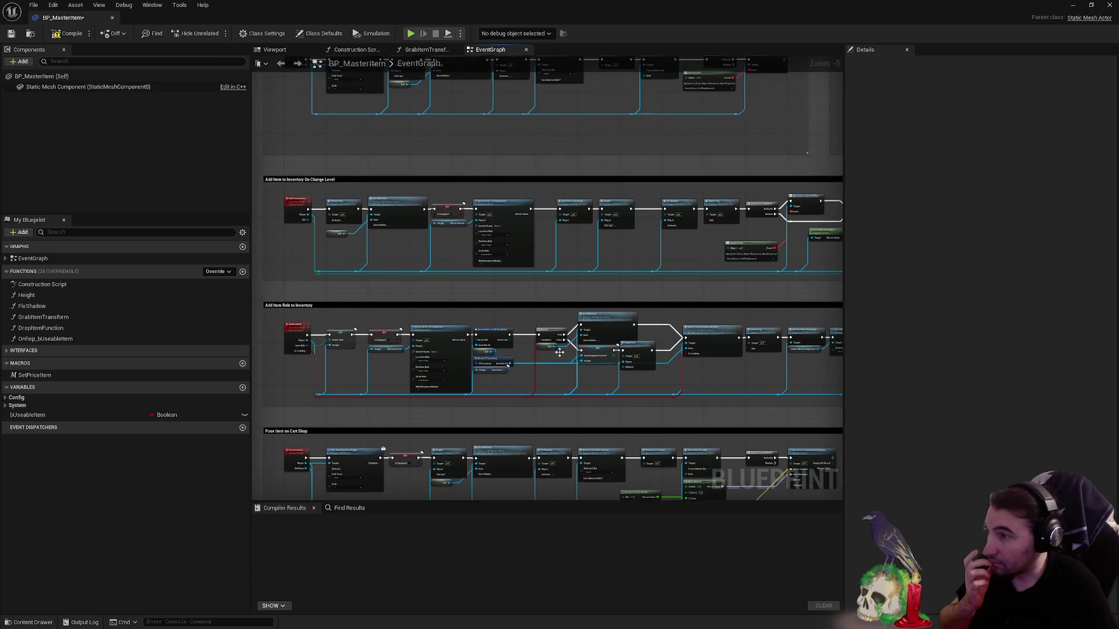
pyautogui.scroll(-2, 516, 203)
pyautogui.scroll(3, 508, 272)
pyautogui.scroll(-2, 508, 271)
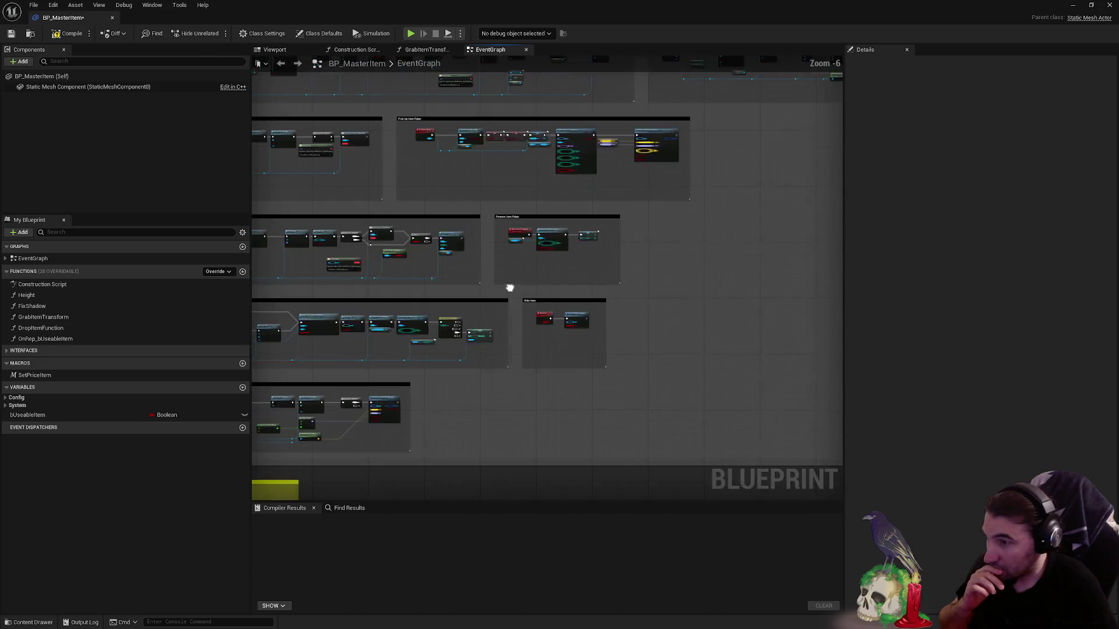
pyautogui.scroll(-2, 253, 416)
pyautogui.scroll(2, 517, 444)
pyautogui.scroll(2, 518, 448)
pyautogui.scroll(2, 707, 210)
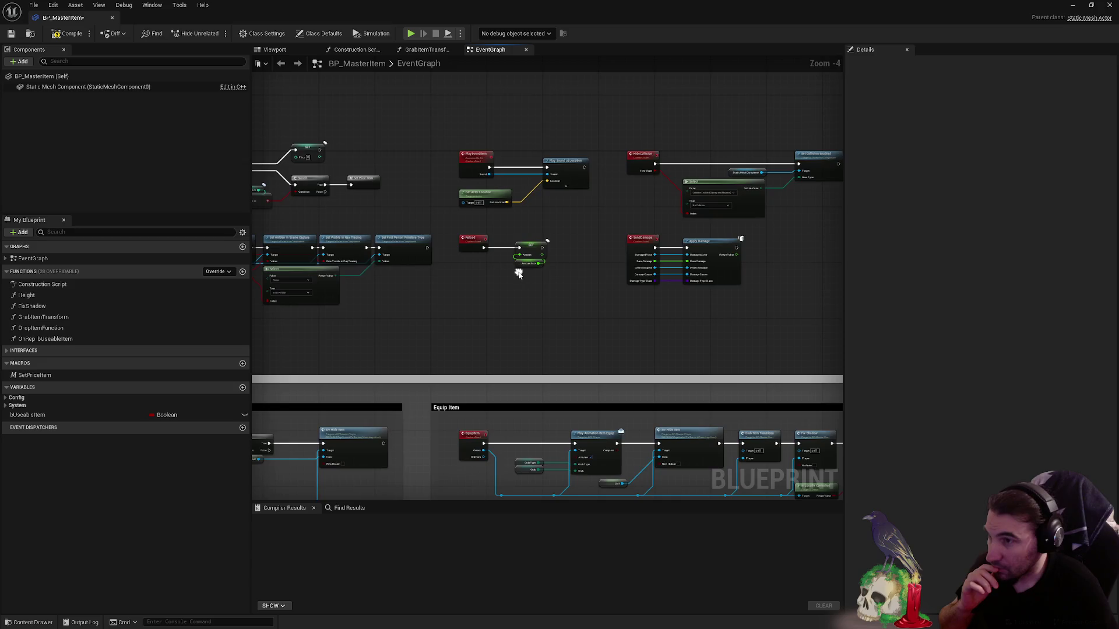
pyautogui.scroll(1, 517, 268)
pyautogui.scroll(-2, 518, 259)
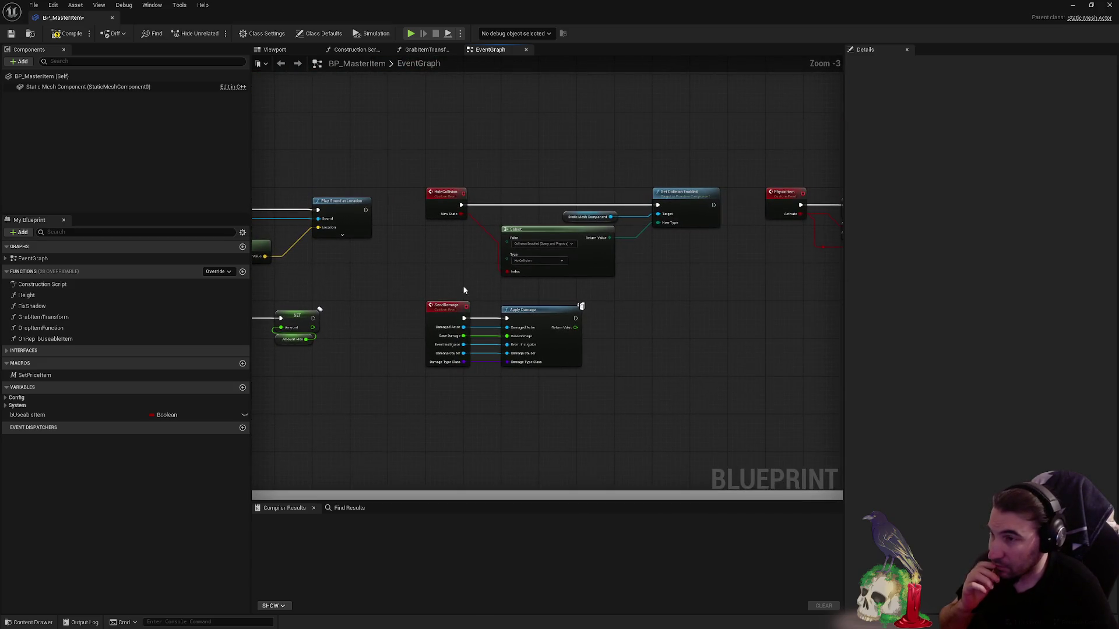
pyautogui.moveTo(601, 229); pyautogui.dragTo(581, 222)
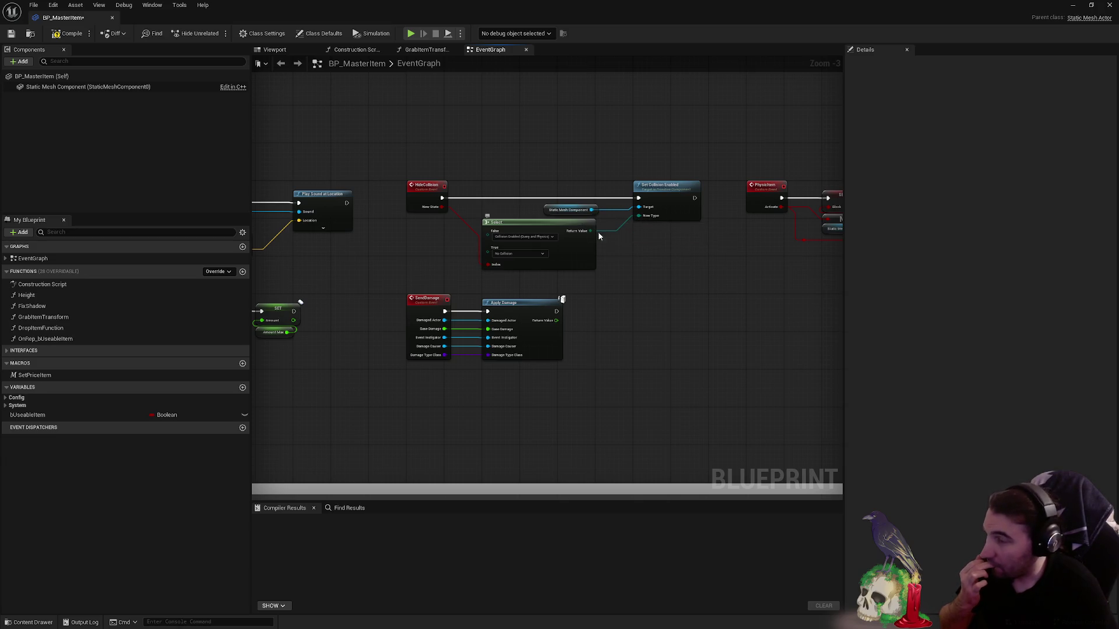
pyautogui.moveTo(580, 219); pyautogui.dragTo(371, 242)
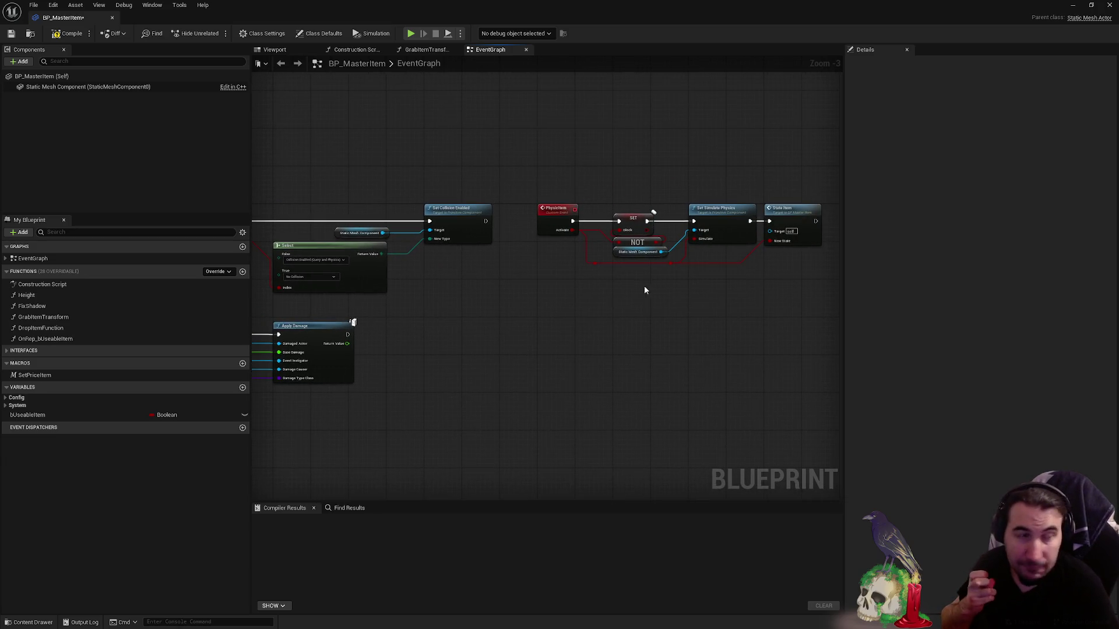
pyautogui.moveTo(540, 172); pyautogui.dragTo(798, 281)
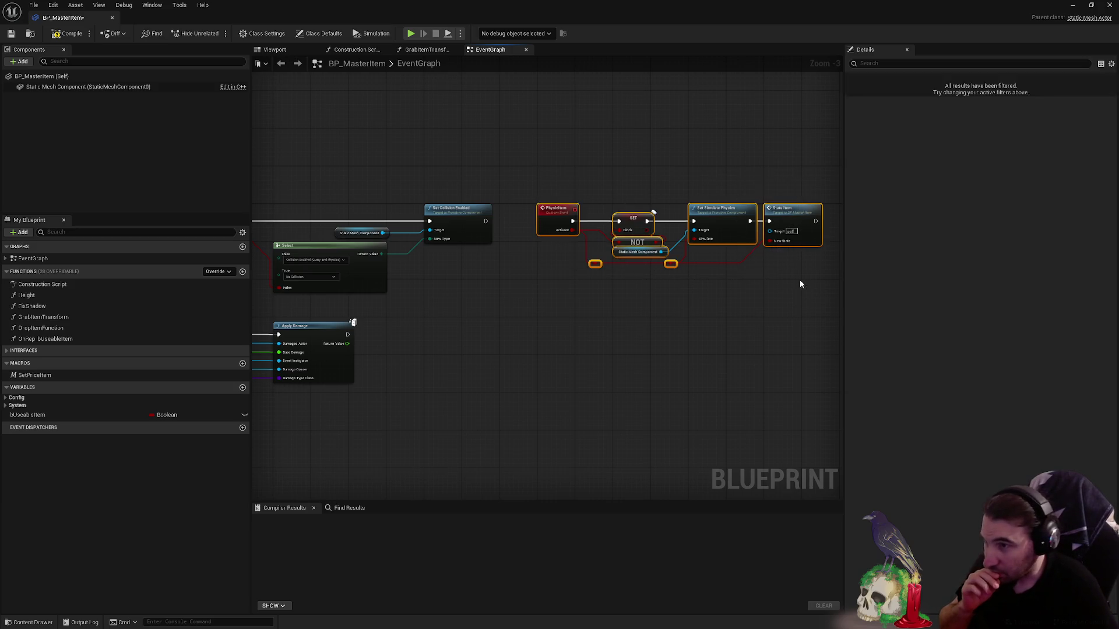
pyautogui.scroll(-9, 538, 161)
pyautogui.scroll(9, 487, 256)
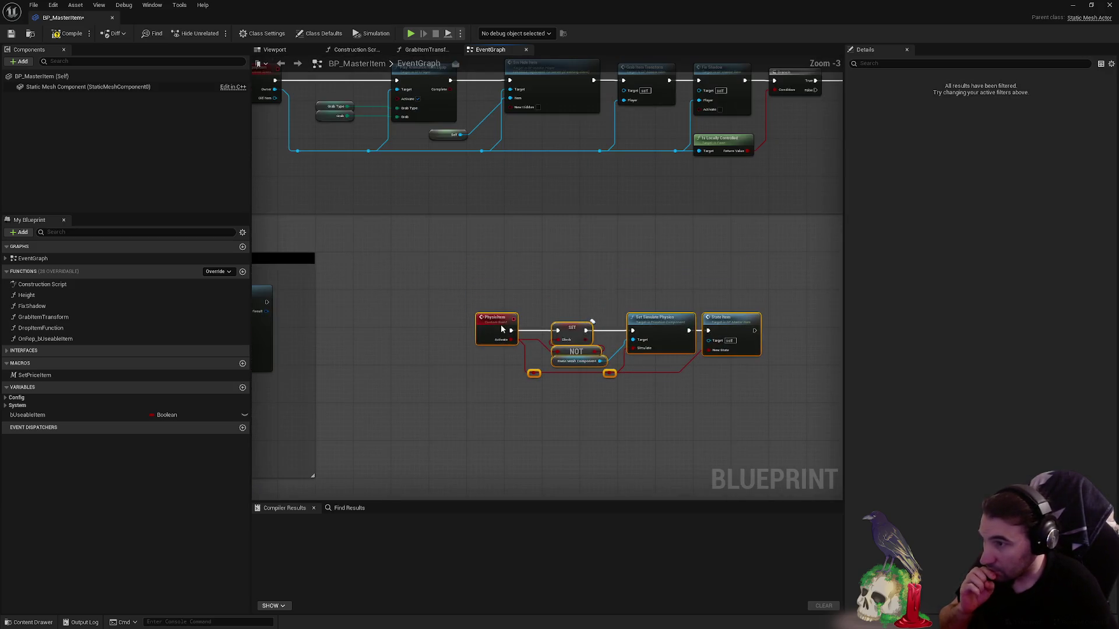
# - Wrap the PhysicItem nodes in a comment, give it a black colour and title it Physic
pyautogui.press('c')
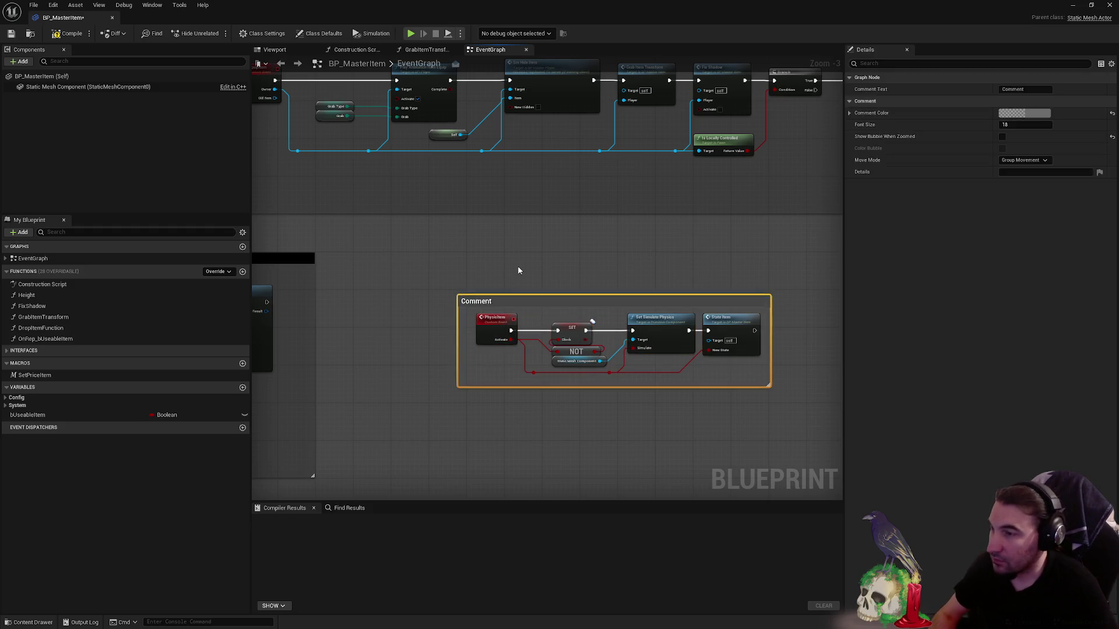
pyautogui.click(1037, 114)
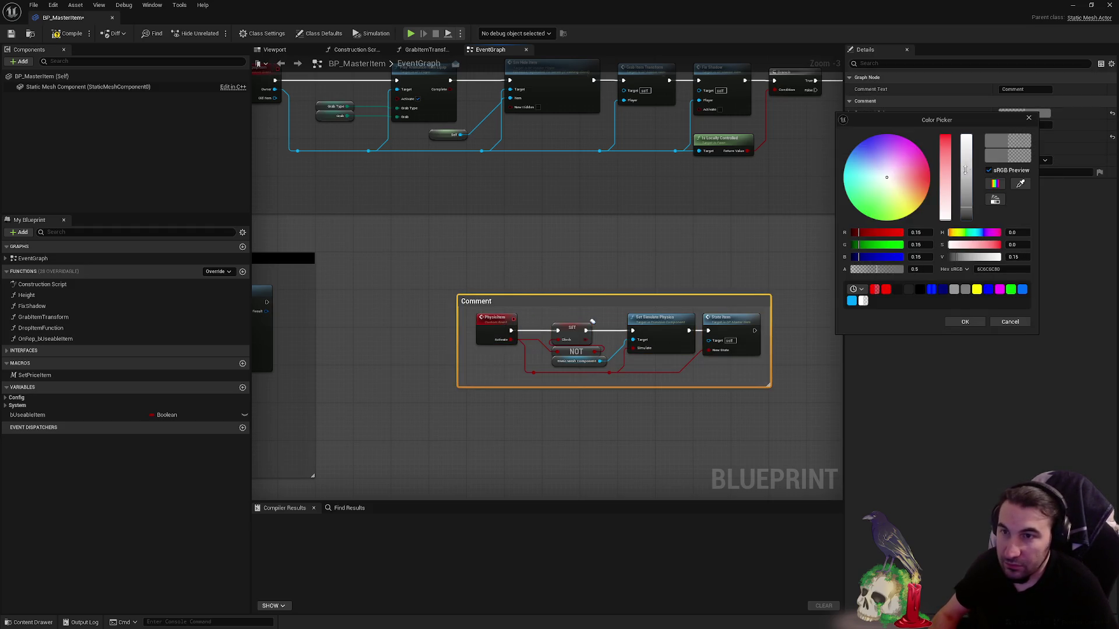
pyautogui.click(965, 322)
pyautogui.click(1018, 89)
pyautogui.write('Physic')
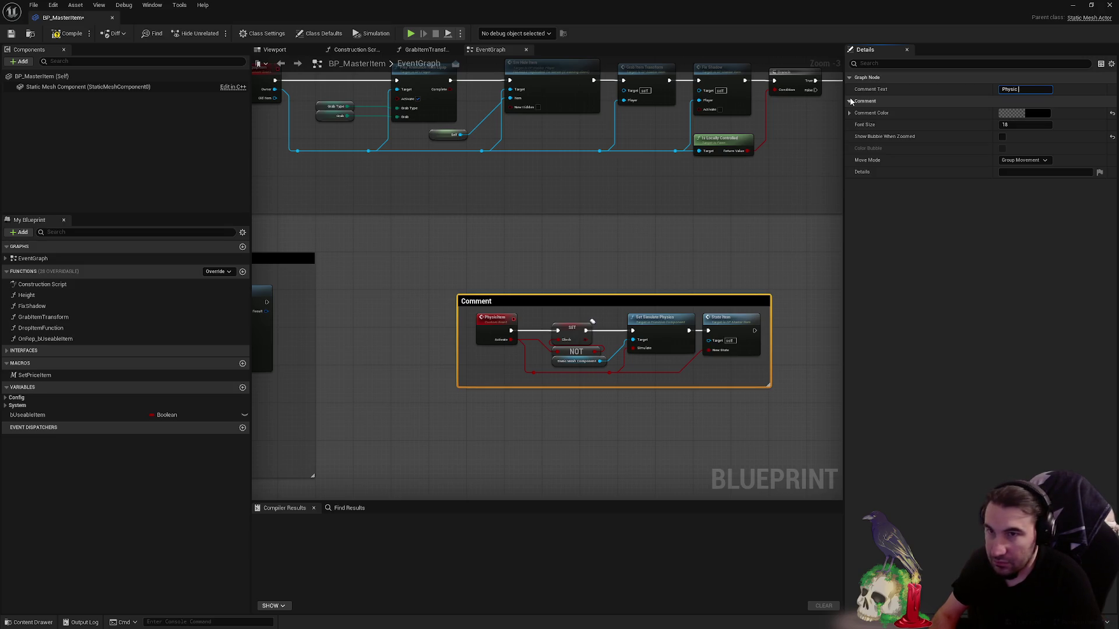
pyautogui.scroll(1, 549, 253)
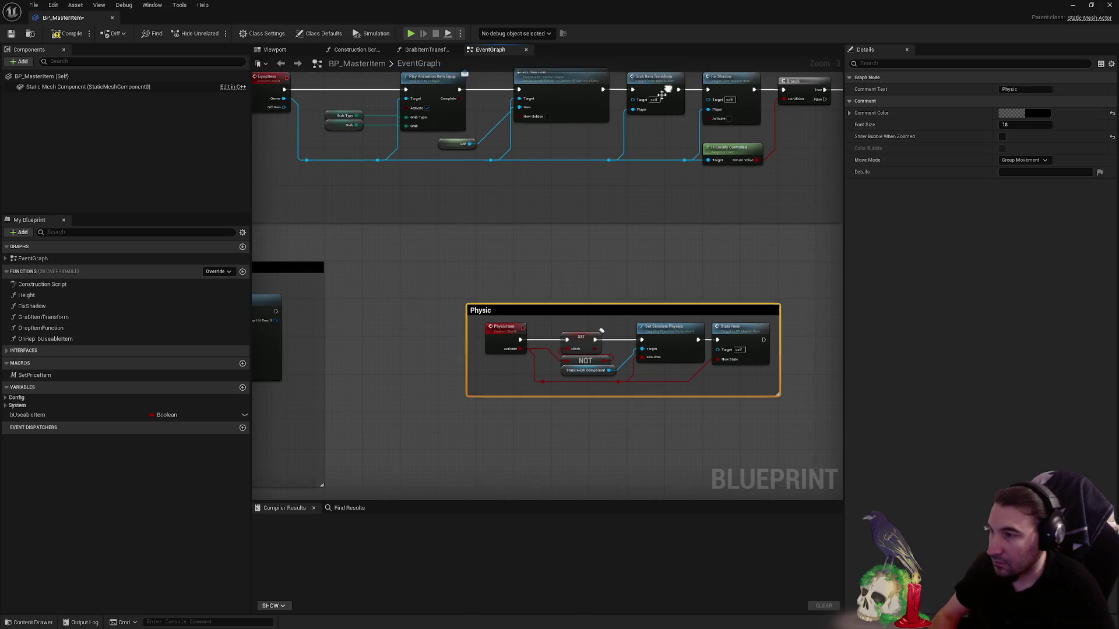
pyautogui.scroll(2, 550, 254)
pyautogui.scroll(2, 542, 304)
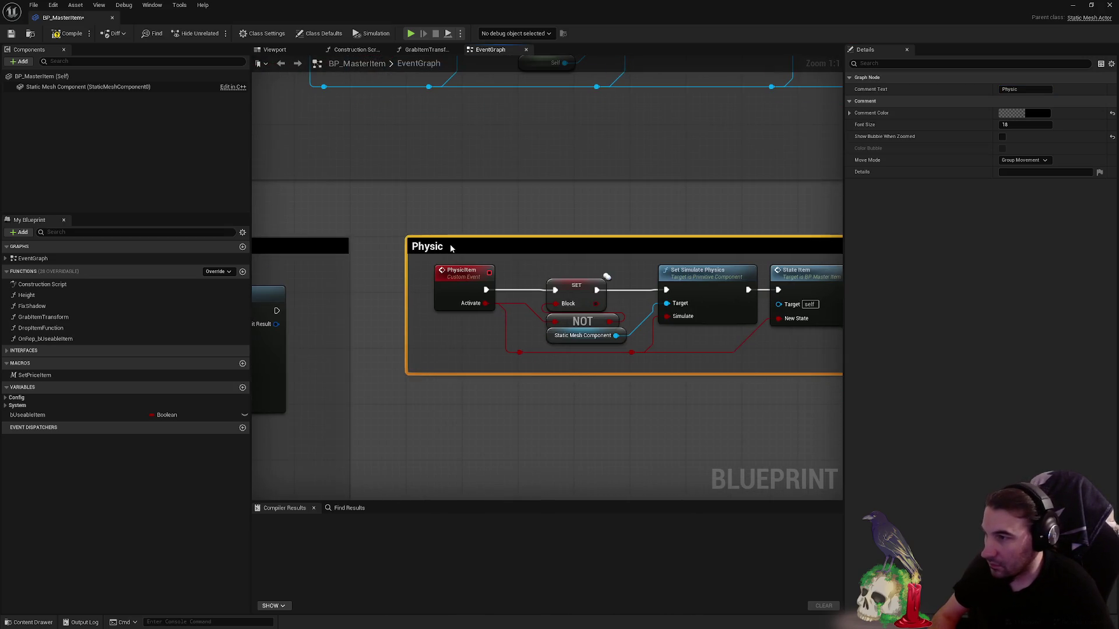
# - Select the HideCollision event nodes below and nudge them slightly right
pyautogui.moveTo(542, 303); pyautogui.dragTo(165, 186)
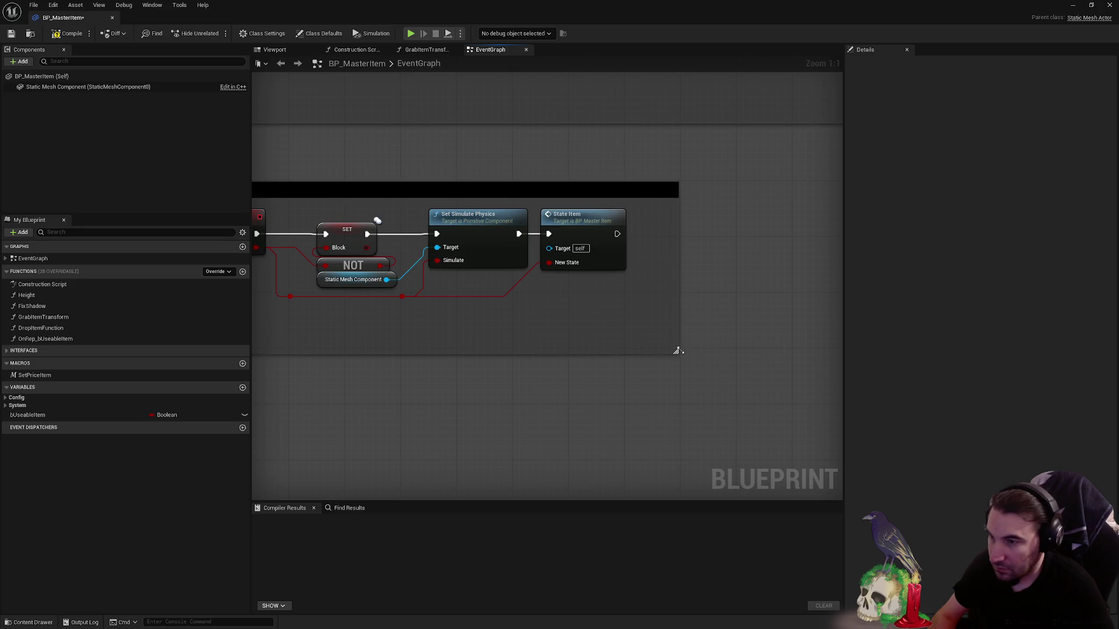
pyautogui.moveTo(639, 316)
pyautogui.mouseDown()
pyautogui.moveTo(837, 324)
pyautogui.moveTo(447, 225)
pyautogui.mouseUp()
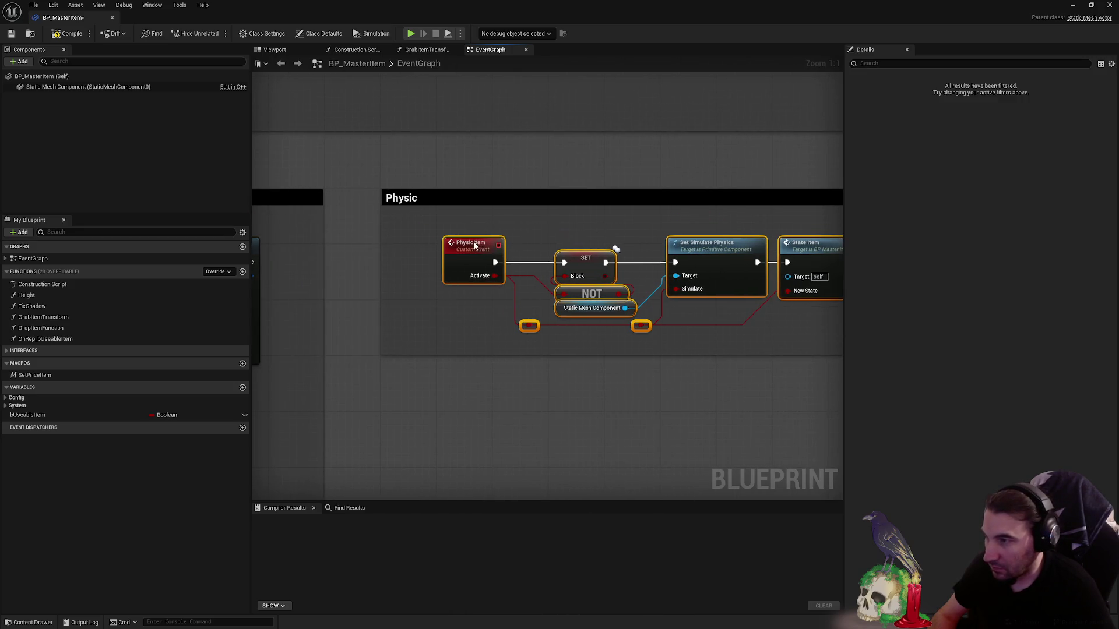
pyautogui.click(502, 207)
pyautogui.scroll(-2, 502, 207)
pyautogui.scroll(-3, 589, 257)
pyautogui.scroll(4, 582, 317)
pyautogui.scroll(-4, 633, 381)
pyautogui.moveTo(634, 381); pyautogui.dragTo(650, 257)
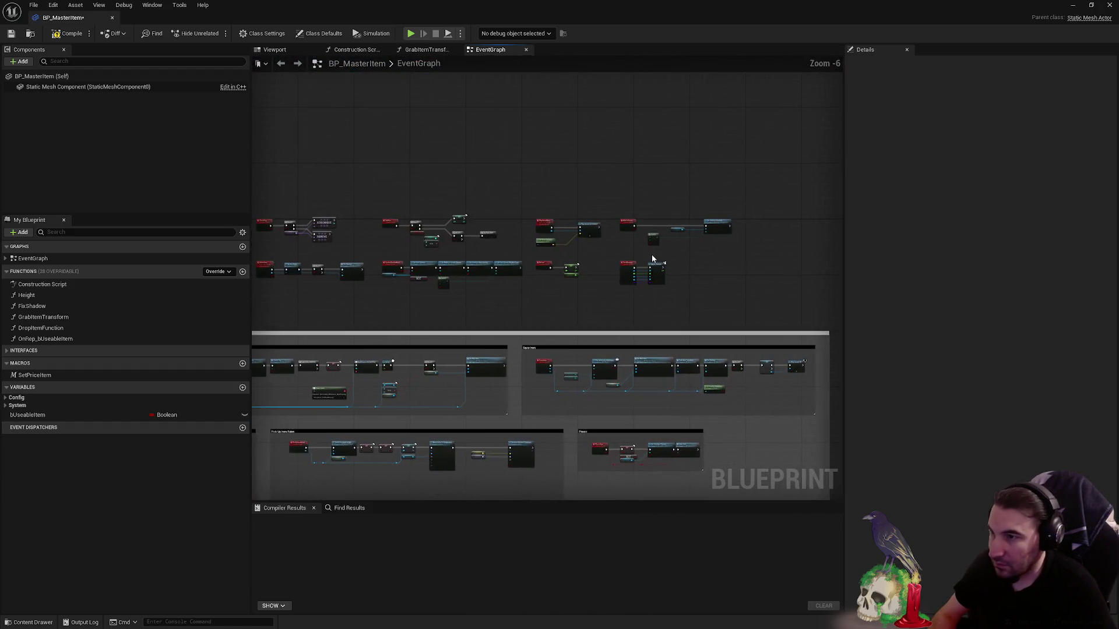
pyautogui.scroll(4, 478, 291)
pyautogui.scroll(-2, 477, 290)
pyautogui.moveTo(506, 171); pyautogui.dragTo(762, 250)
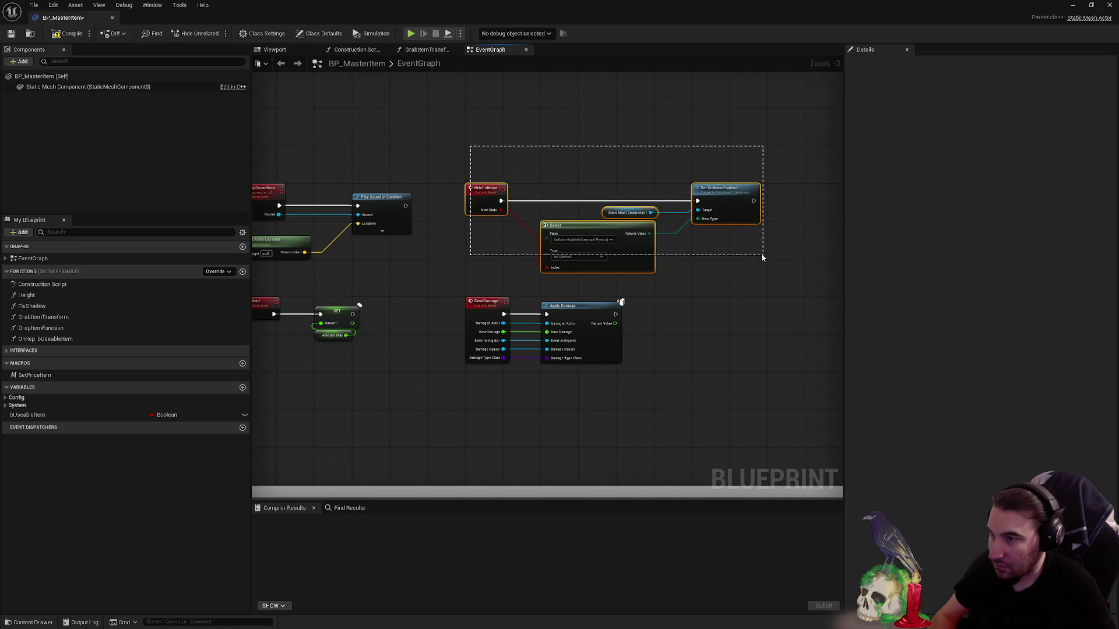
pyautogui.scroll(-1, 518, 145)
pyautogui.scroll(-2, 518, 146)
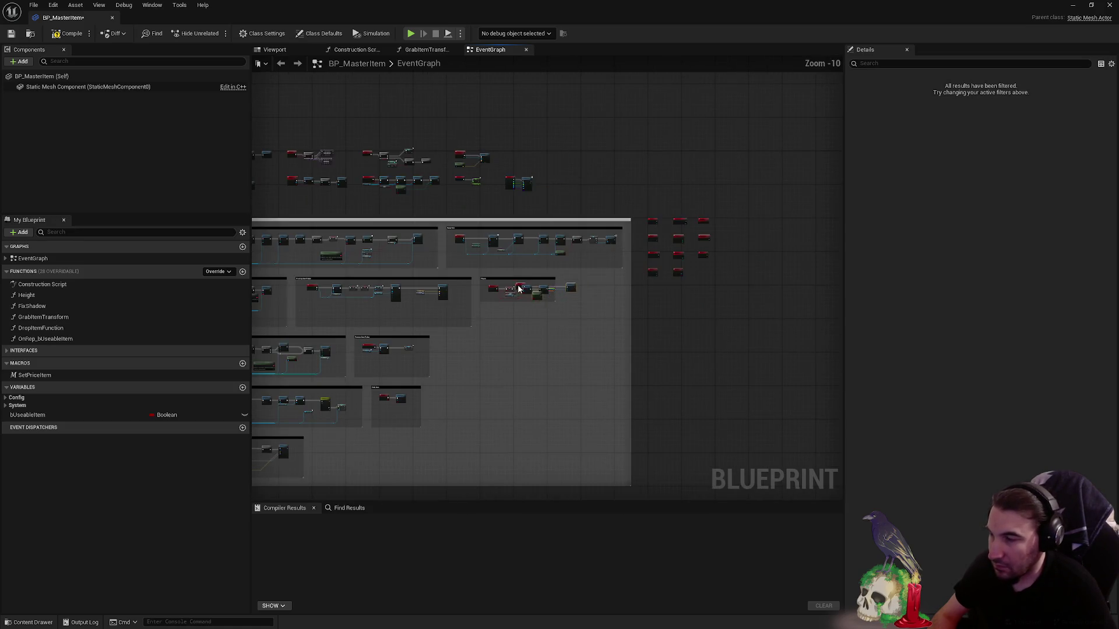
pyautogui.scroll(4, 462, 324)
pyautogui.scroll(1, 463, 325)
pyautogui.moveTo(463, 325); pyautogui.dragTo(469, 322)
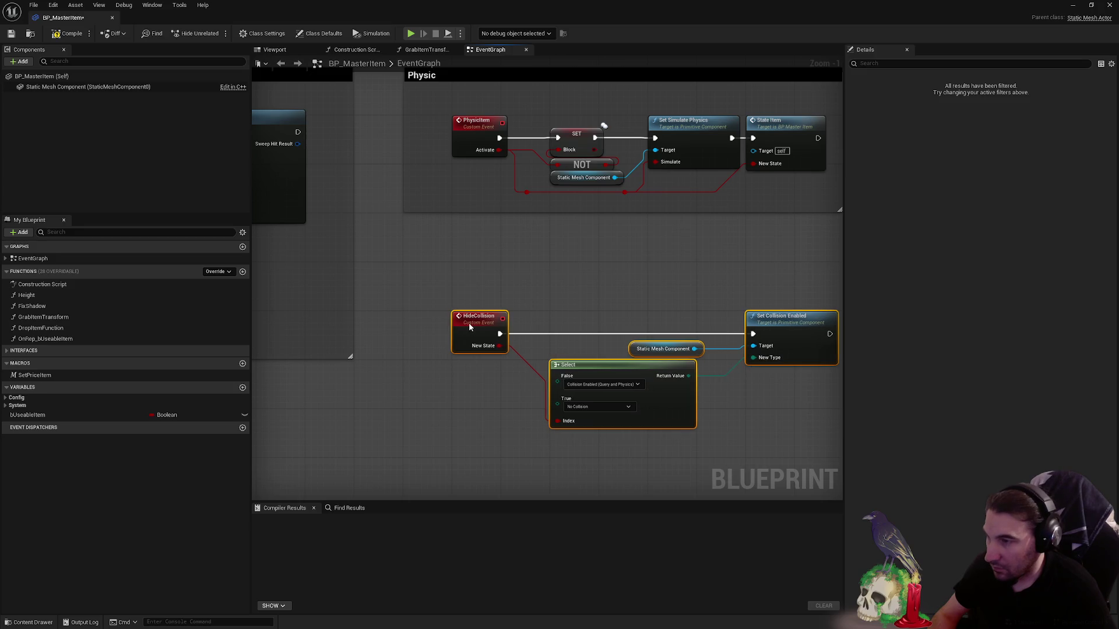
pyautogui.write('c')
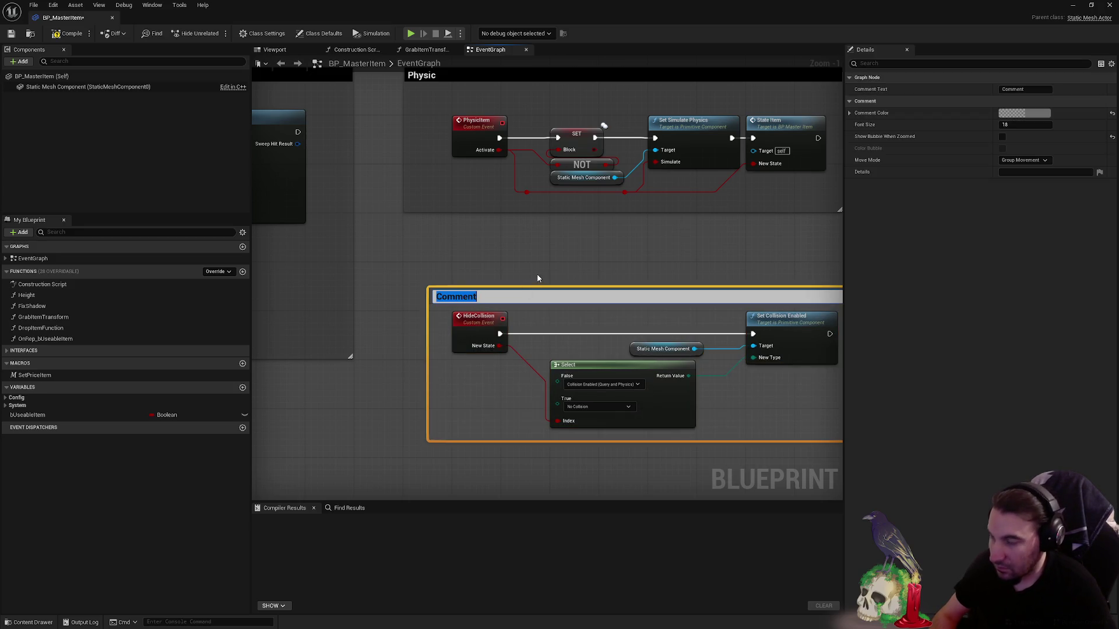
pyautogui.write('Hide Collision')
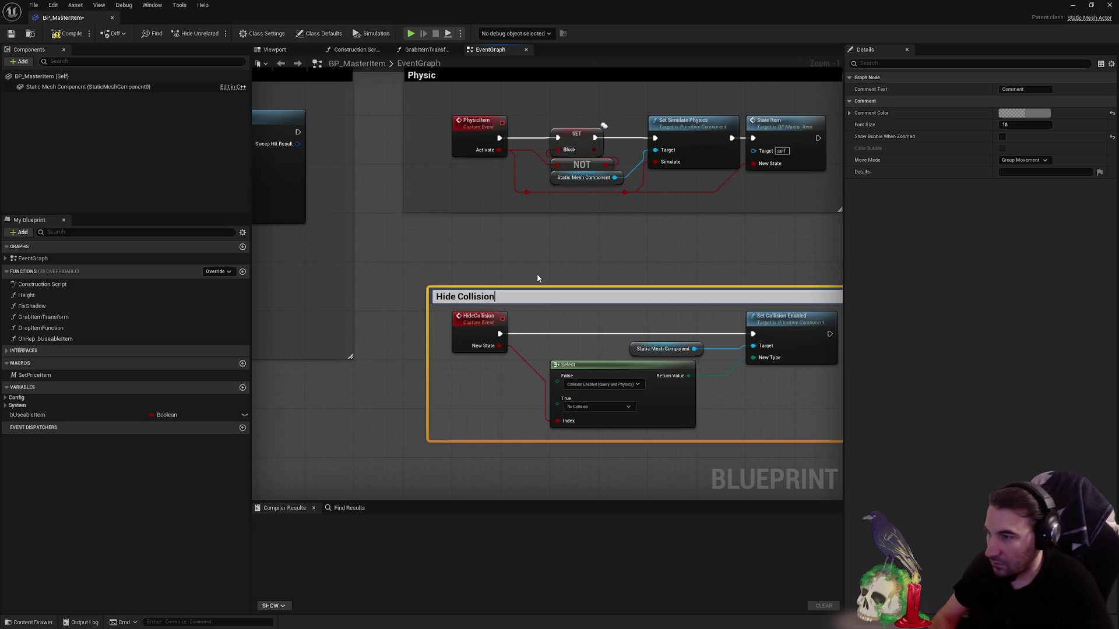
# - Commit the Hide Collision title, extend the box downward and reposition the four collision nodes
pyautogui.press('Return')
pyautogui.scroll(-5, 447, 262)
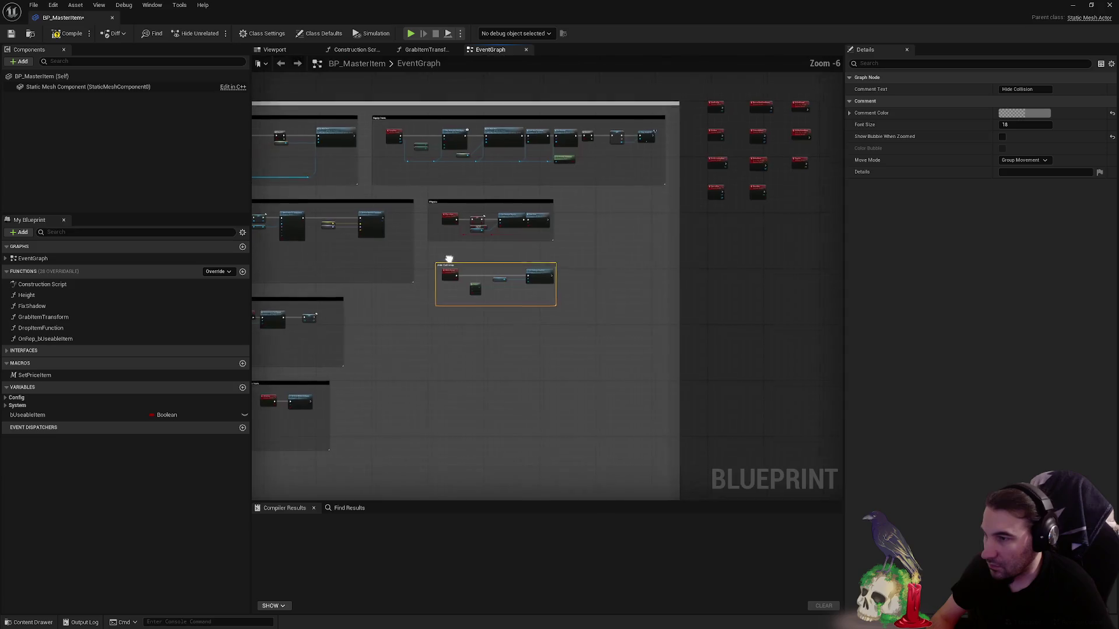
pyautogui.scroll(2, 569, 242)
pyautogui.scroll(2, 569, 241)
pyautogui.scroll(3, 543, 274)
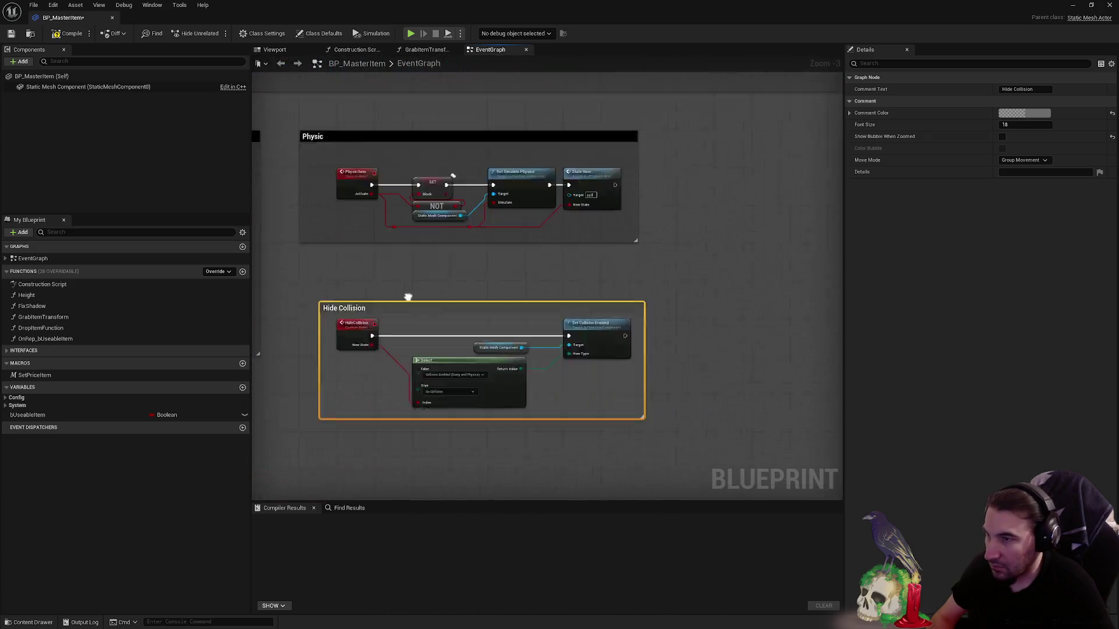
pyautogui.scroll(-4, 543, 275)
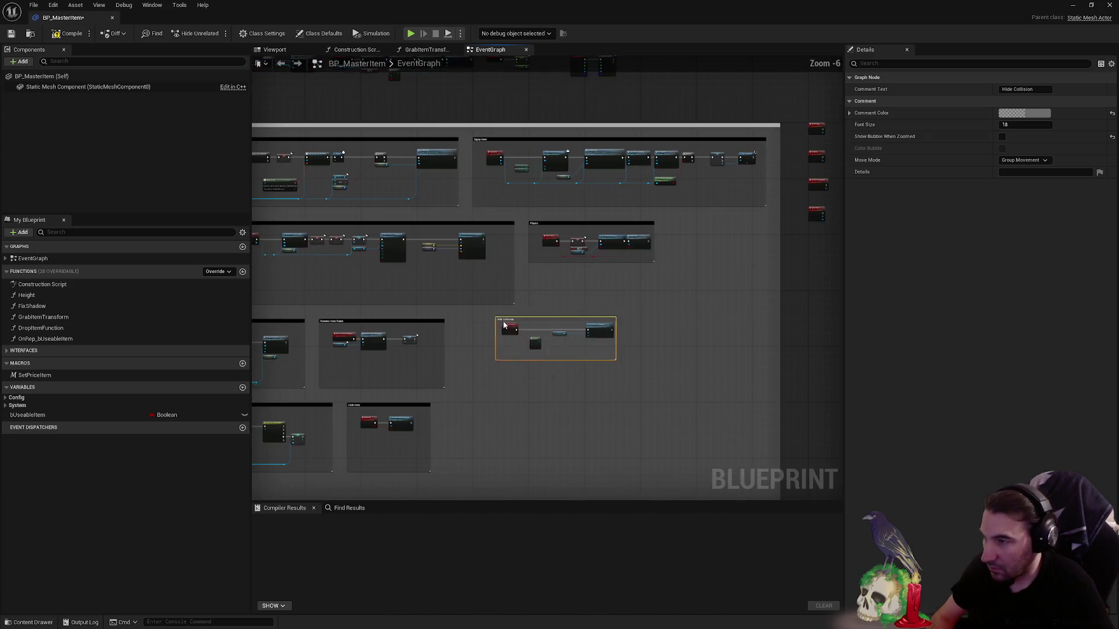
pyautogui.scroll(4, 453, 303)
pyautogui.click(533, 190)
pyautogui.scroll(-3, 533, 190)
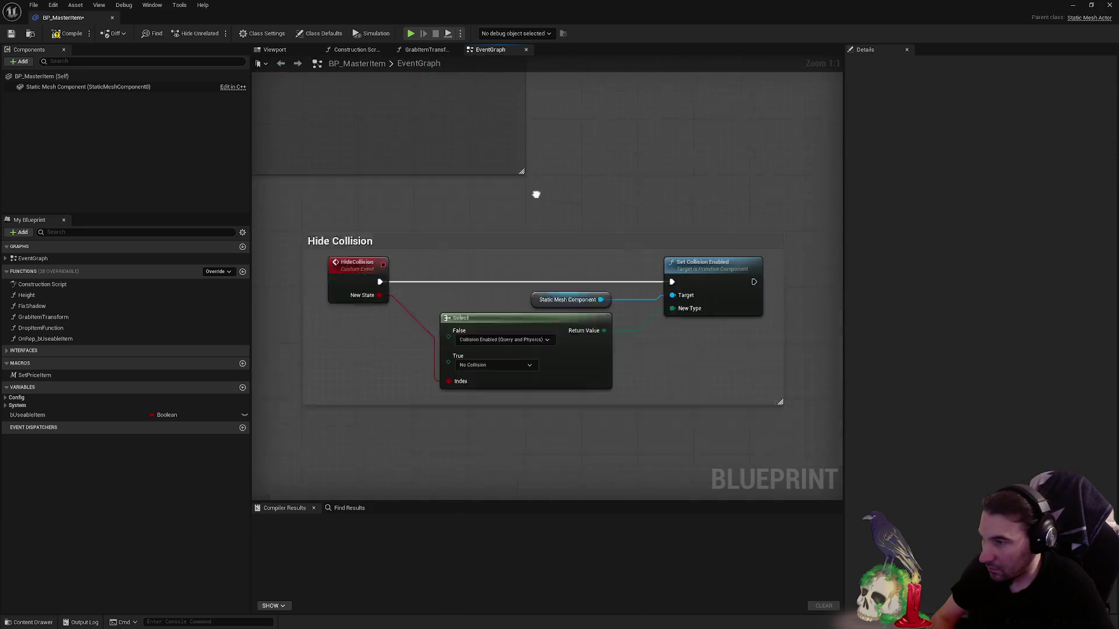
pyautogui.scroll(3, 636, 363)
pyautogui.moveTo(640, 357); pyautogui.dragTo(662, 402)
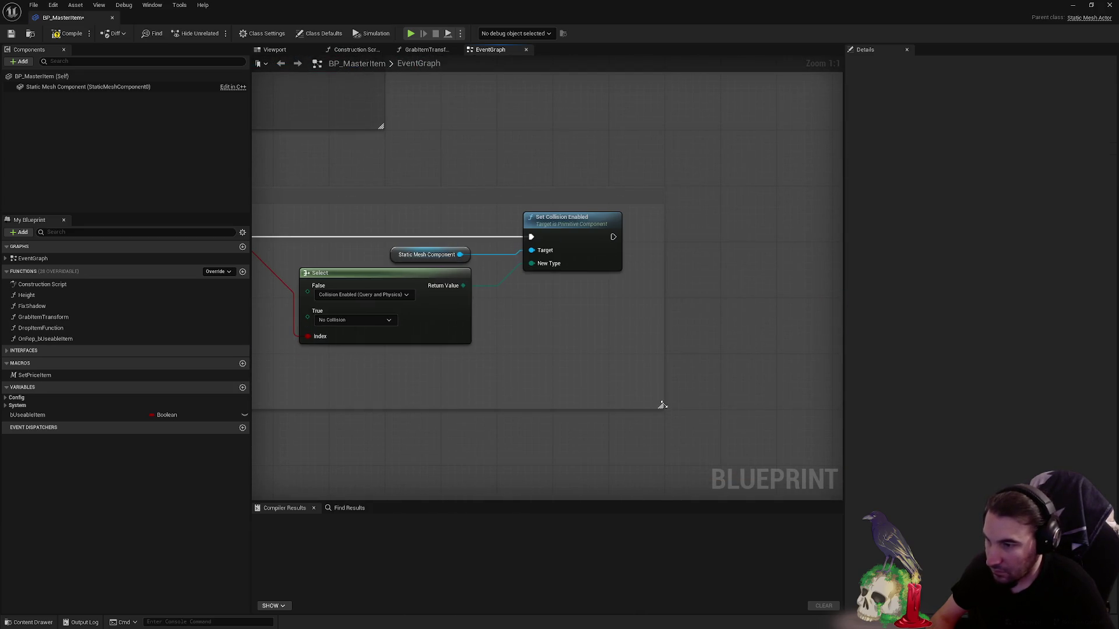
pyautogui.moveTo(793, 366); pyautogui.dragTo(436, 220)
pyautogui.moveTo(468, 249)
pyautogui.mouseDown()
pyautogui.moveTo(490, 280)
pyautogui.moveTo(231, 254)
pyautogui.mouseUp()
# - Set the Hide Collision comment colour to black in the Color Picker
pyautogui.click(490, 258)
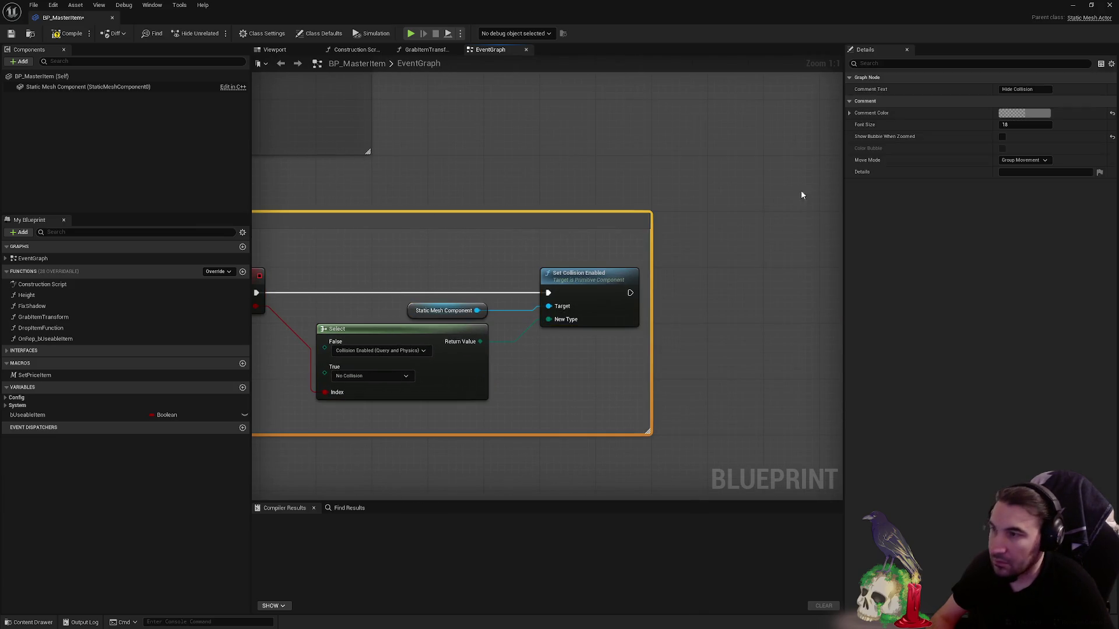
pyautogui.click(1025, 113)
pyautogui.moveTo(956, 144); pyautogui.dragTo(956, 228)
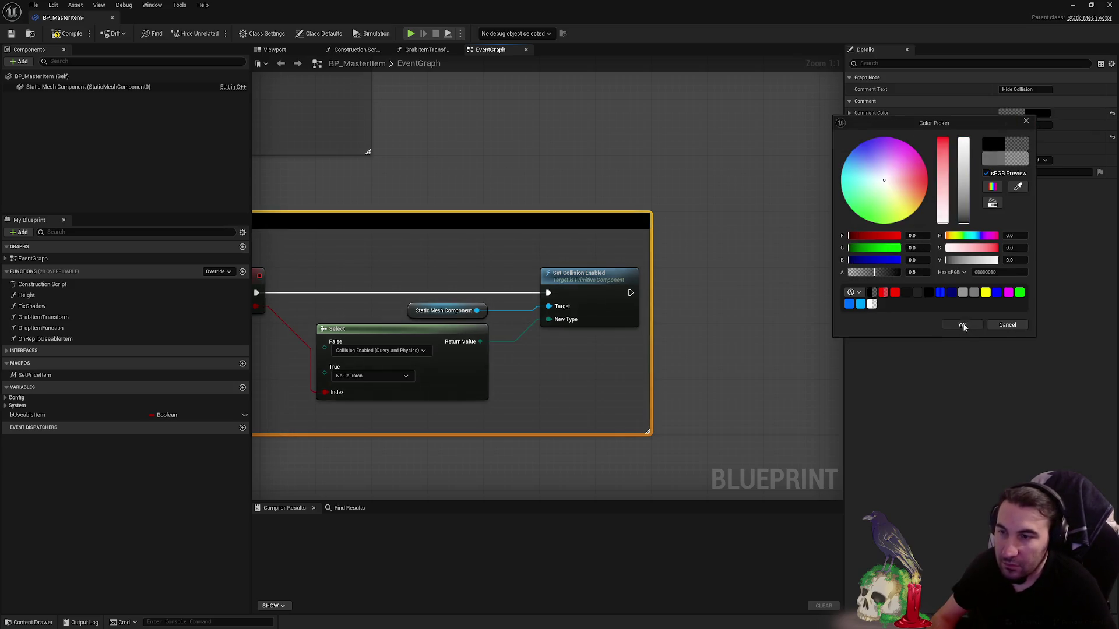
pyautogui.click(672, 170)
pyautogui.scroll(-4, 634, 387)
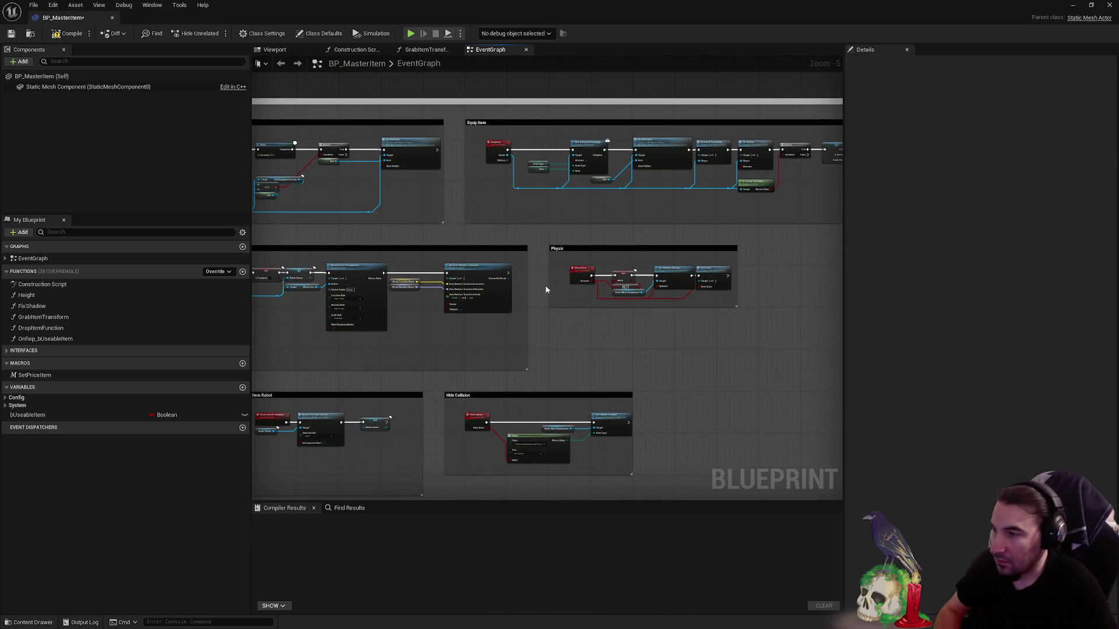
pyautogui.scroll(-2, 716, 423)
pyautogui.scroll(5, 568, 327)
# - Wrap the Reload event and SET node in a comment titled Reload Replicated and enlarge it
pyautogui.click(431, 262)
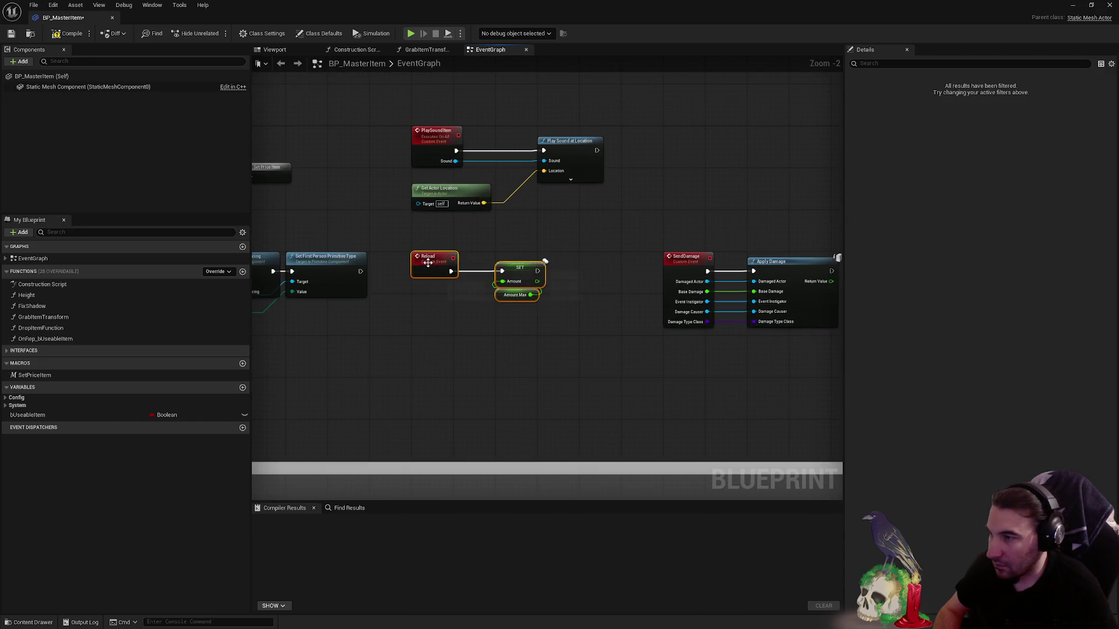
pyautogui.scroll(-8, 470, 284)
pyautogui.scroll(6, 469, 283)
pyautogui.scroll(3, 469, 284)
pyautogui.moveTo(573, 357)
pyautogui.mouseDown()
pyautogui.moveTo(597, 381)
pyautogui.moveTo(584, 380)
pyautogui.mouseUp()
pyautogui.press('c')
pyautogui.click(628, 322)
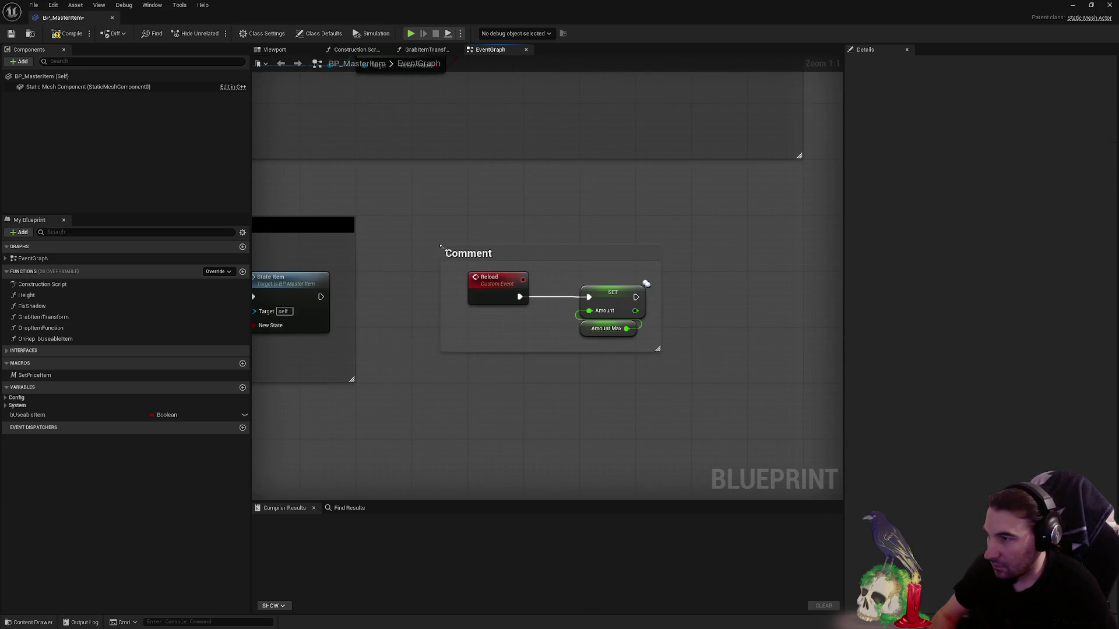
pyautogui.moveTo(659, 349); pyautogui.dragTo(751, 379)
pyautogui.moveTo(510, 225); pyautogui.dragTo(512, 229)
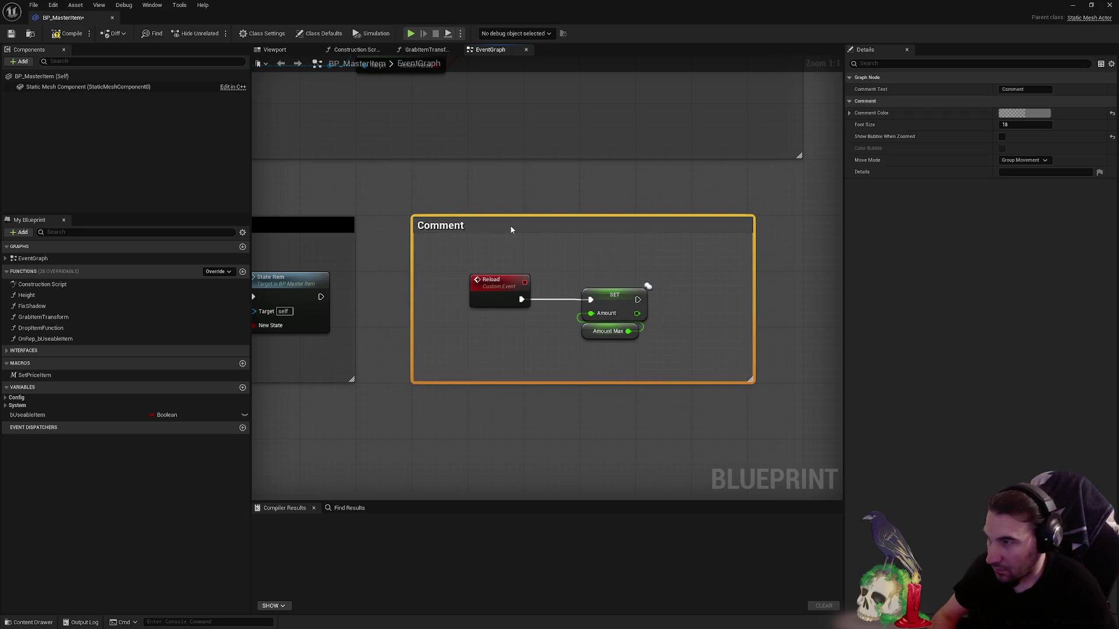
pyautogui.hotkey('ctrl', 'z')
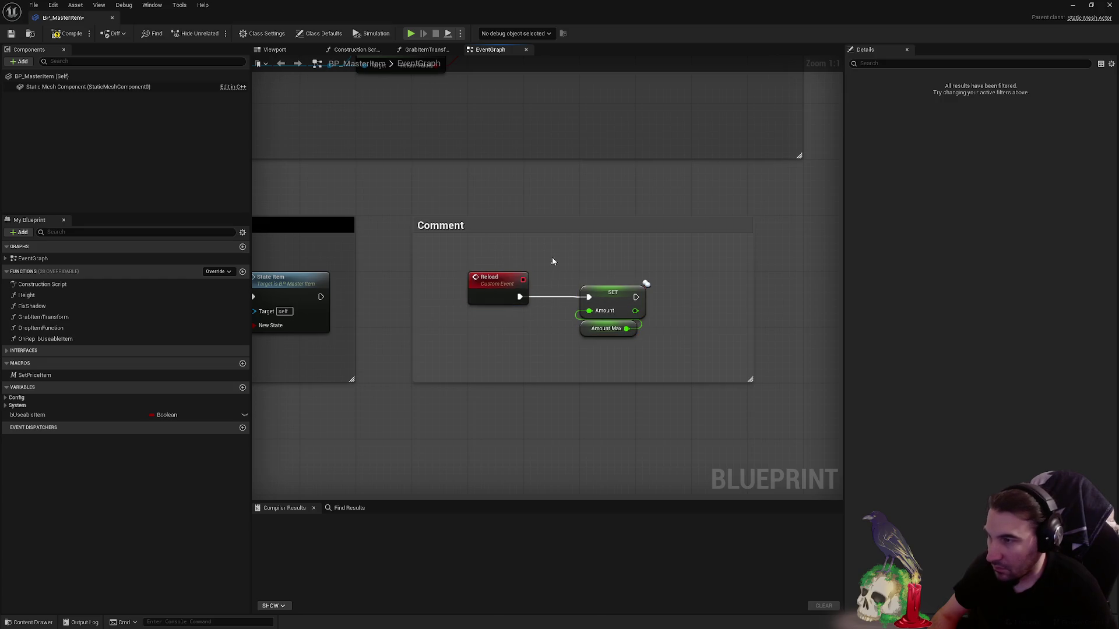
# - Set the Reload Replicated comment colour to black
pyautogui.click(1025, 113)
pyautogui.moveTo(966, 191); pyautogui.dragTo(937, 278)
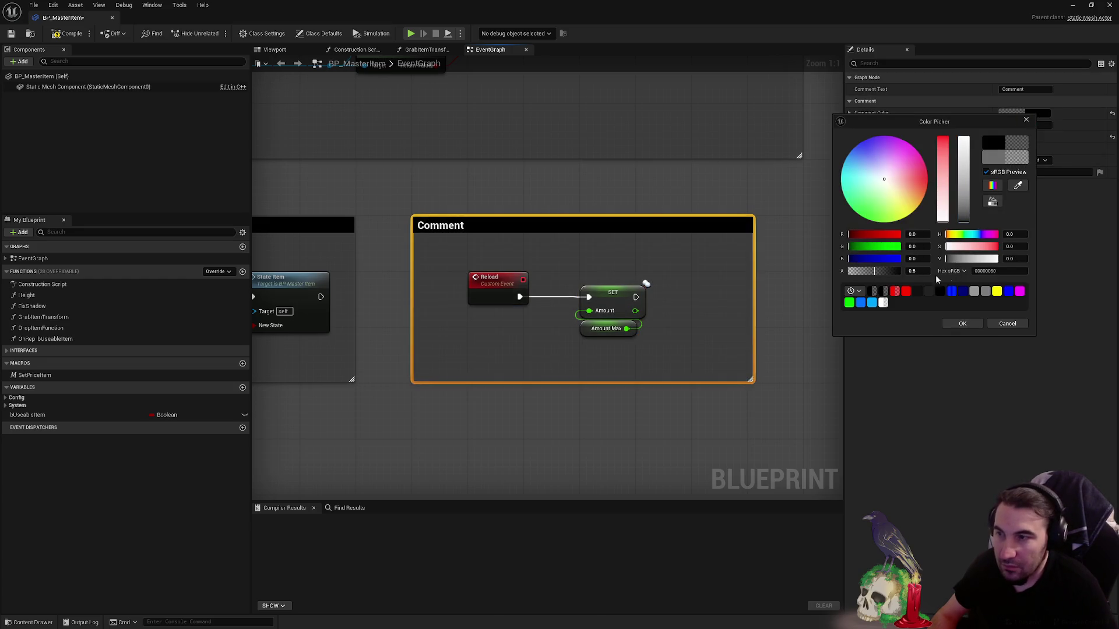
pyautogui.click(964, 324)
pyautogui.write('Reload Replicated')
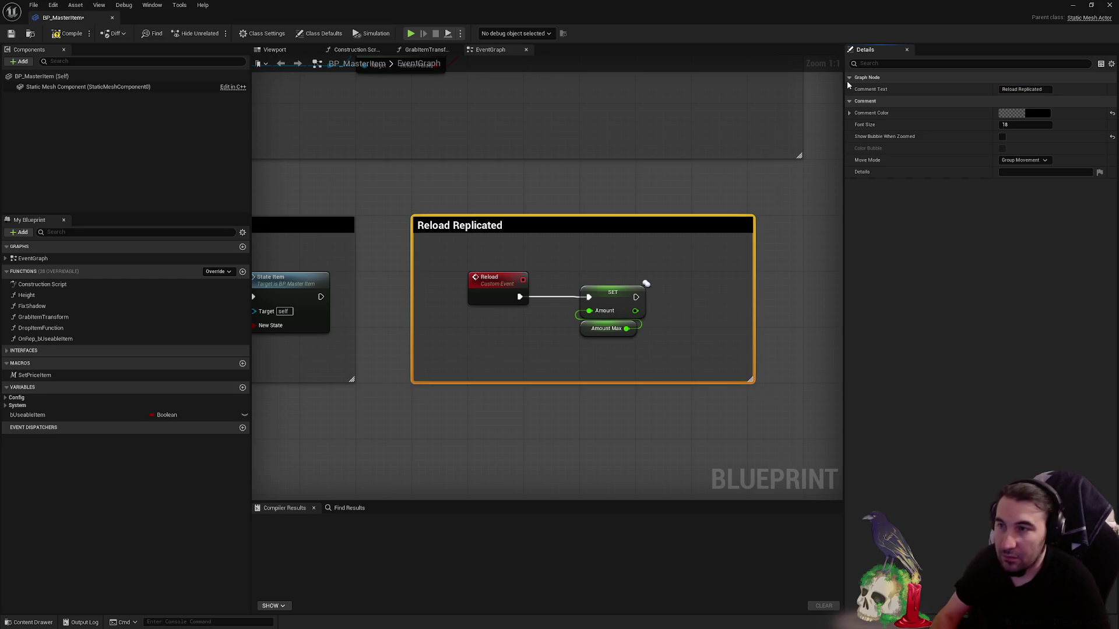
pyautogui.click(577, 201)
pyautogui.scroll(-5, 554, 216)
pyautogui.scroll(2, 553, 216)
pyautogui.scroll(2, 616, 219)
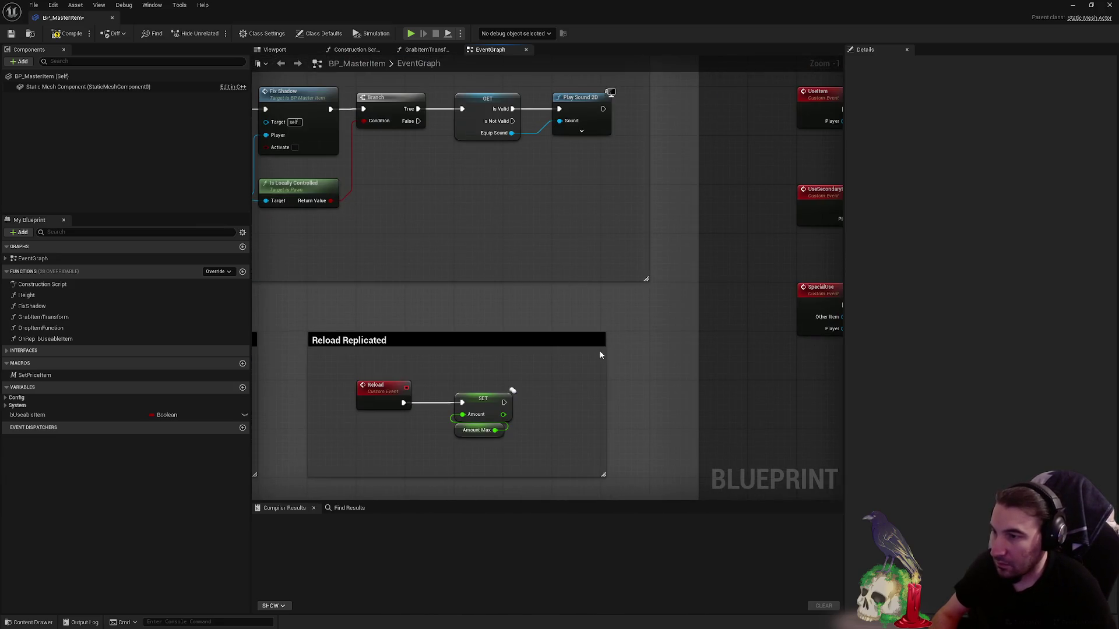
# - Widen Reload Replicated, then wrap the three PlaySoundItem nodes in a comment titled Play Sound Replicated
pyautogui.moveTo(605, 348); pyautogui.dragTo(646, 353)
pyautogui.scroll(-4, 630, 312)
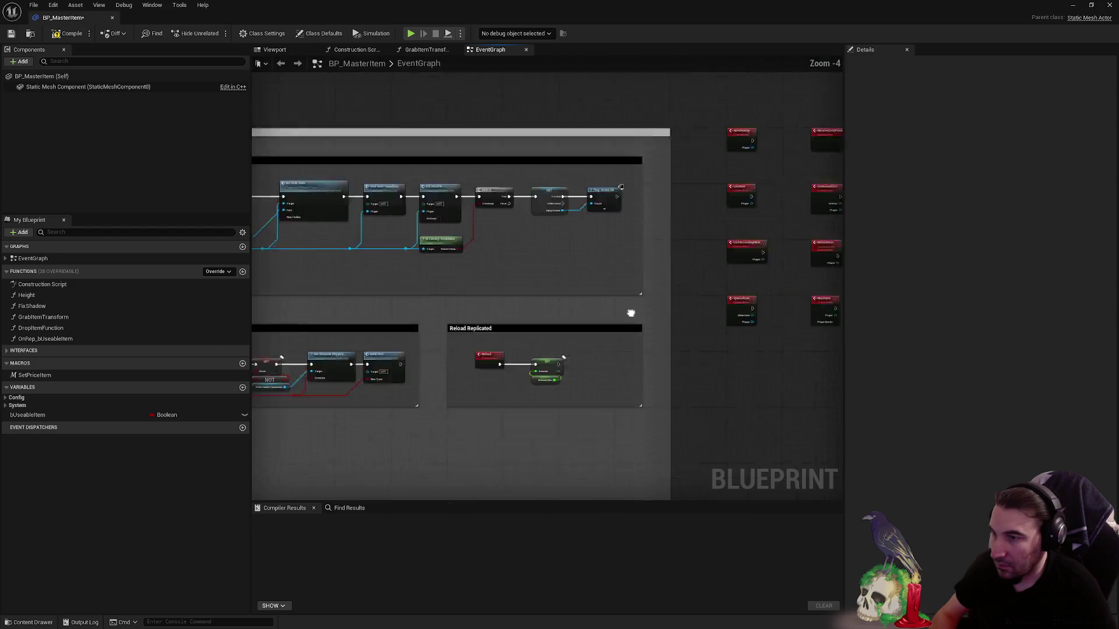
pyautogui.scroll(3, 758, 230)
pyautogui.moveTo(758, 230); pyautogui.dragTo(517, 166)
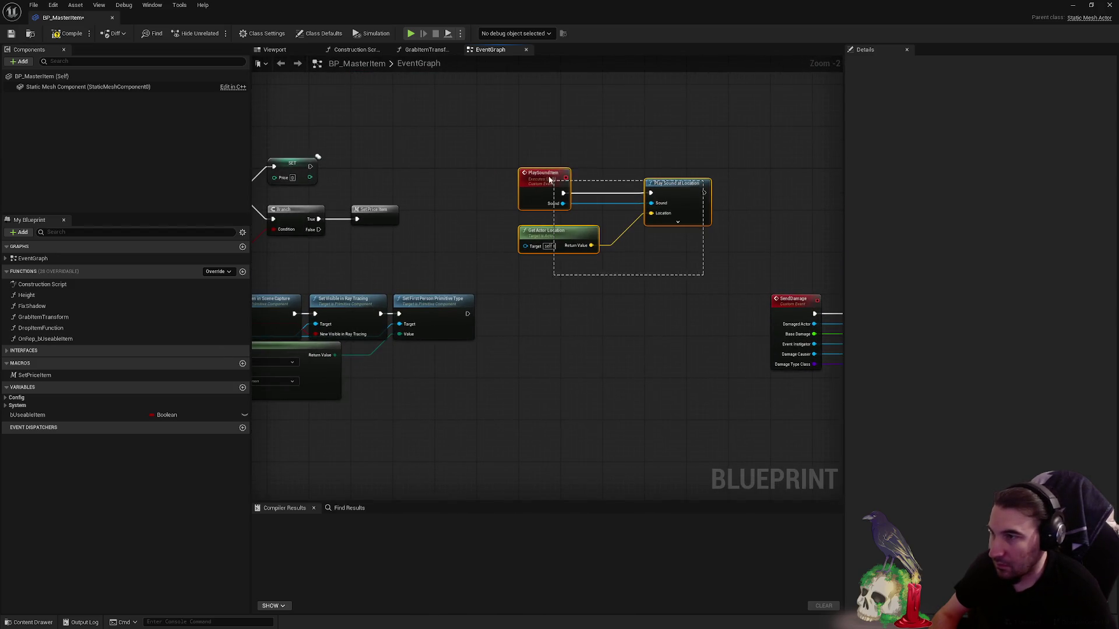
pyautogui.scroll(-3, 566, 147)
pyautogui.scroll(4, 606, 270)
pyautogui.moveTo(606, 271)
pyautogui.mouseDown()
pyautogui.moveTo(351, 179)
pyautogui.moveTo(570, 206)
pyautogui.moveTo(575, 182)
pyautogui.mouseUp()
pyautogui.scroll(1, 350, 178)
pyautogui.scroll(-6, 351, 178)
pyautogui.scroll(3, 570, 207)
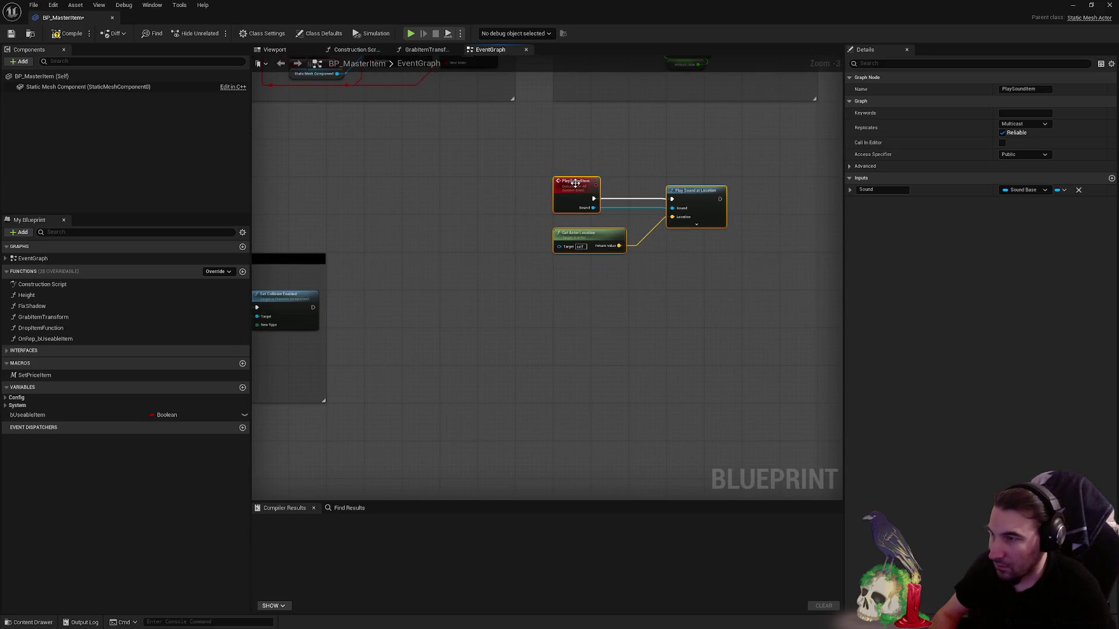
pyautogui.press('c')
pyautogui.write('Play Sound Replicate')
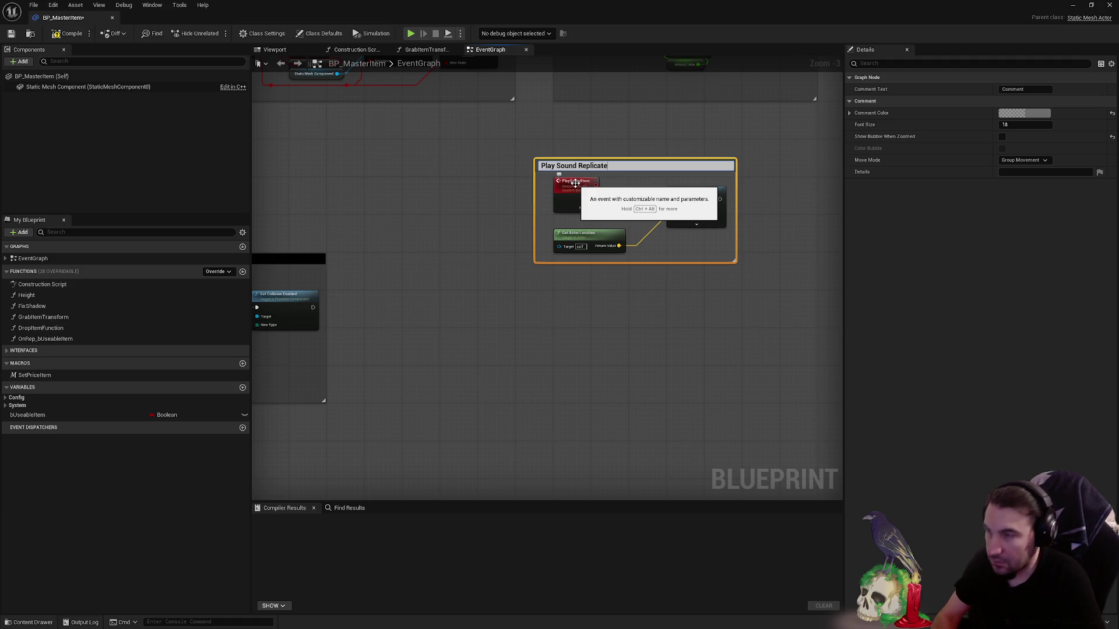
pyautogui.write('d')
pyautogui.press('Return')
# - Reposition and enlarge the Play Sound Replicated box and give it a dark comment colour
pyautogui.moveTo(574, 182)
pyautogui.mouseDown()
pyautogui.moveTo(506, 219)
pyautogui.moveTo(528, 205)
pyautogui.mouseUp()
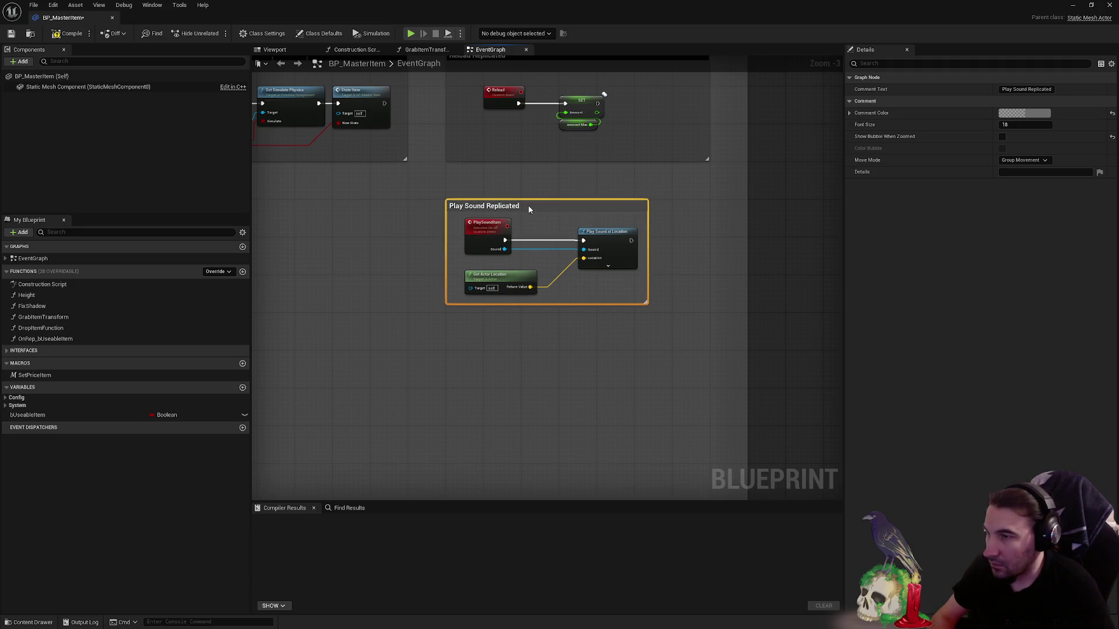
pyautogui.click(655, 259)
pyautogui.moveTo(705, 341); pyautogui.dragTo(708, 349)
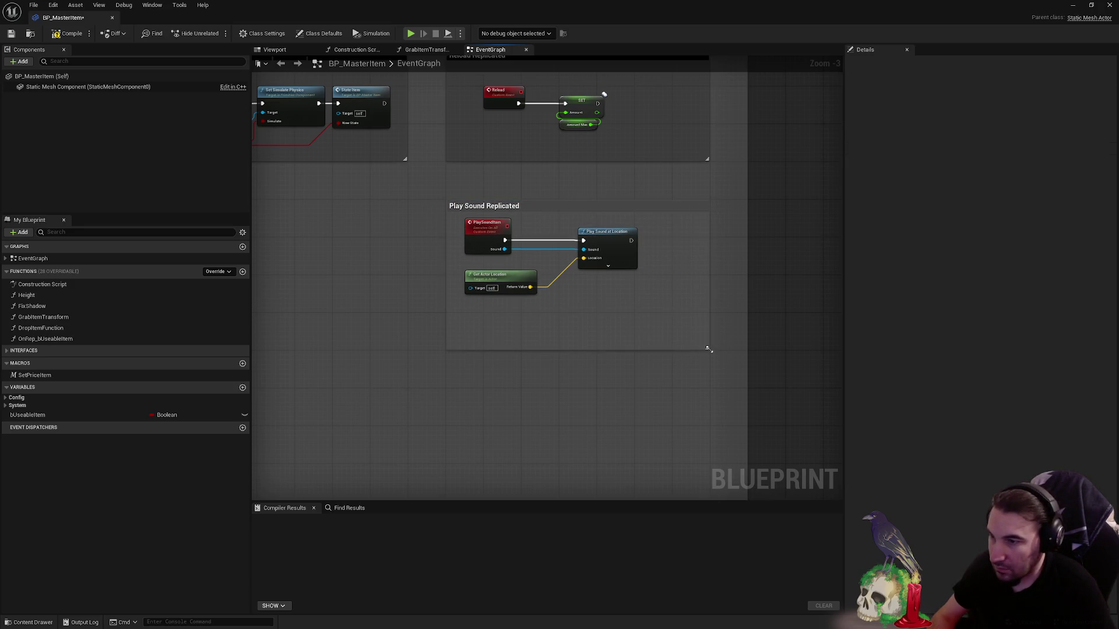
pyautogui.moveTo(491, 231); pyautogui.dragTo(510, 248)
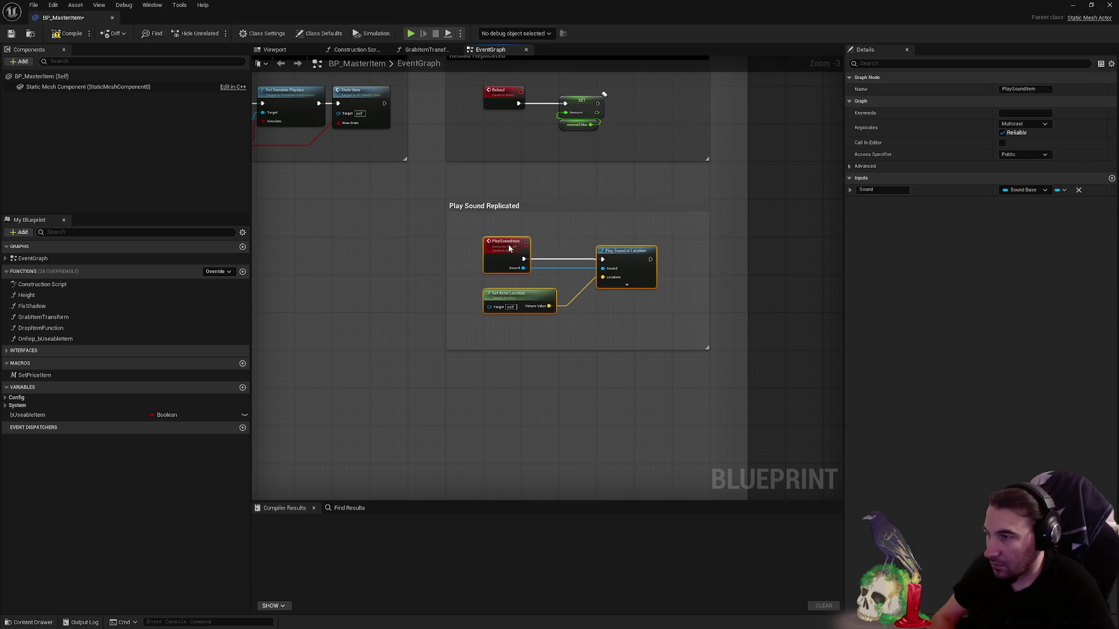
pyautogui.click(582, 230)
pyautogui.click(1040, 113)
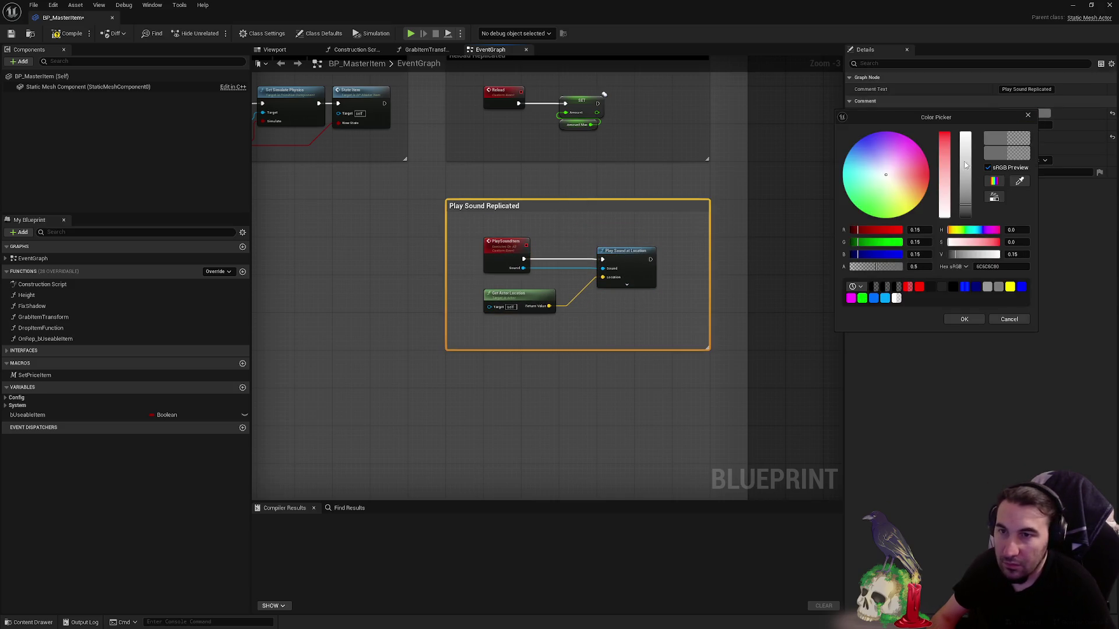
pyautogui.click(965, 319)
pyautogui.scroll(-5, 576, 237)
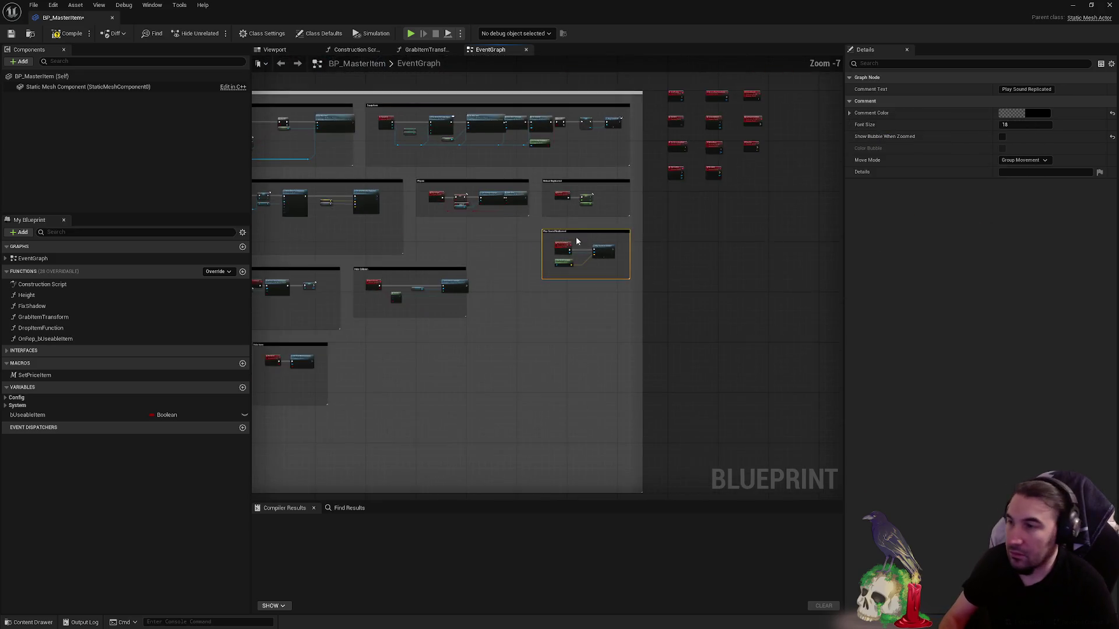
# - Select the whole CastingShadowMesh node chain and move it slightly lower
pyautogui.click(560, 106)
pyautogui.scroll(2, 600, 199)
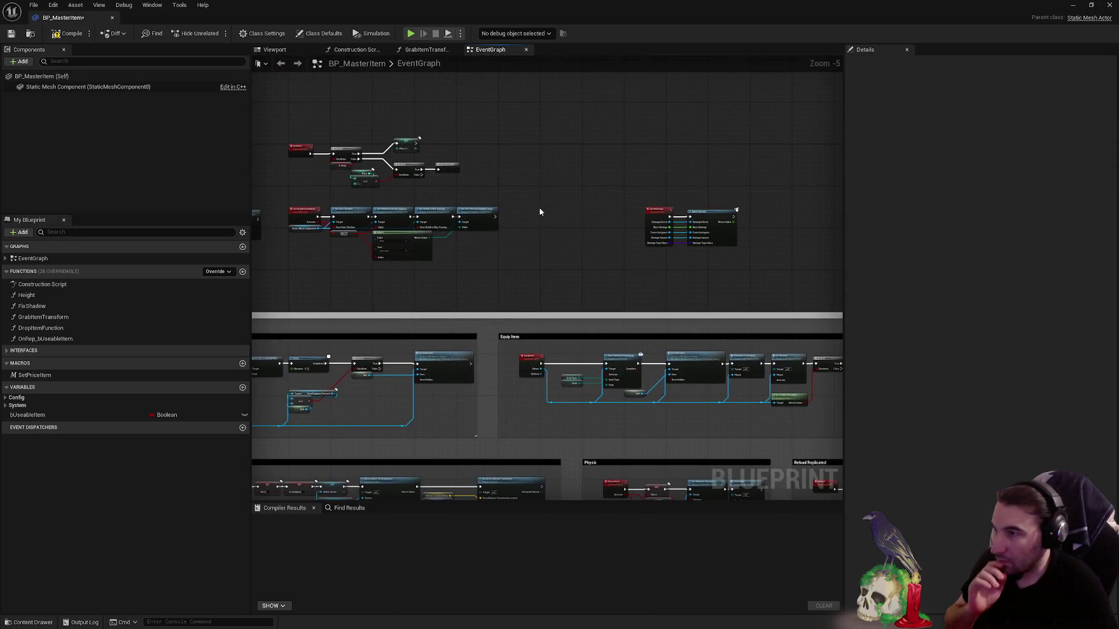
pyautogui.scroll(2, 559, 205)
pyautogui.scroll(2, 620, 180)
pyautogui.moveTo(418, 95); pyautogui.dragTo(800, 234)
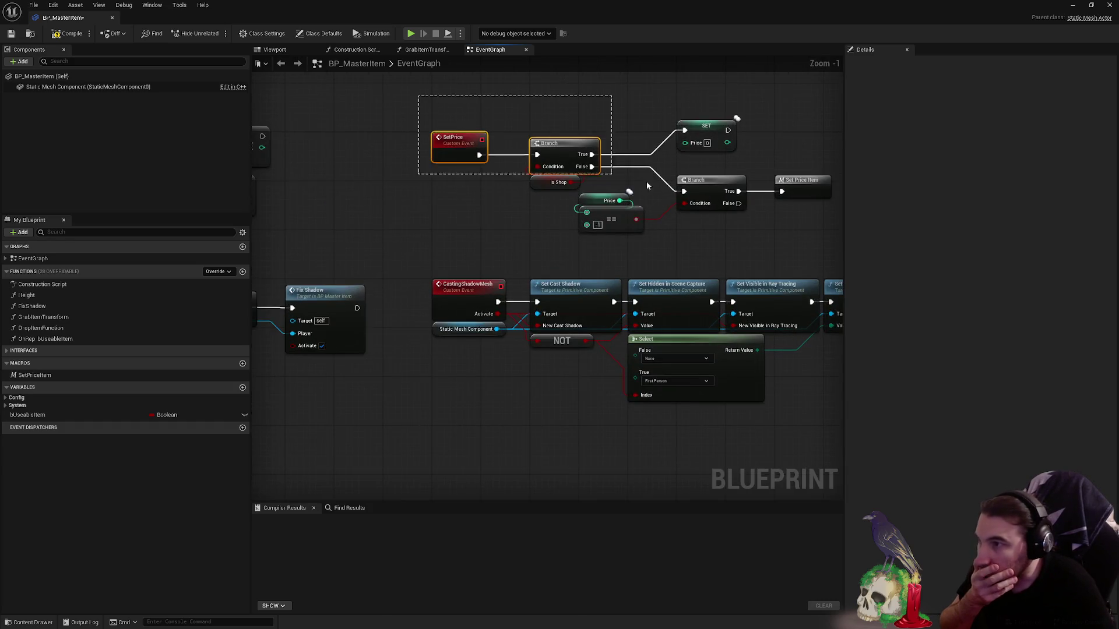
pyautogui.scroll(-3, 803, 232)
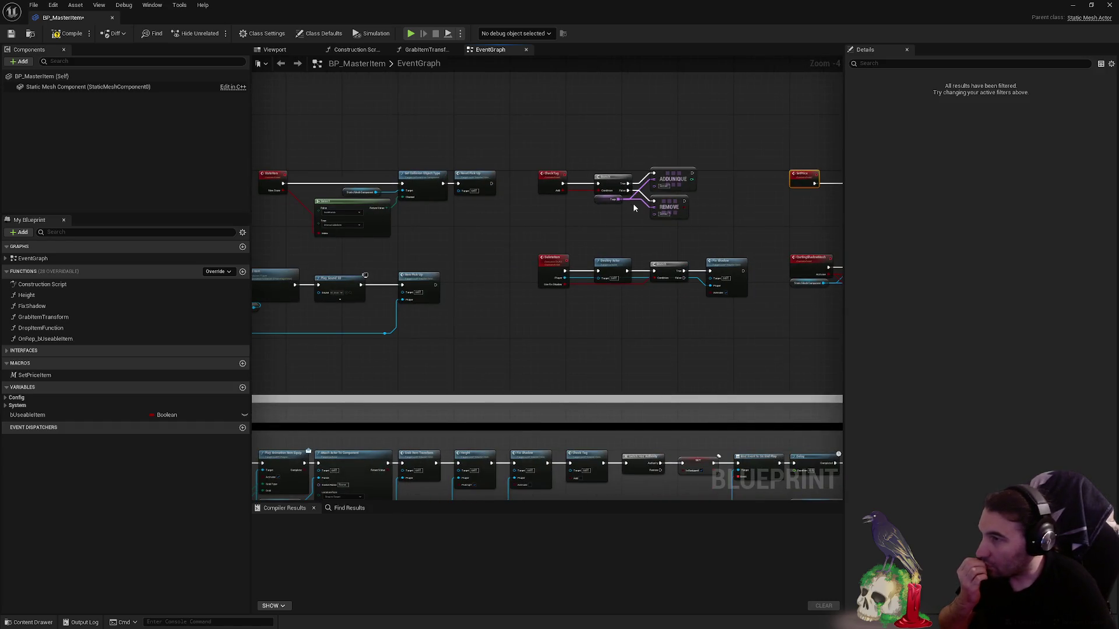
pyautogui.moveTo(651, 202)
pyautogui.mouseDown()
pyautogui.moveTo(633, 217)
pyautogui.moveTo(461, 218)
pyautogui.mouseUp()
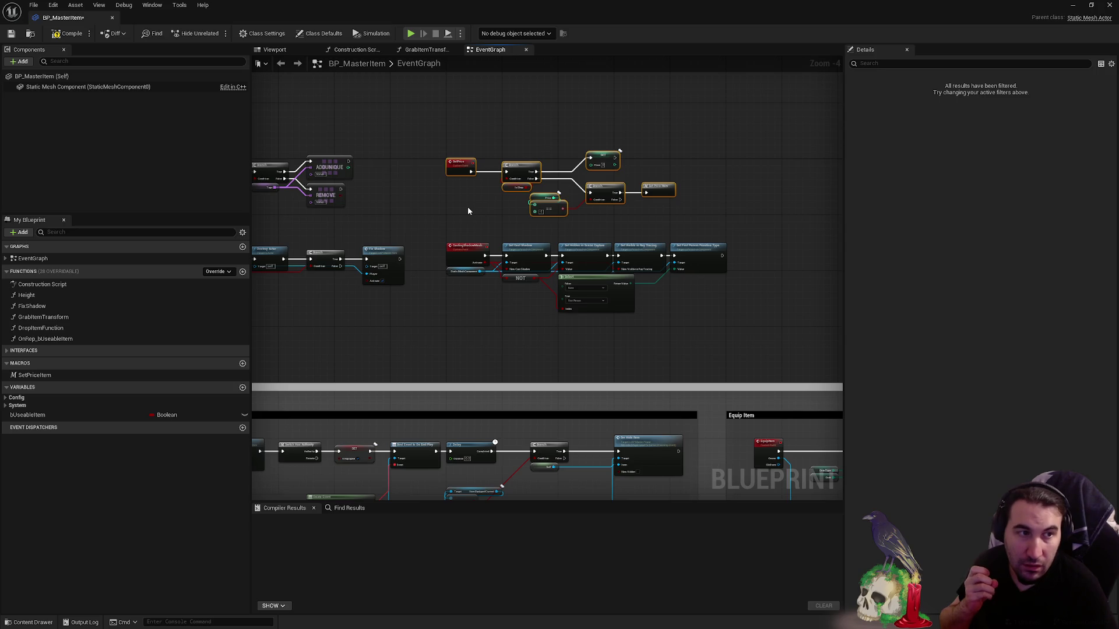
pyautogui.scroll(1, 468, 207)
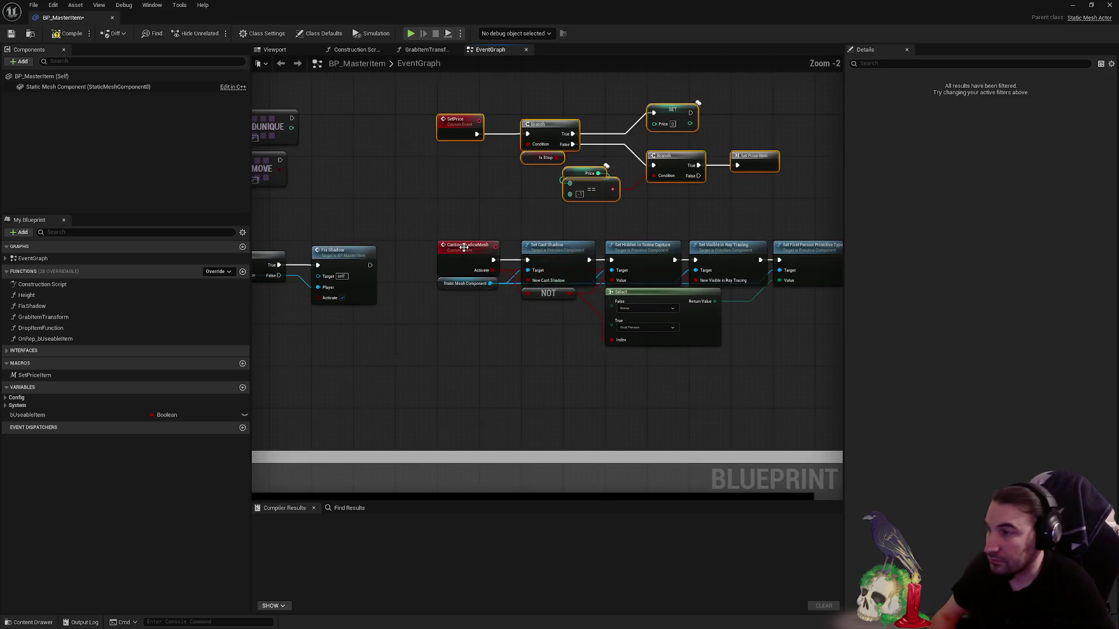
pyautogui.moveTo(502, 218); pyautogui.dragTo(506, 249)
pyautogui.scroll(3, 549, 193)
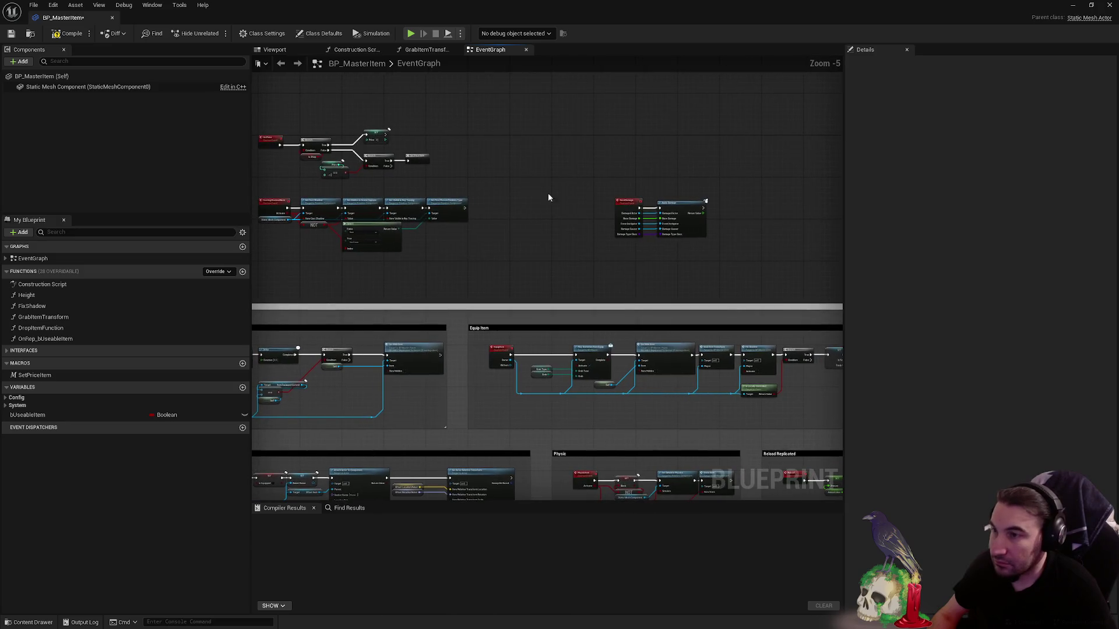
pyautogui.moveTo(441, 184); pyautogui.dragTo(791, 356)
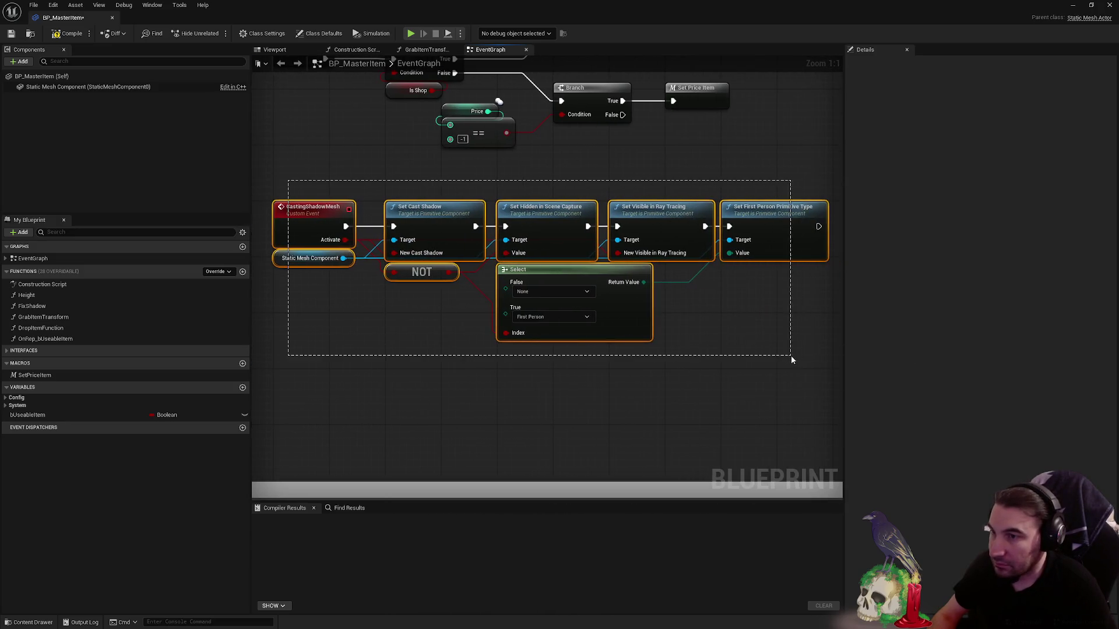
pyautogui.scroll(-5, 485, 284)
pyautogui.scroll(-2, 429, 264)
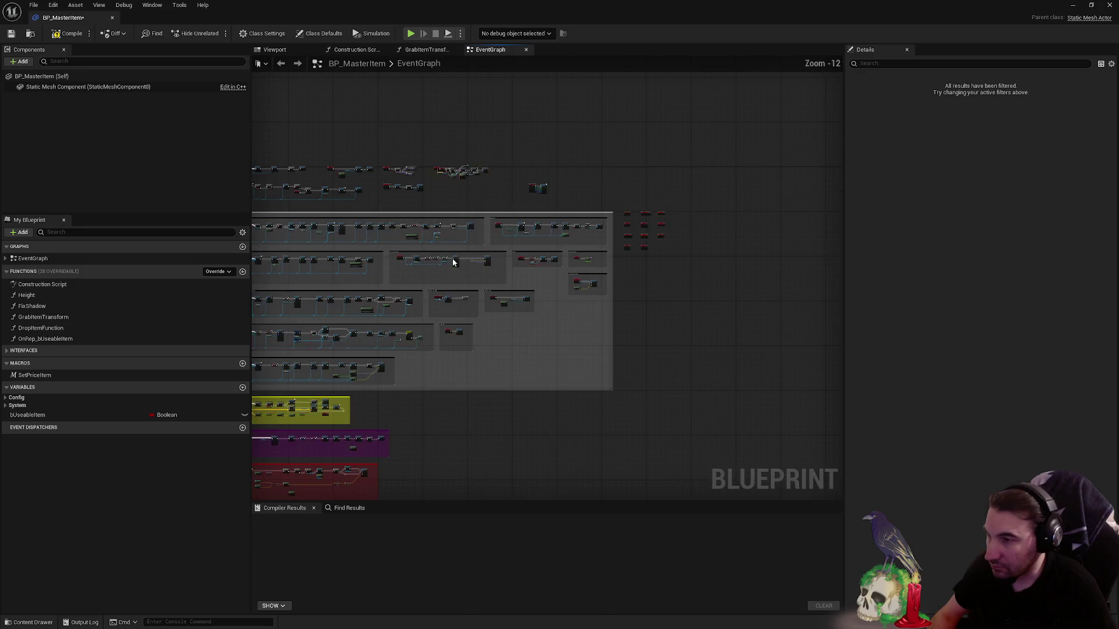
pyautogui.scroll(4, 445, 328)
pyautogui.moveTo(507, 273); pyautogui.dragTo(494, 311)
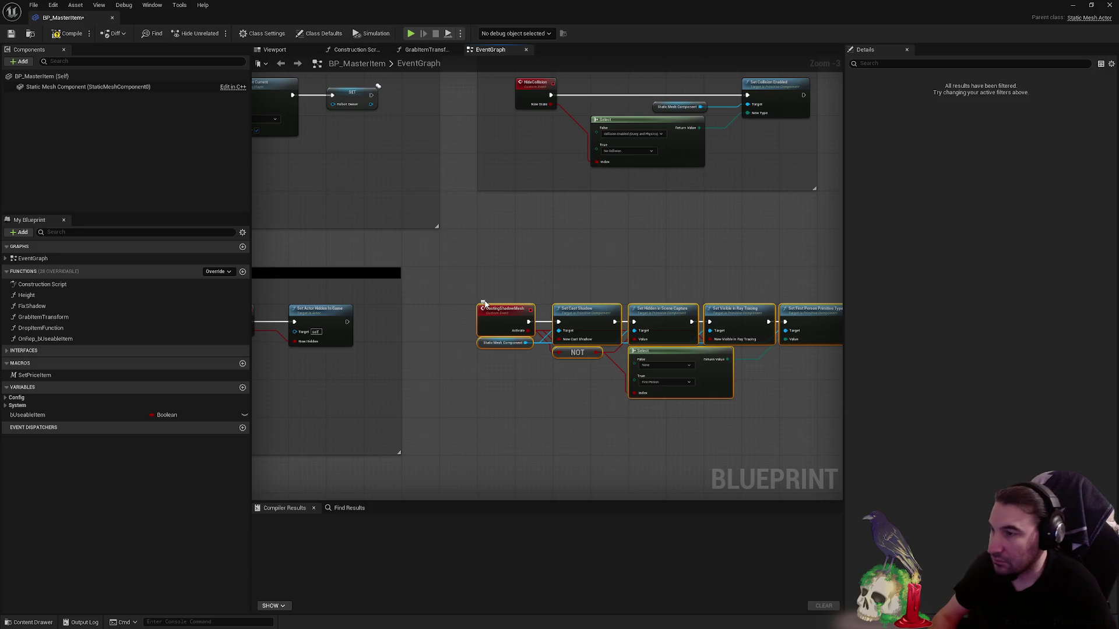
# - Wrap the CastingShadowMesh chain in a comment box and widen it
pyautogui.press('c')
pyautogui.scroll(3, 445, 278)
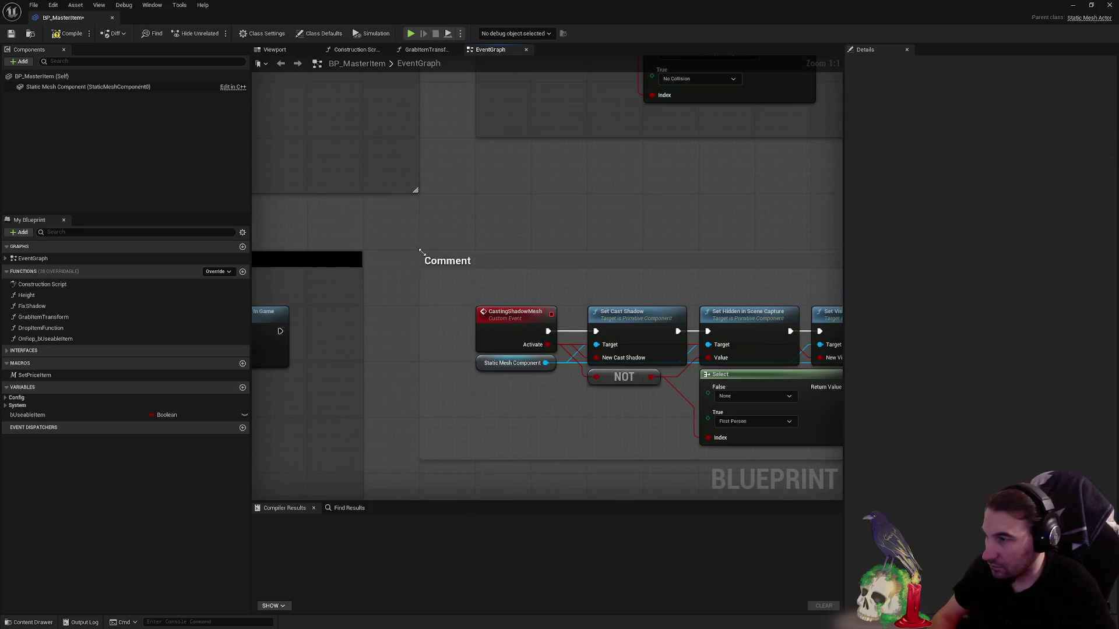
pyautogui.click(435, 261)
pyautogui.scroll(-3, 785, 324)
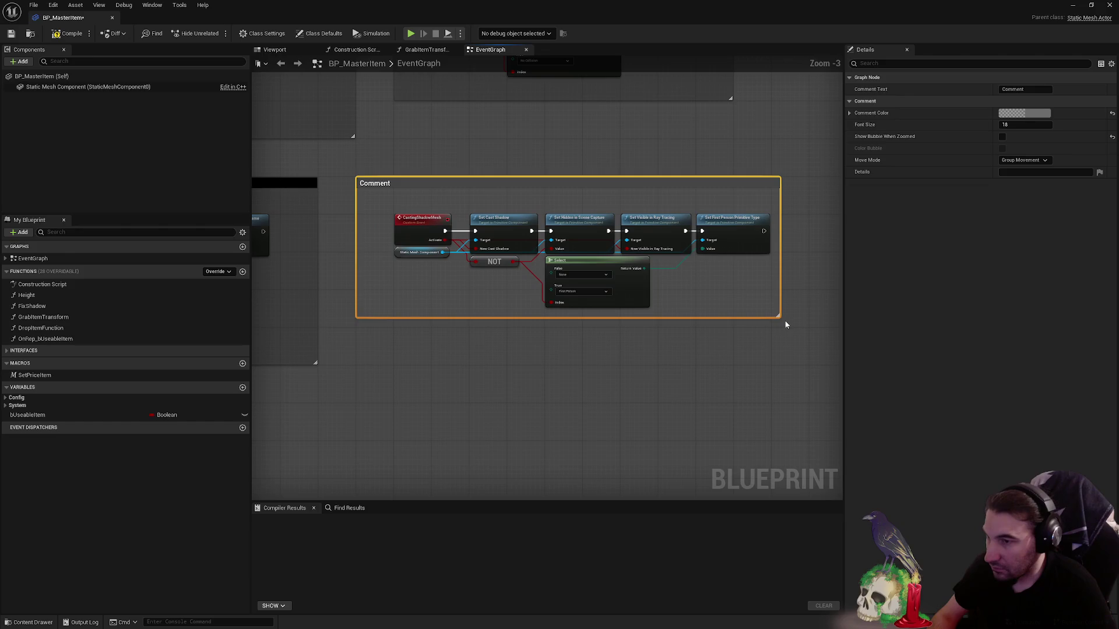
pyautogui.scroll(3, 536, 270)
pyautogui.moveTo(500, 258); pyautogui.dragTo(544, 259)
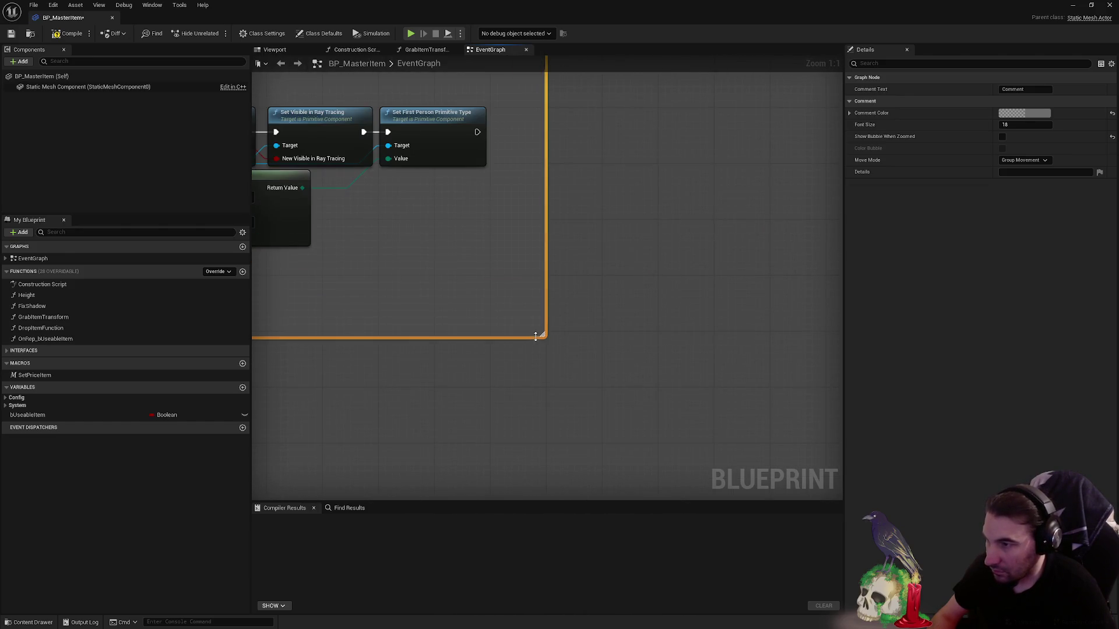
pyautogui.click(495, 303)
pyautogui.scroll(-2, 496, 302)
pyautogui.scroll(-2, 591, 256)
# - Set the CastingShadowMesh comment colour to fully black and reselect the box
pyautogui.click(620, 275)
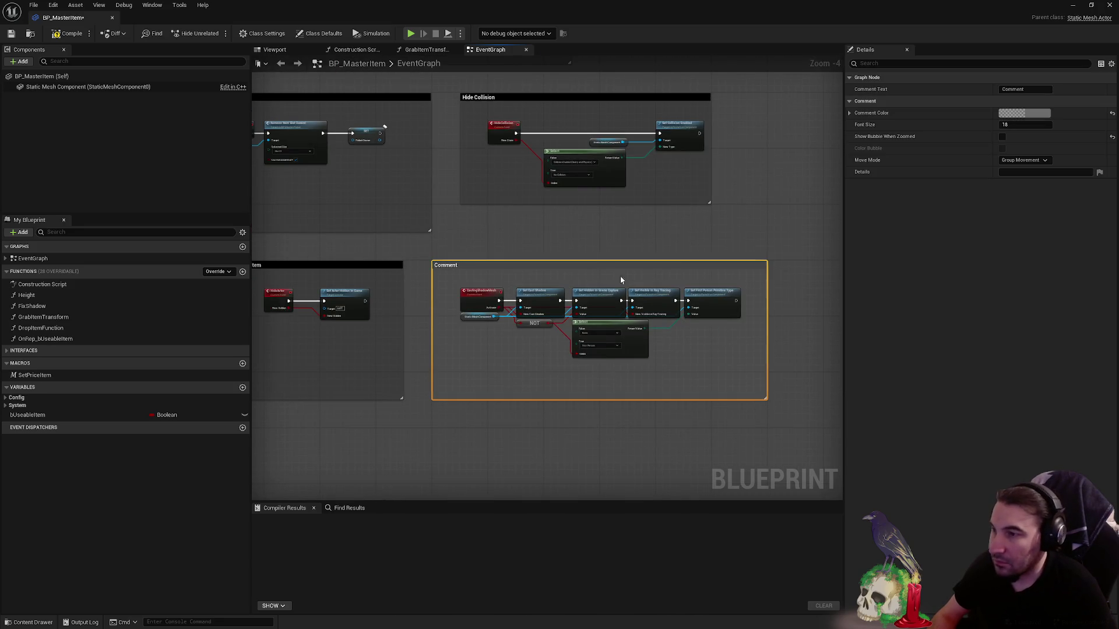
pyautogui.click(1032, 113)
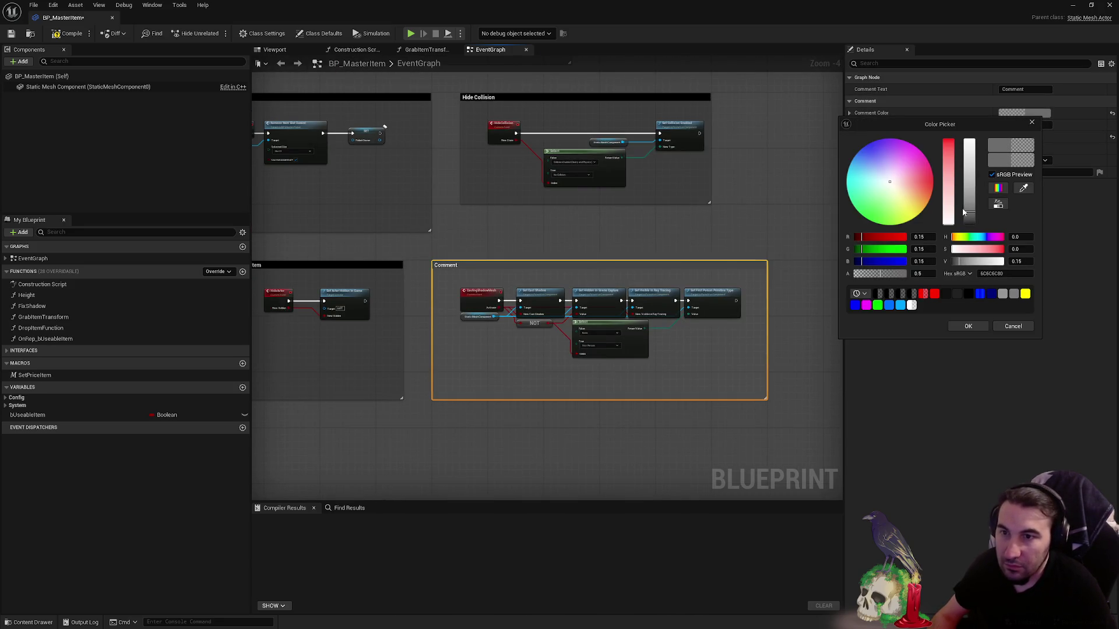
pyautogui.moveTo(965, 213); pyautogui.dragTo(960, 305)
pyautogui.click(967, 327)
pyautogui.moveTo(453, 278); pyautogui.dragTo(730, 384)
pyautogui.scroll(4, 465, 297)
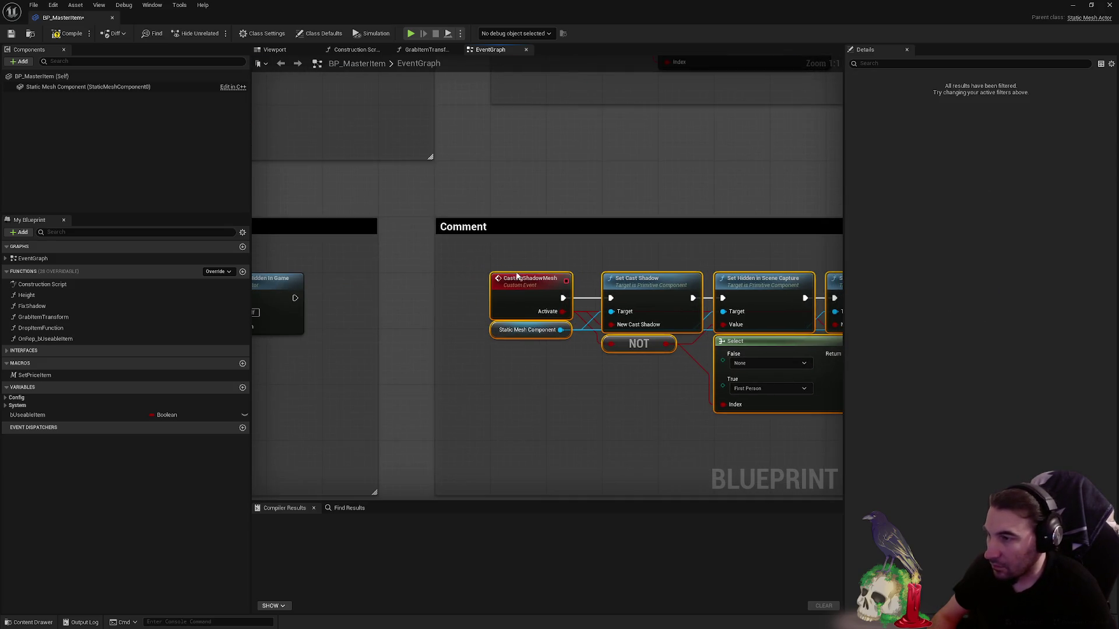
pyautogui.scroll(-3, 564, 258)
pyautogui.click(435, 232)
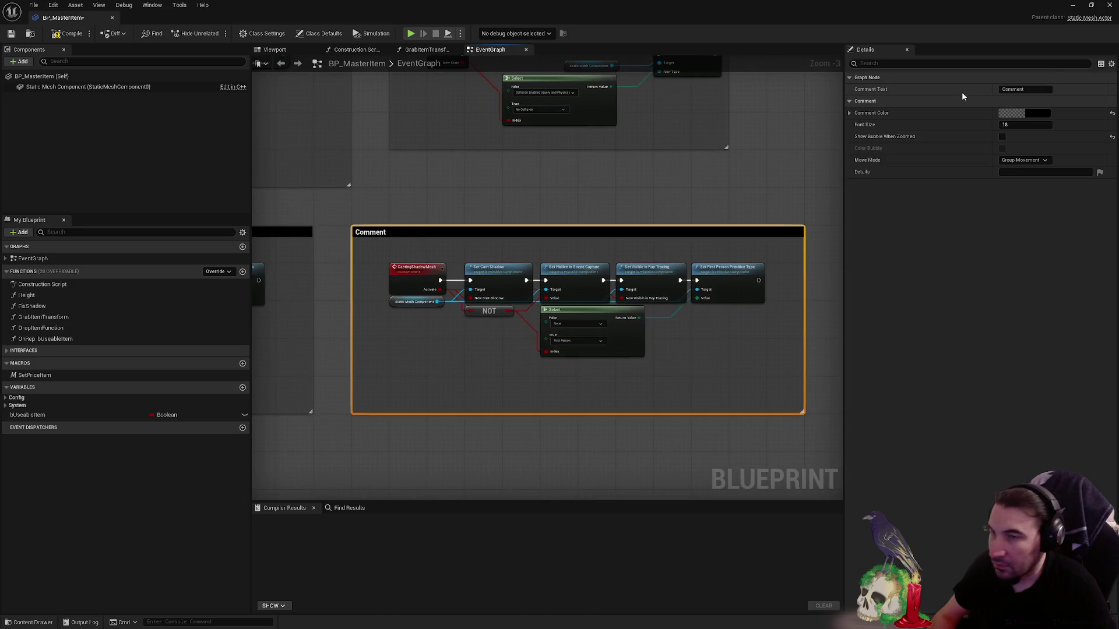
# - Title the shadow comment Shadow System Item and pan to the Hide Collision comment
pyautogui.click(1031, 91)
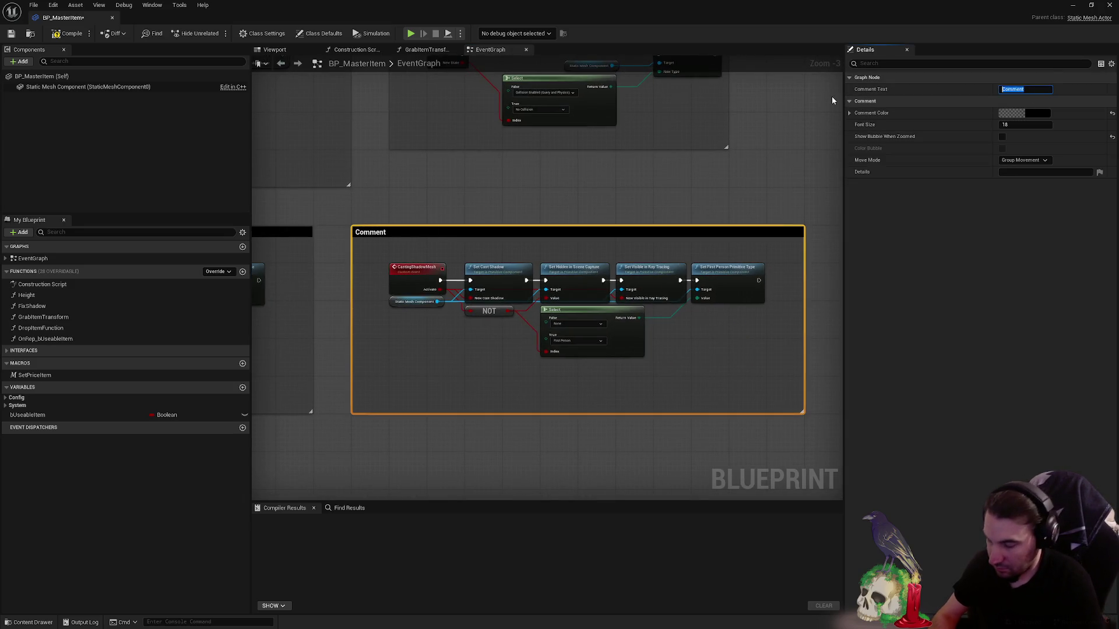
pyautogui.write('Shadow Sys')
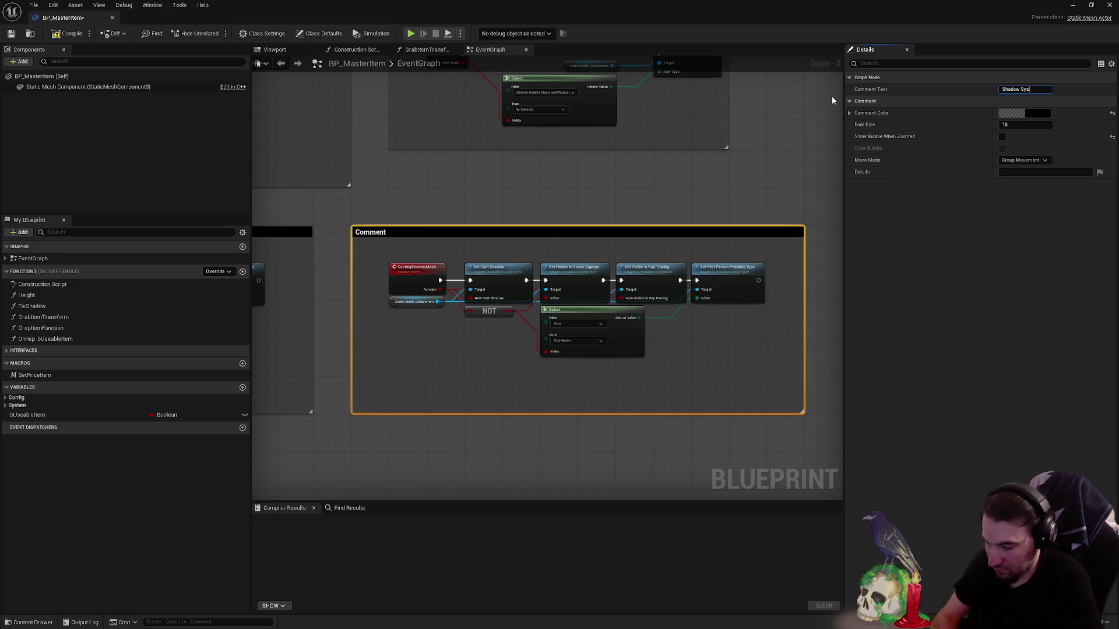
pyautogui.write('tem I')
pyautogui.press('Return')
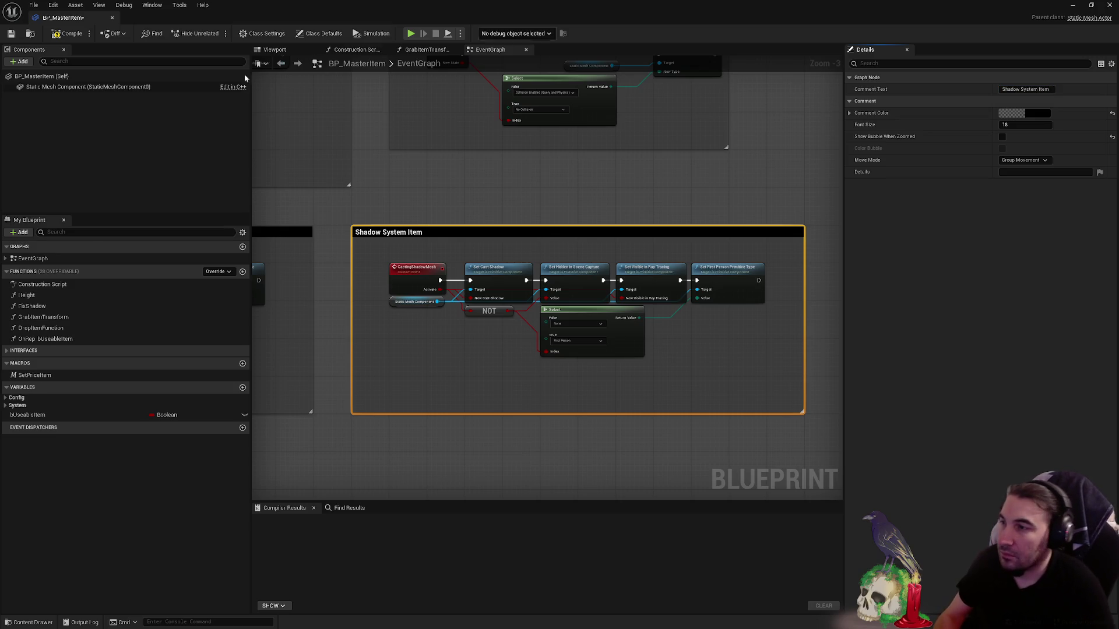
pyautogui.moveTo(455, 229); pyautogui.dragTo(380, 415)
pyautogui.click(537, 297)
pyautogui.scroll(-2, 537, 296)
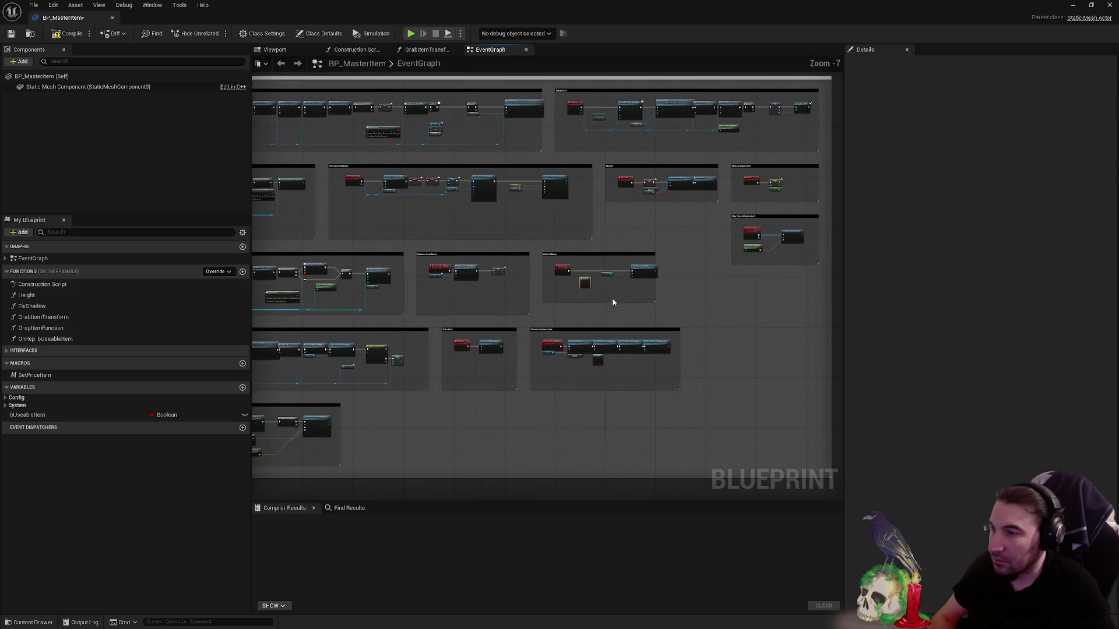
pyautogui.scroll(5, 573, 311)
# - Lengthen Hide Collision, then wrap the DestroyItem nodes in a comment and enlarge it around them
pyautogui.moveTo(525, 286); pyautogui.dragTo(527, 315)
pyautogui.scroll(-2, 575, 263)
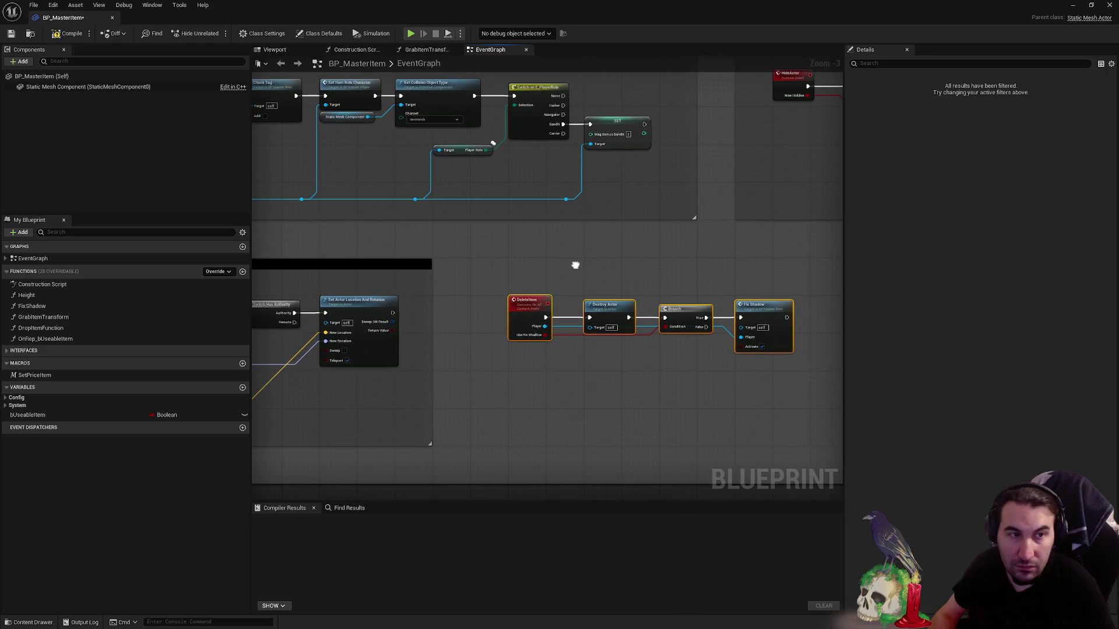
pyautogui.moveTo(574, 263); pyautogui.dragTo(589, 258)
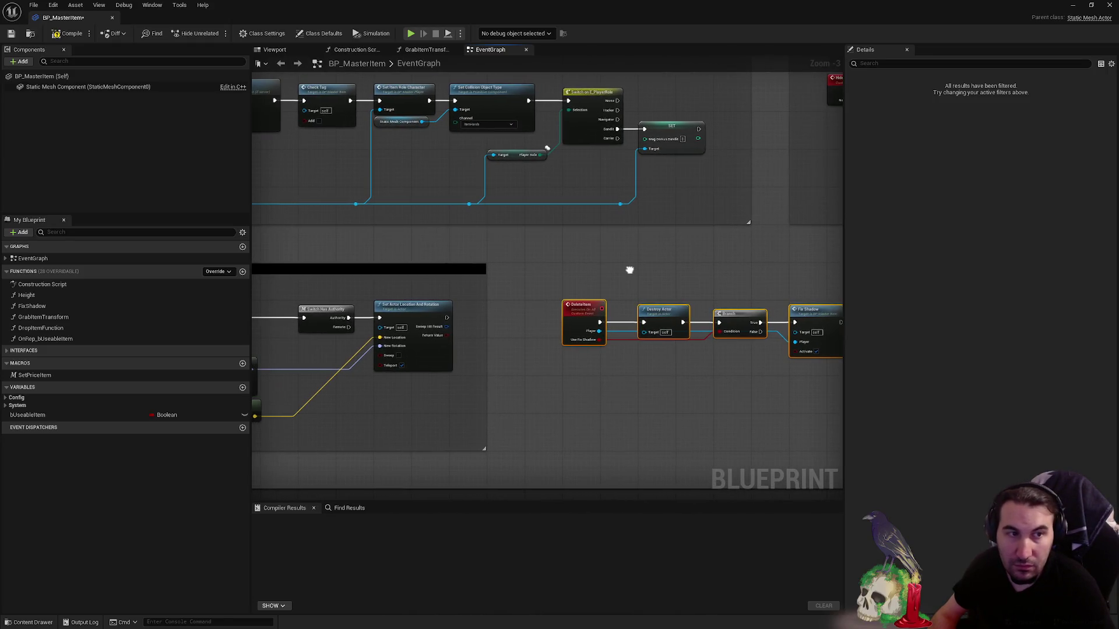
pyautogui.press('c')
pyautogui.moveTo(542, 273); pyautogui.dragTo(525, 259)
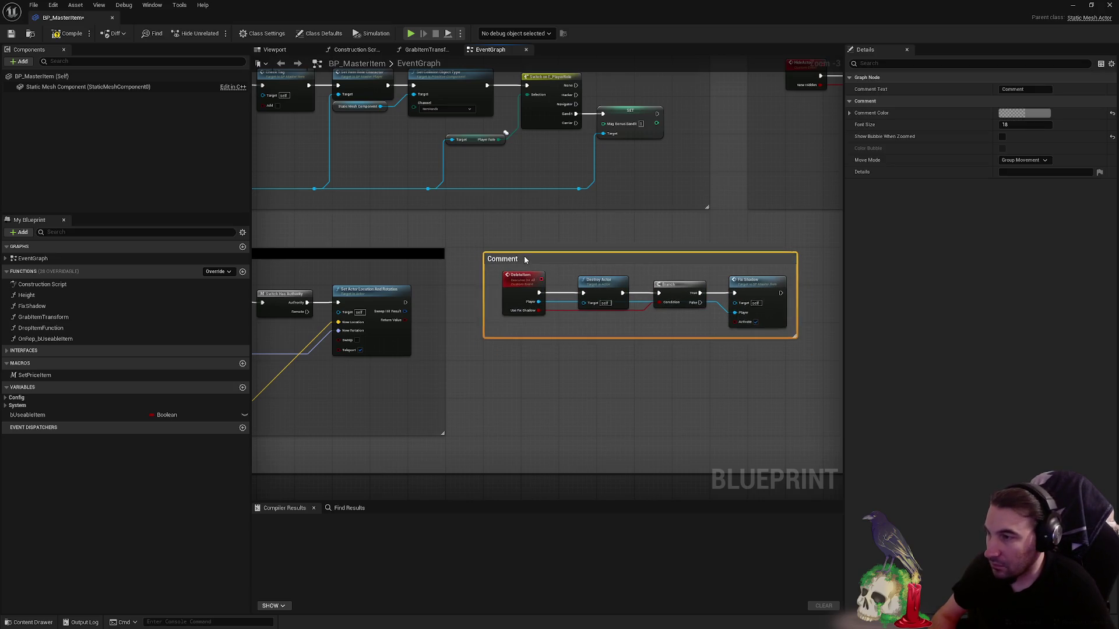
pyautogui.moveTo(651, 295); pyautogui.dragTo(493, 246)
pyautogui.moveTo(640, 295); pyautogui.dragTo(664, 391)
pyautogui.moveTo(604, 328)
pyautogui.mouseDown()
pyautogui.moveTo(672, 363)
pyautogui.moveTo(407, 254)
pyautogui.mouseUp()
pyautogui.moveTo(524, 271); pyautogui.dragTo(543, 289)
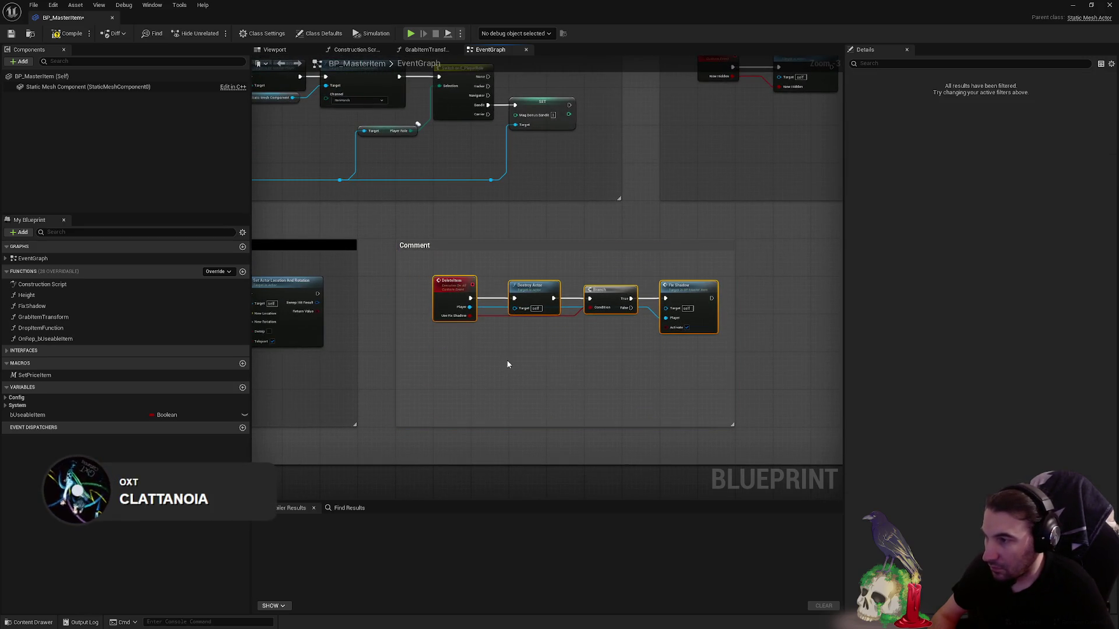
# - Make the new comment black and title it Destroy Item
pyautogui.click(568, 245)
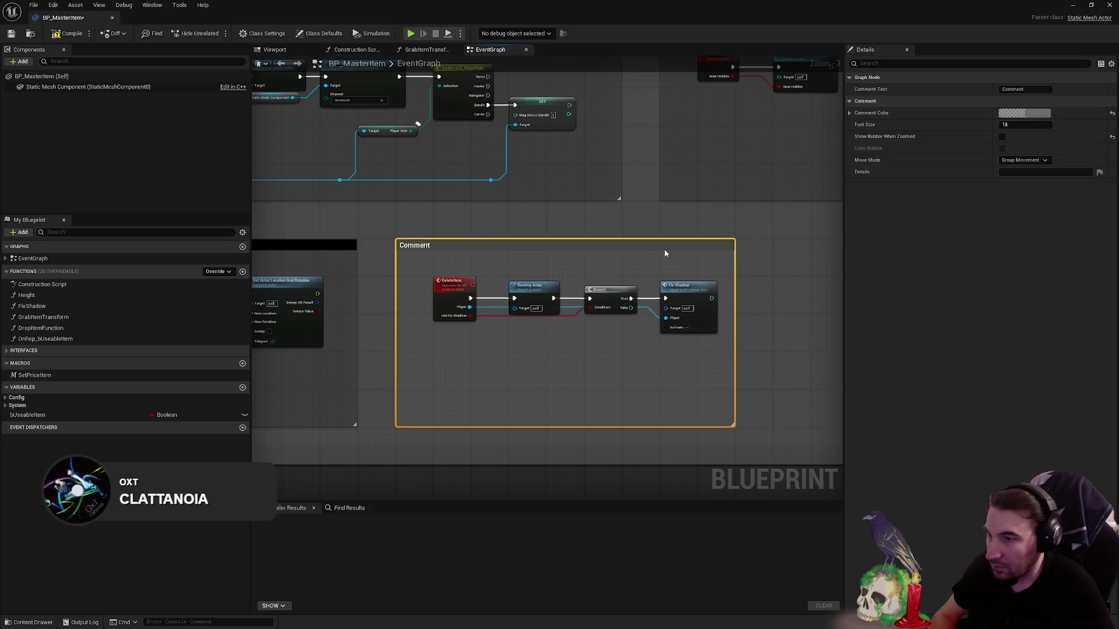
pyautogui.click(1025, 113)
pyautogui.click(957, 295)
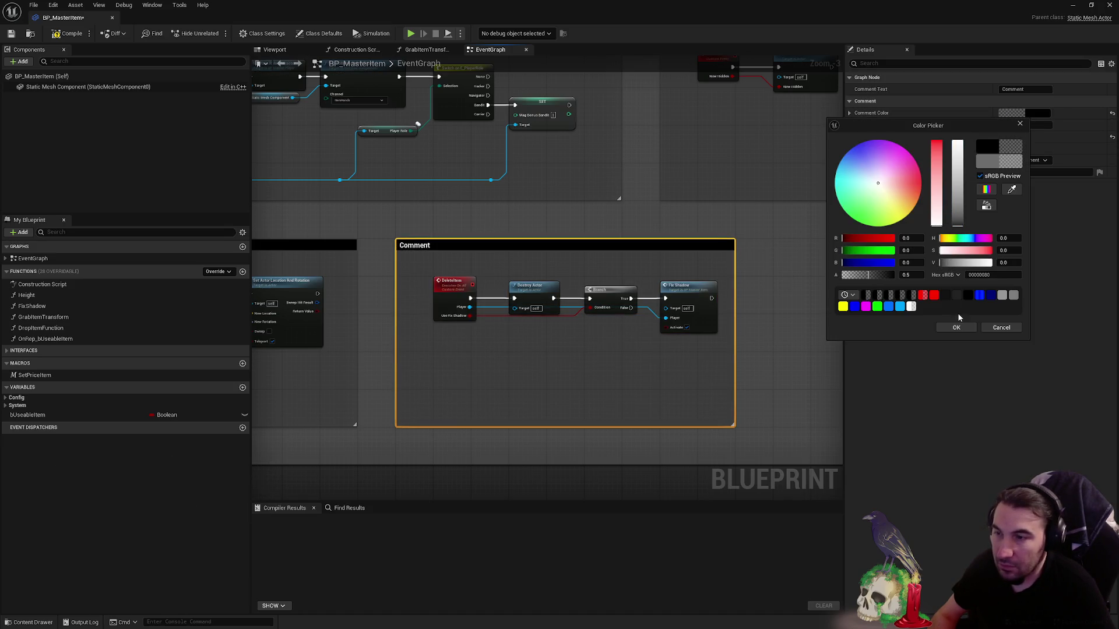
pyautogui.click(957, 329)
pyautogui.click(1024, 89)
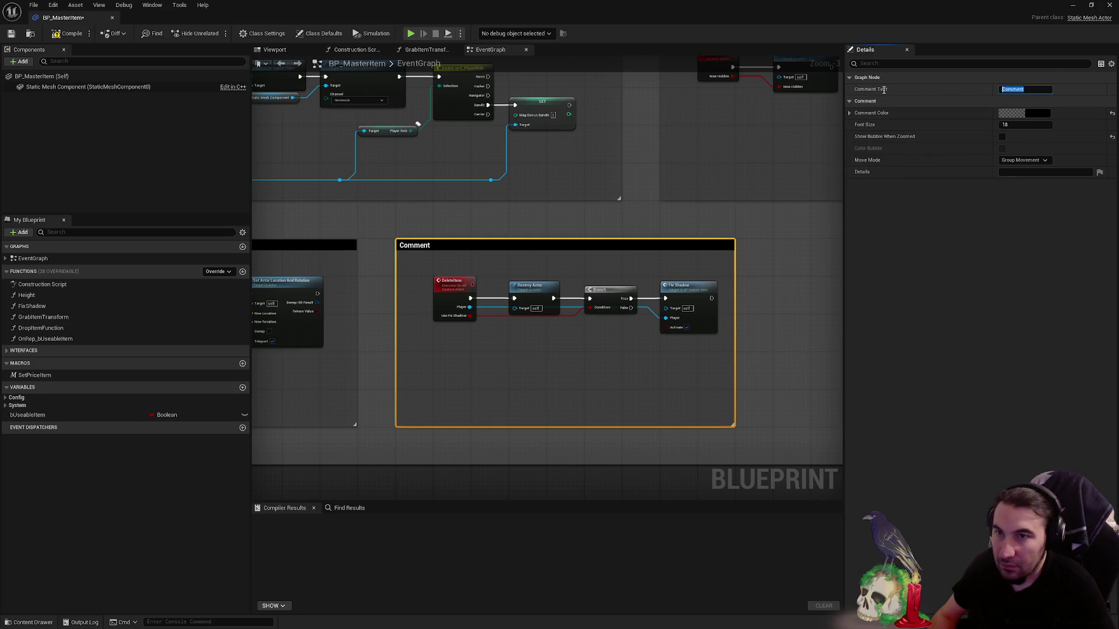
pyautogui.write('Destro')
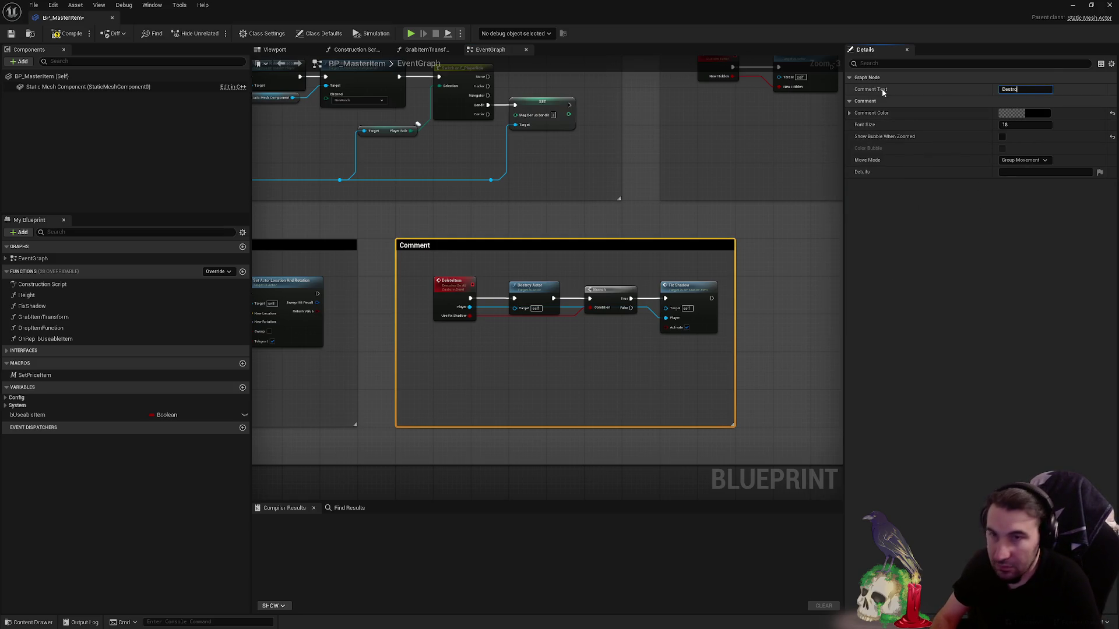
pyautogui.write(' Item')
pyautogui.press('Return')
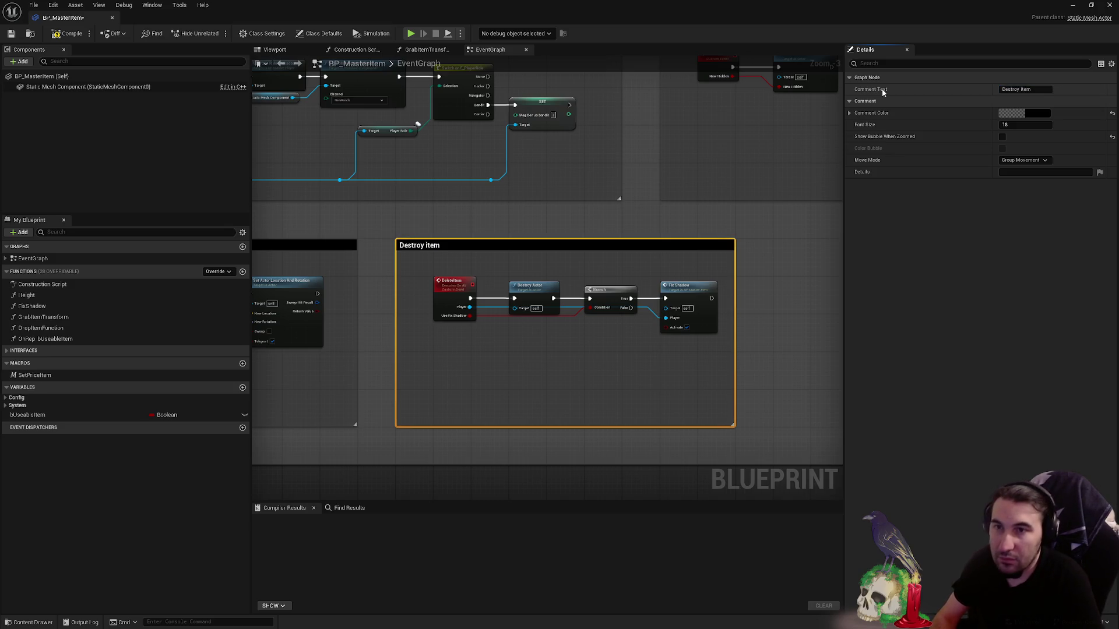
pyautogui.scroll(-4, 635, 228)
pyautogui.click(695, 234)
pyautogui.moveTo(695, 234); pyautogui.dragTo(710, 356)
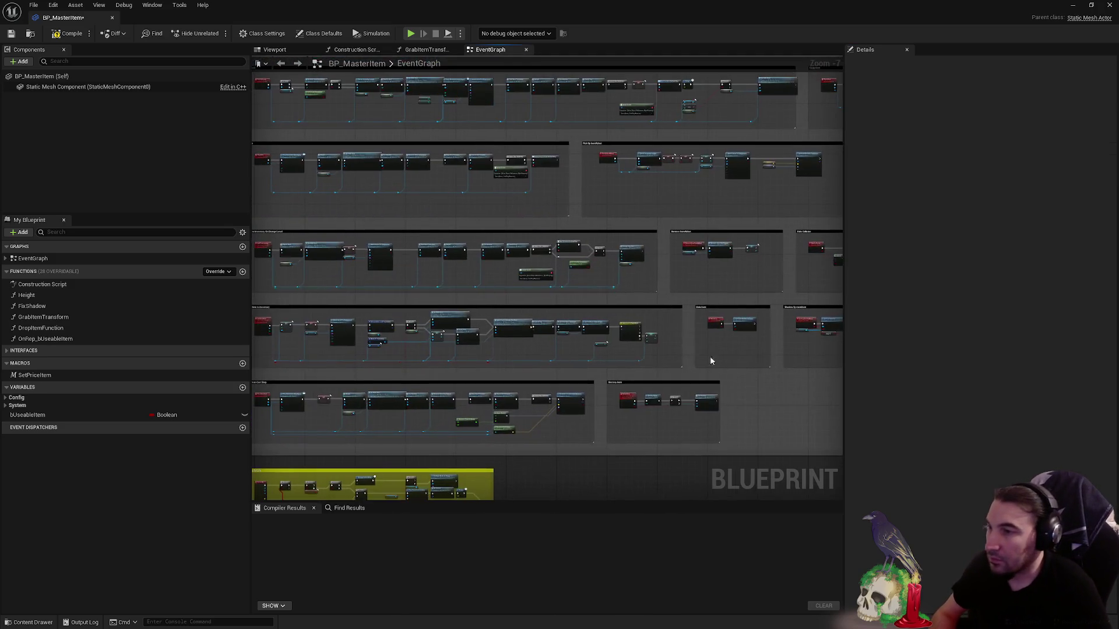
pyautogui.scroll(-1, 665, 402)
pyautogui.scroll(4, 564, 188)
pyautogui.scroll(2, 557, 188)
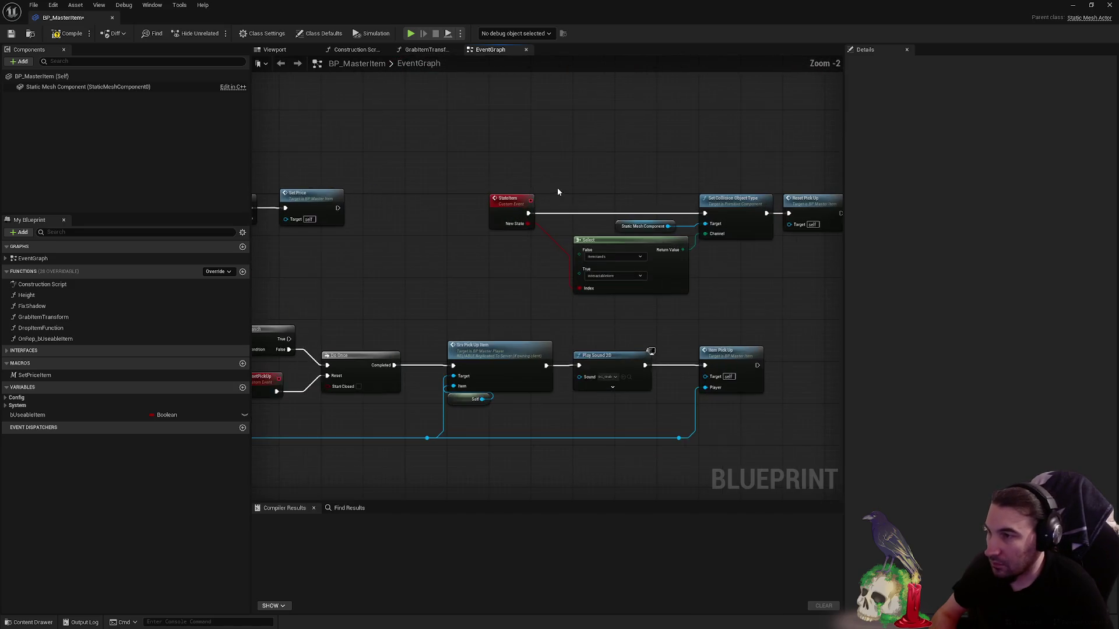
# - Wrap the StateItem collision nodes in a comment and enlarge it to cover Reset Pick Up
pyautogui.moveTo(557, 188); pyautogui.dragTo(410, 171)
pyautogui.moveTo(326, 133)
pyautogui.mouseDown()
pyautogui.moveTo(598, 259)
pyautogui.moveTo(678, 277)
pyautogui.mouseUp()
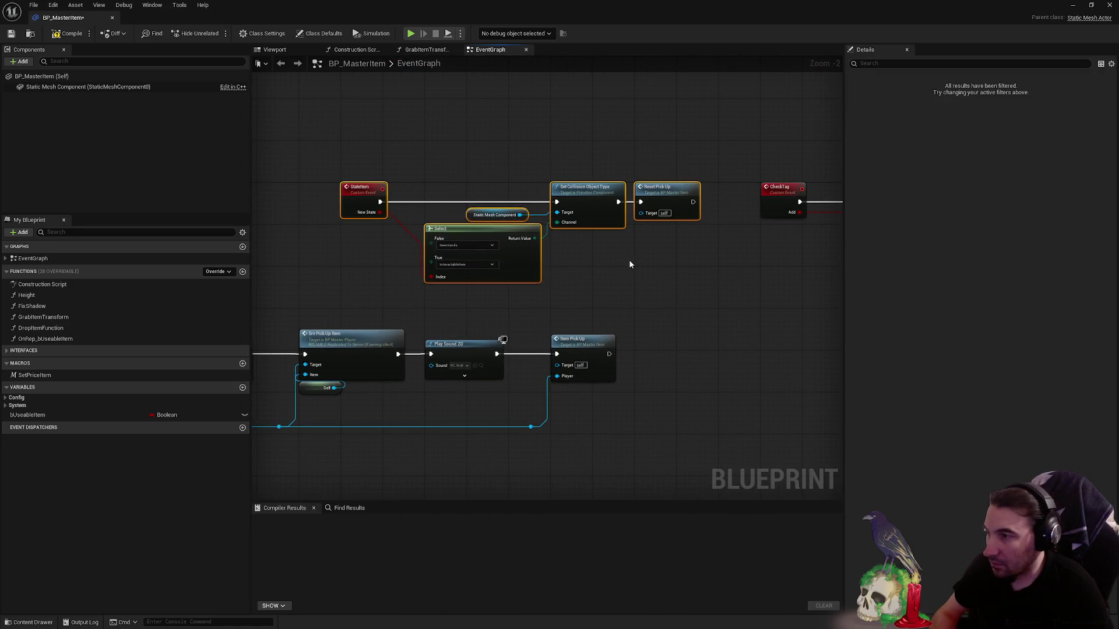
pyautogui.scroll(2, 448, 227)
pyautogui.scroll(-12, 331, 183)
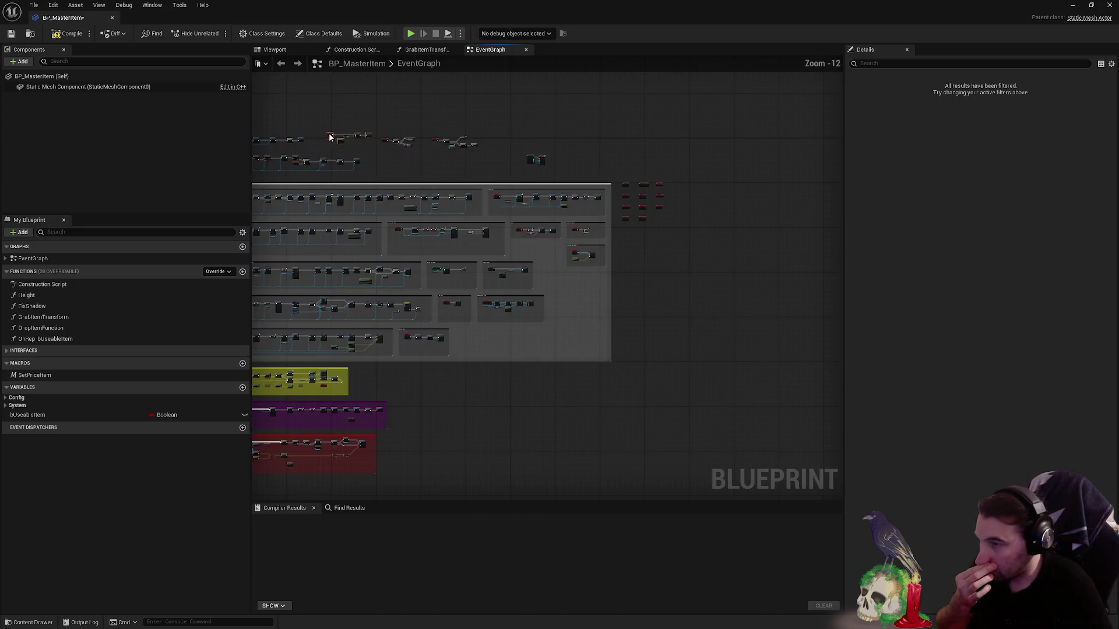
pyautogui.scroll(12, 468, 341)
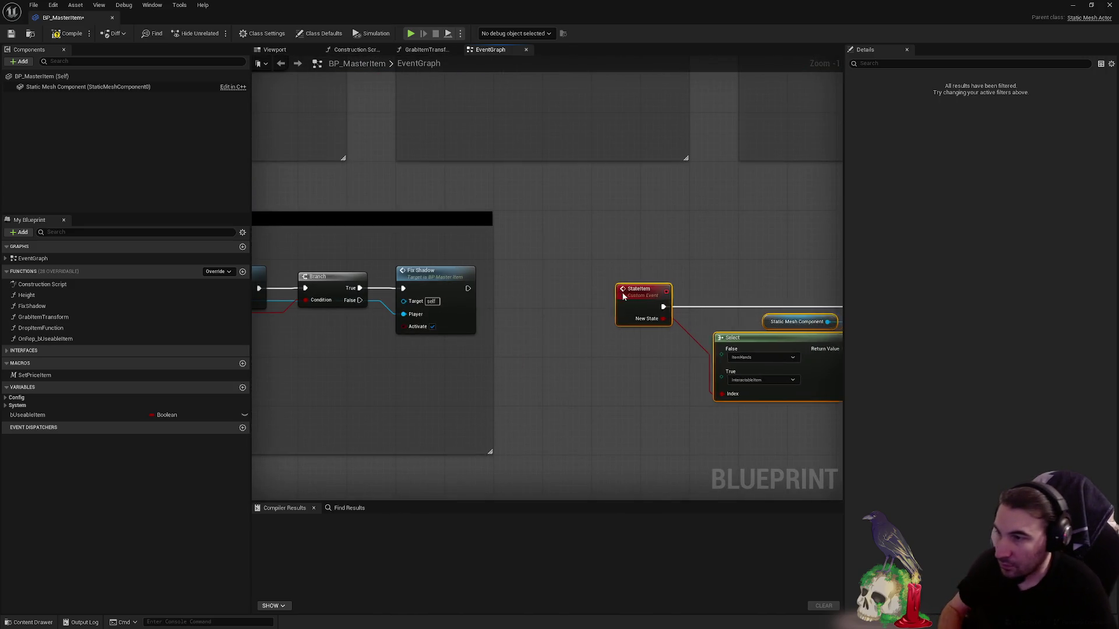
pyautogui.press('c')
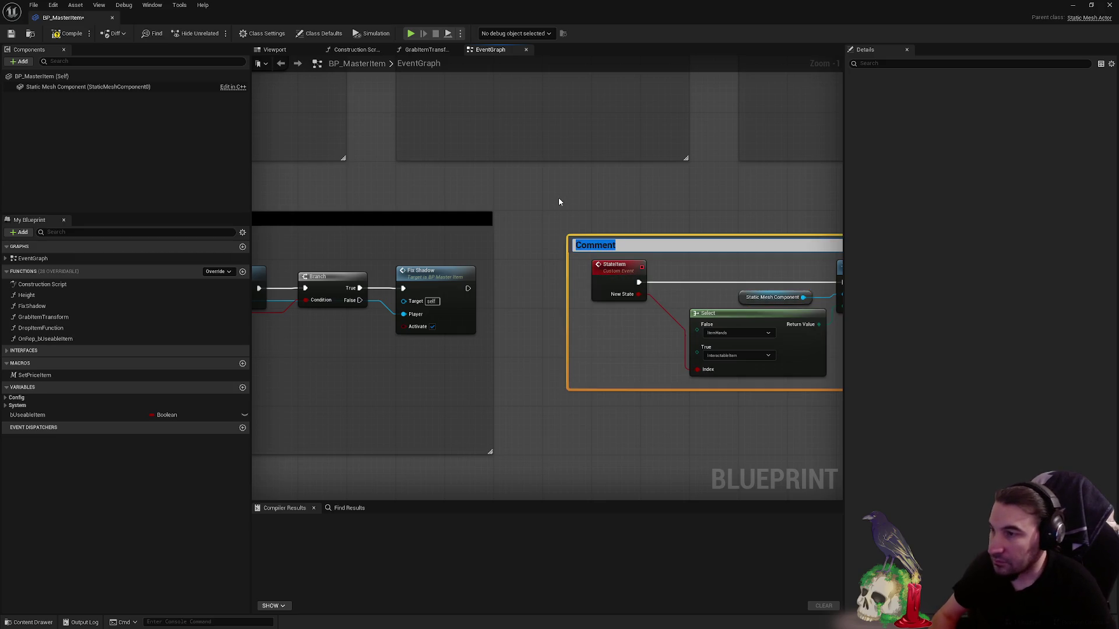
pyautogui.moveTo(564, 218); pyautogui.dragTo(569, 222)
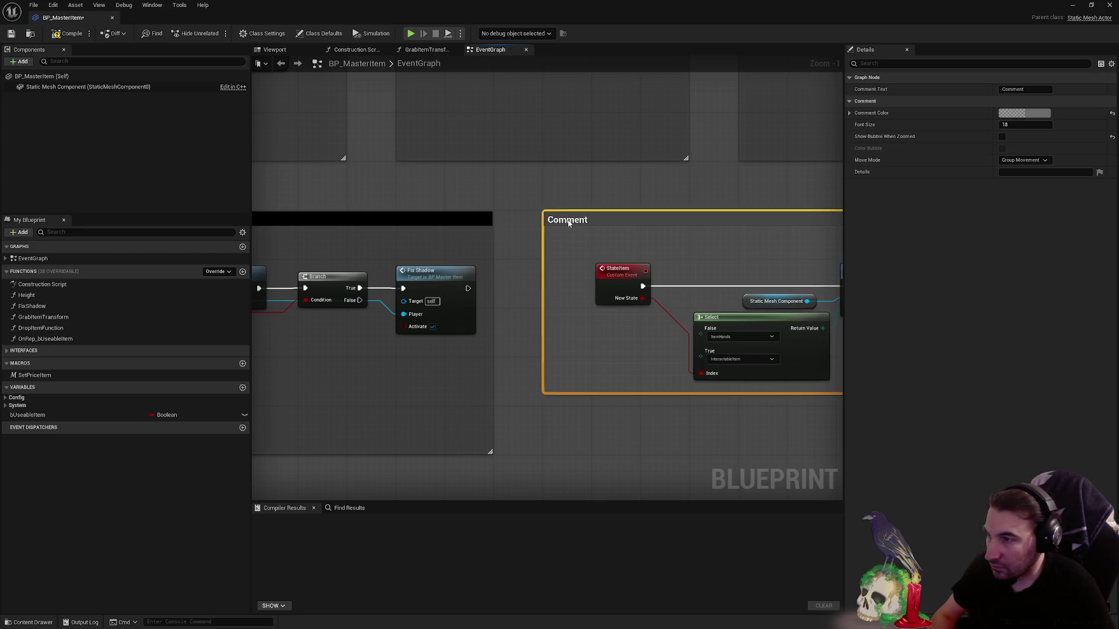
pyautogui.scroll(-1, 608, 251)
pyautogui.moveTo(446, 229); pyautogui.dragTo(750, 345)
pyautogui.scroll(2, 503, 259)
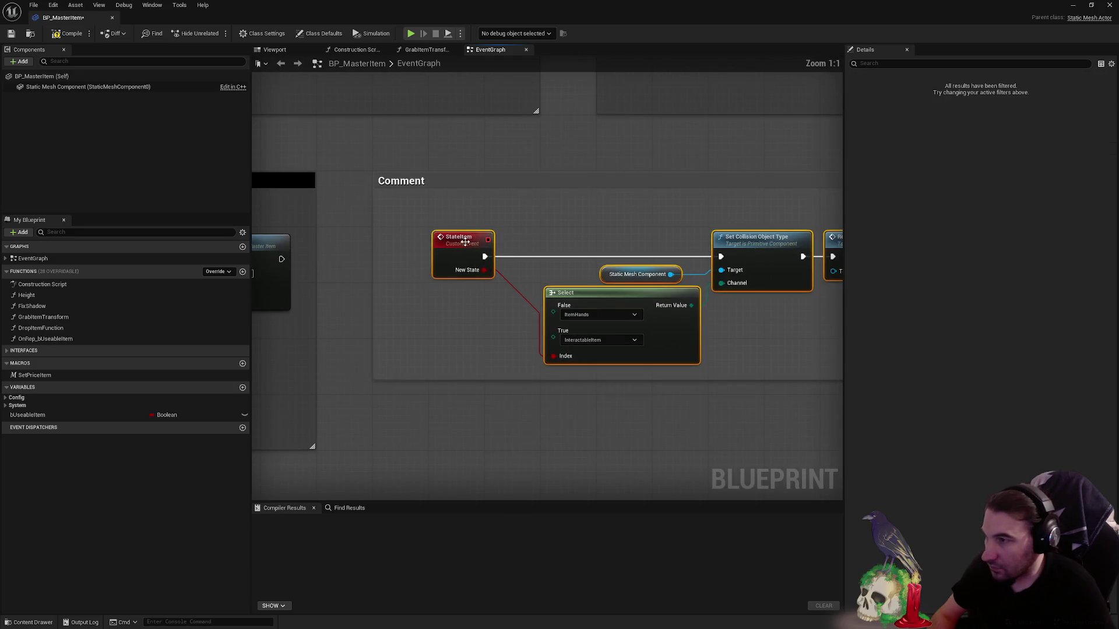
pyautogui.moveTo(655, 318); pyautogui.dragTo(691, 390)
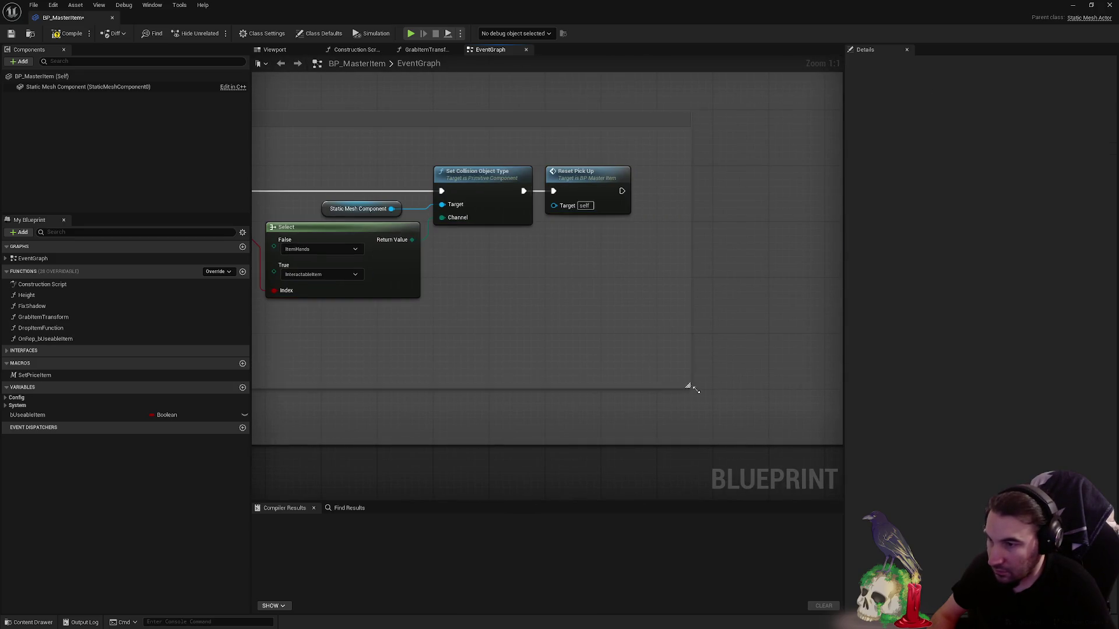
pyautogui.scroll(-2, 713, 389)
# - Make the comment black and title it Change Collision Type Item
pyautogui.click(594, 207)
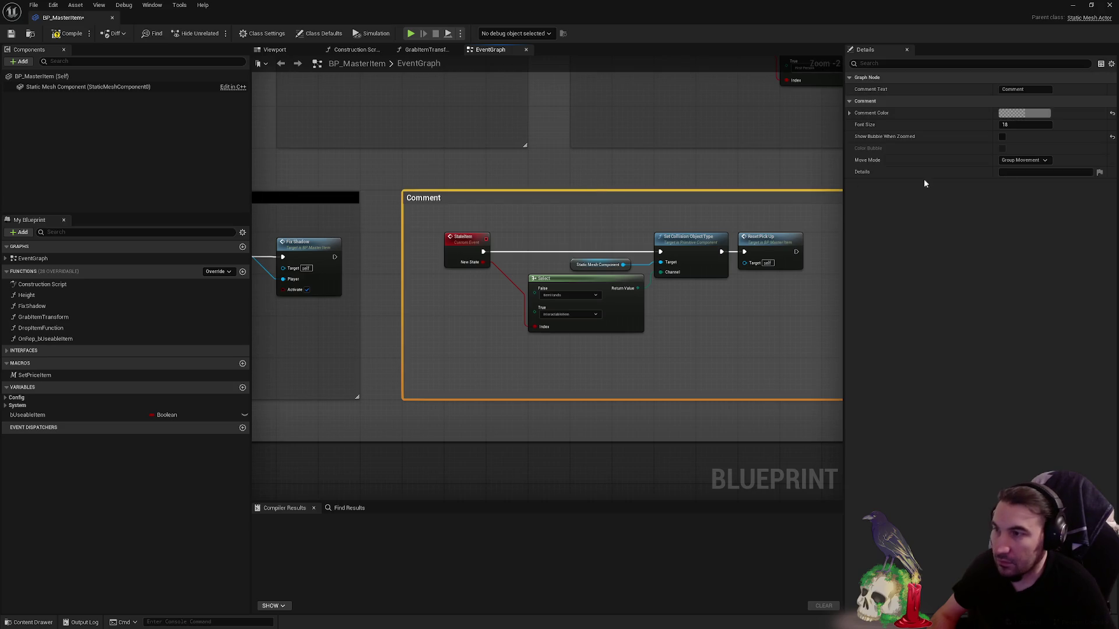
pyautogui.click(1043, 117)
pyautogui.moveTo(971, 204); pyautogui.dragTo(970, 222)
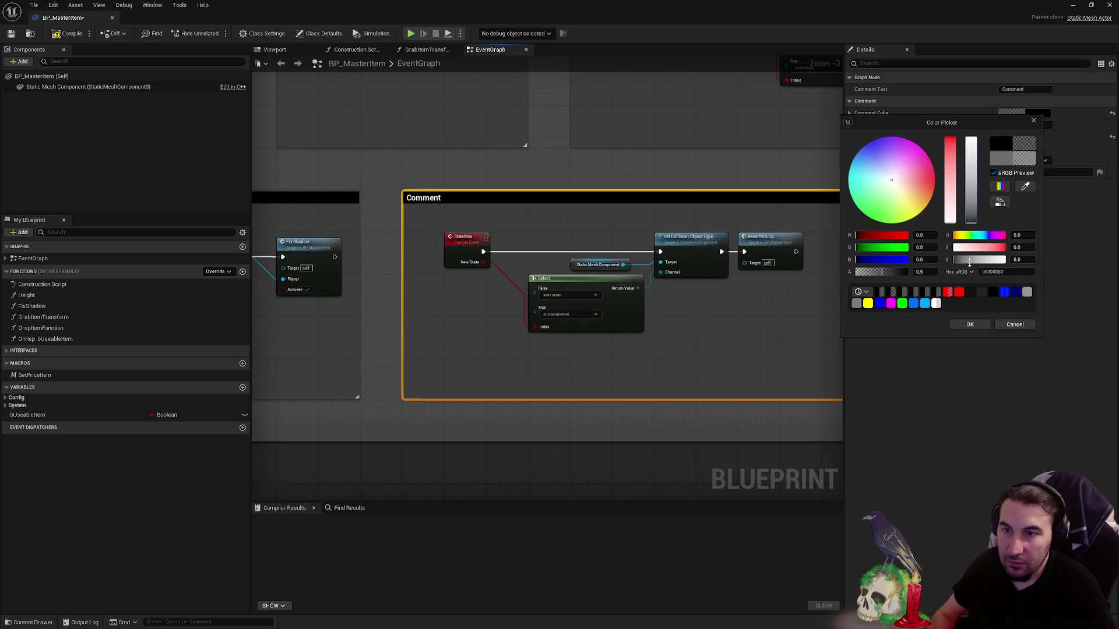
pyautogui.click(974, 324)
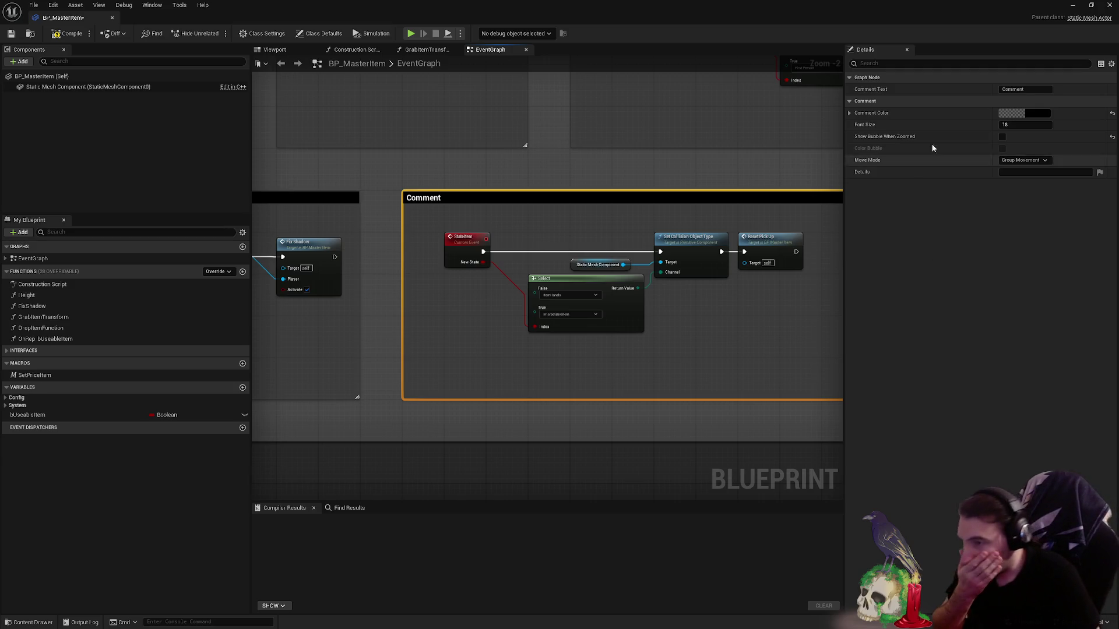
pyautogui.click(1014, 88)
pyautogui.write('Change Collision Type Item')
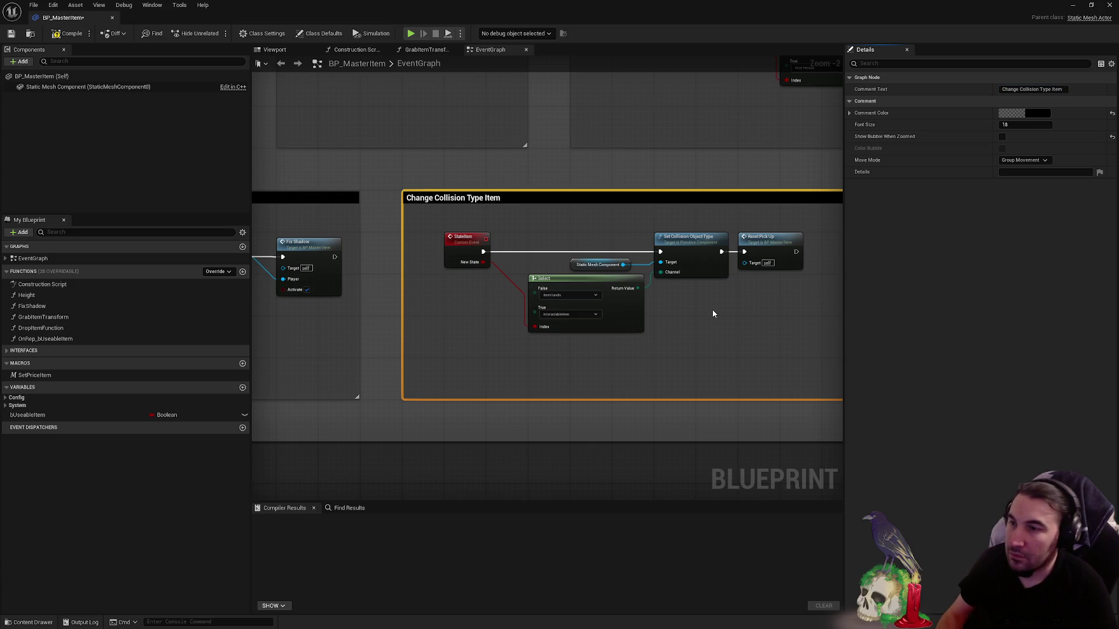
pyautogui.click(712, 314)
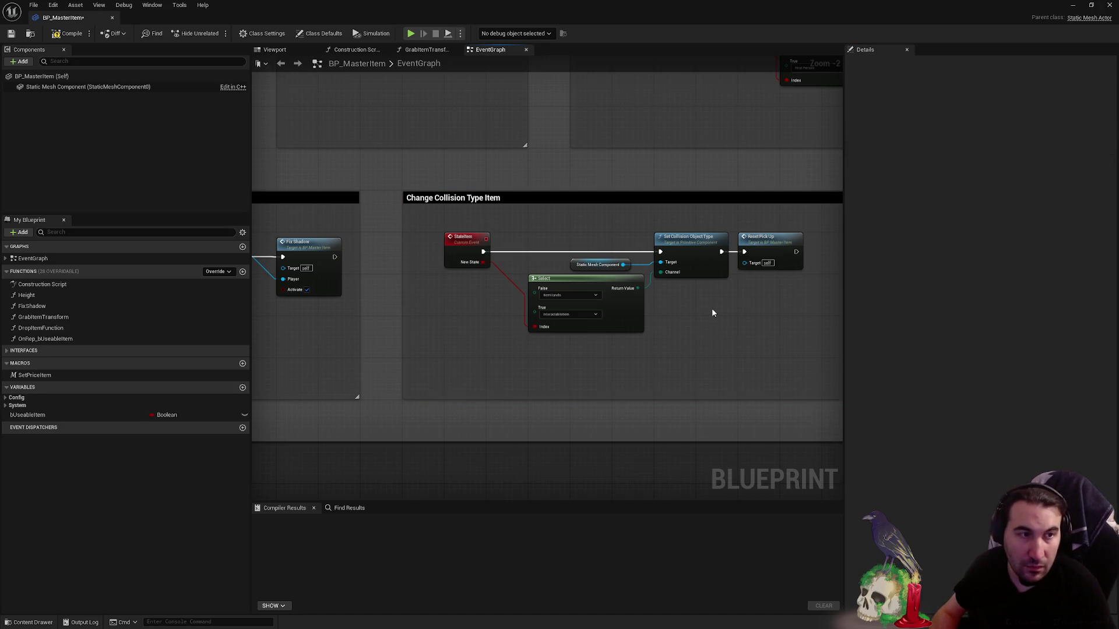
pyautogui.scroll(-4, 711, 312)
pyautogui.scroll(-2, 554, 356)
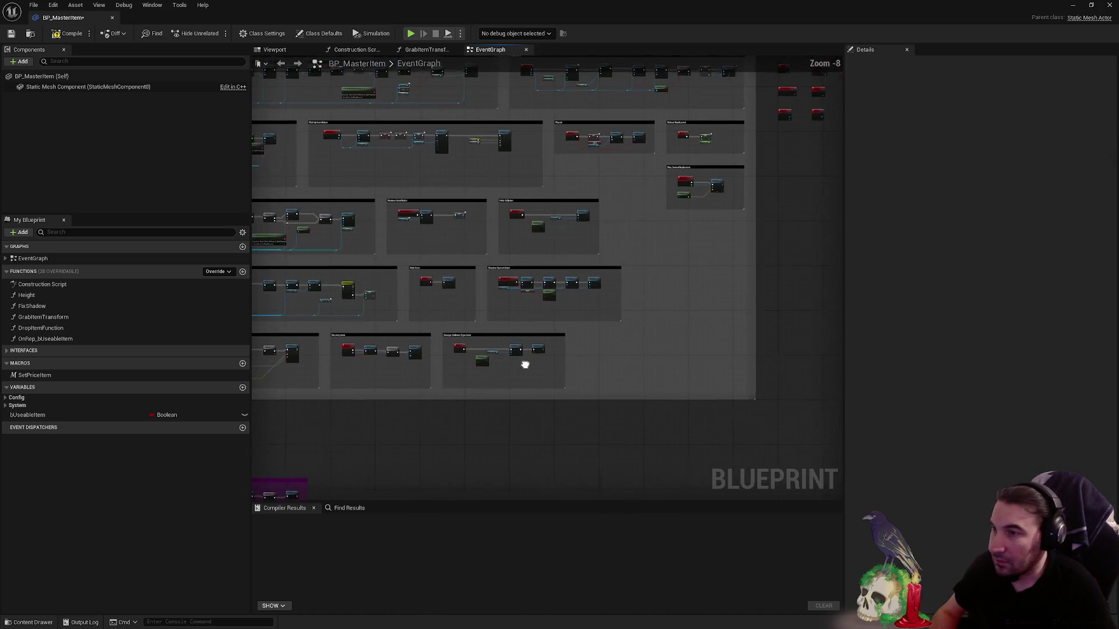
pyautogui.scroll(2, 578, 209)
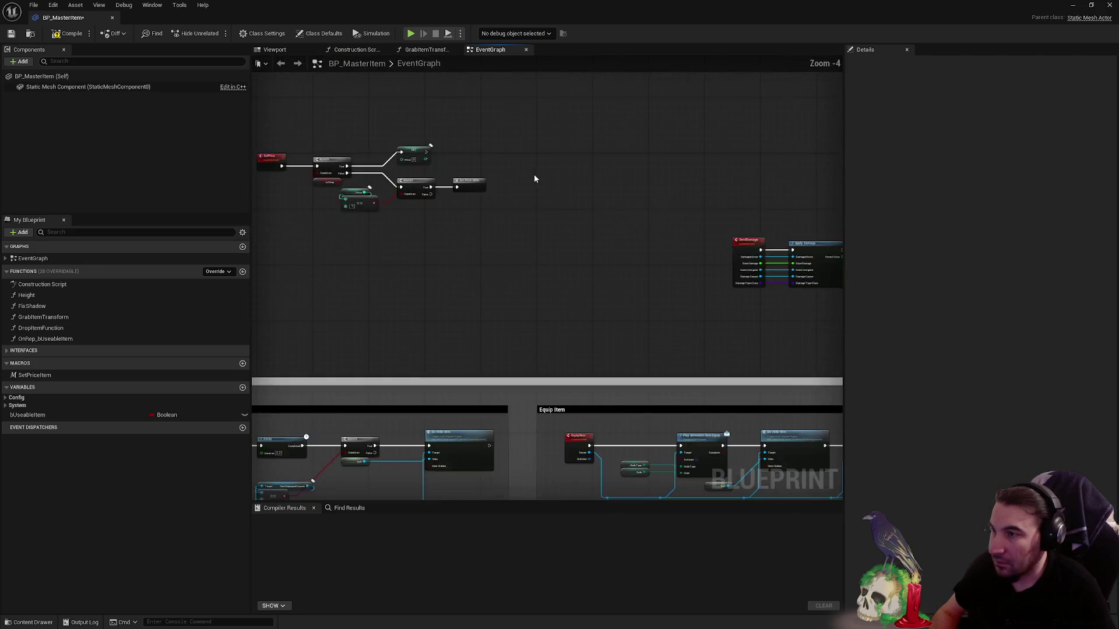
pyautogui.scroll(2, 535, 174)
pyautogui.scroll(2, 471, 213)
pyautogui.scroll(-2, 470, 213)
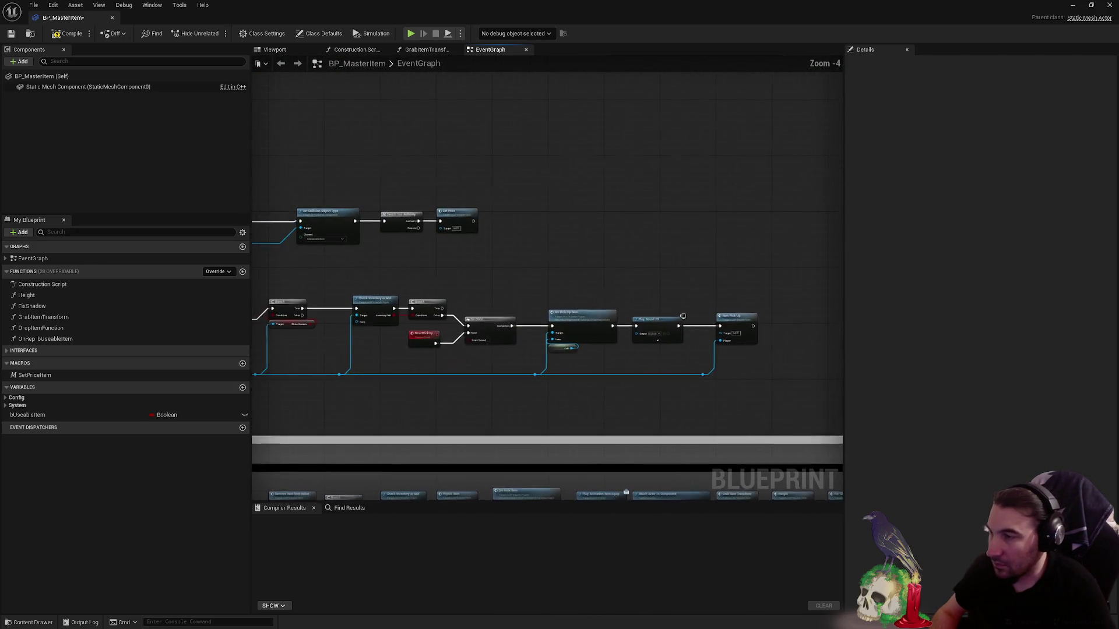
# - Extend the Physic comment downward and select the CheckTag, ADDUNIQUE and REMOVE nodes
pyautogui.moveTo(575, 294); pyautogui.dragTo(307, 253)
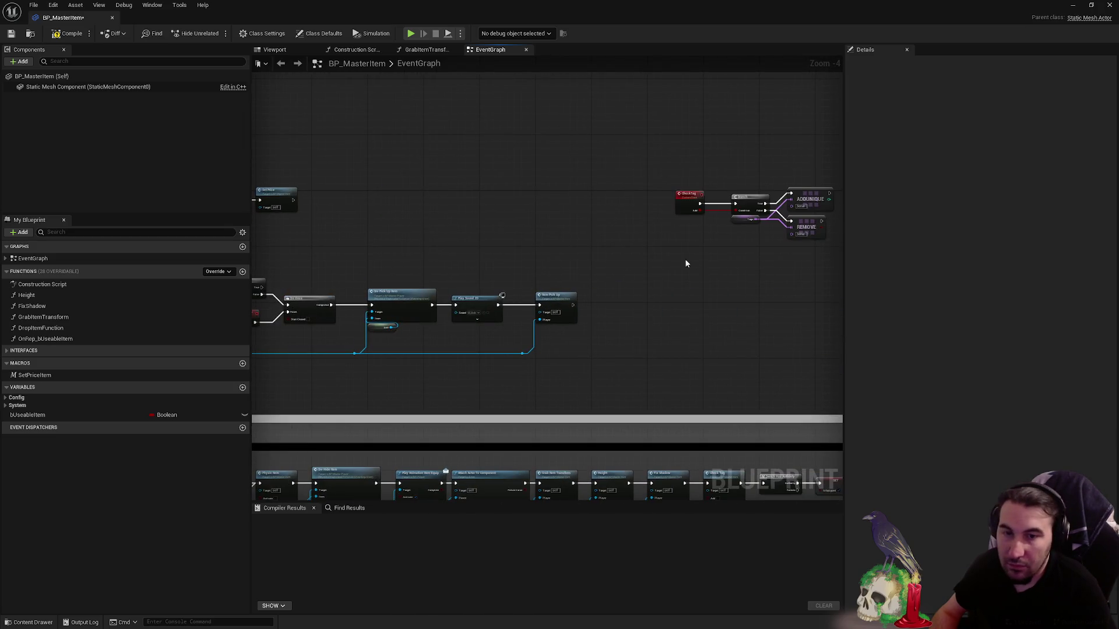
pyautogui.moveTo(360, 167); pyautogui.dragTo(546, 245)
pyautogui.scroll(-6, 498, 275)
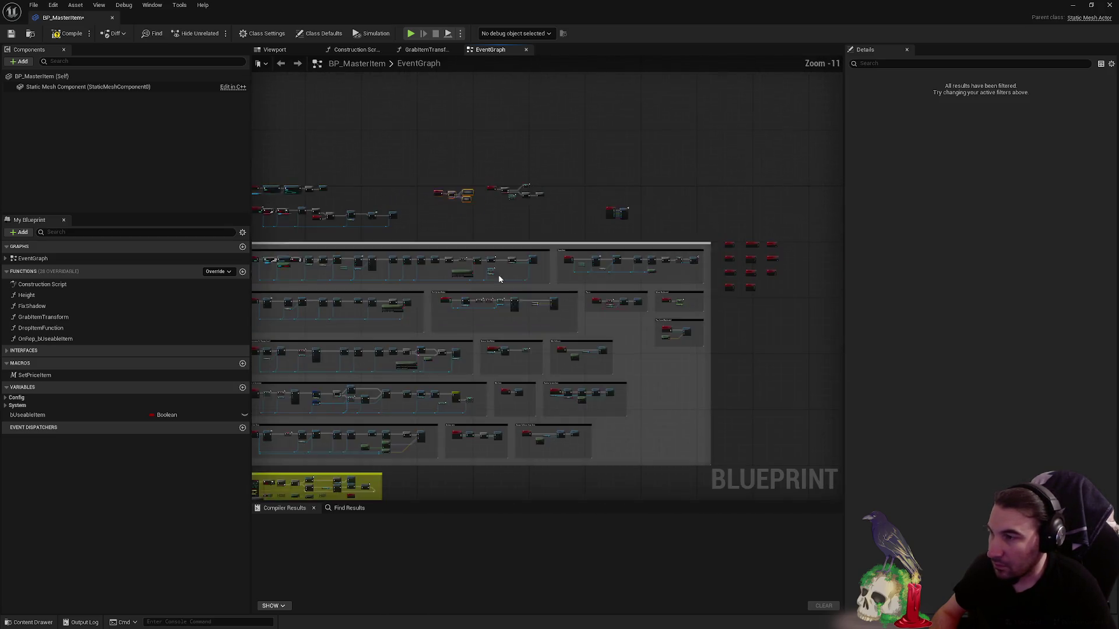
pyautogui.scroll(-1, 652, 295)
pyautogui.scroll(7, 652, 294)
pyautogui.moveTo(651, 260); pyautogui.dragTo(513, 284)
pyautogui.scroll(-4, 666, 308)
pyautogui.scroll(4, 613, 240)
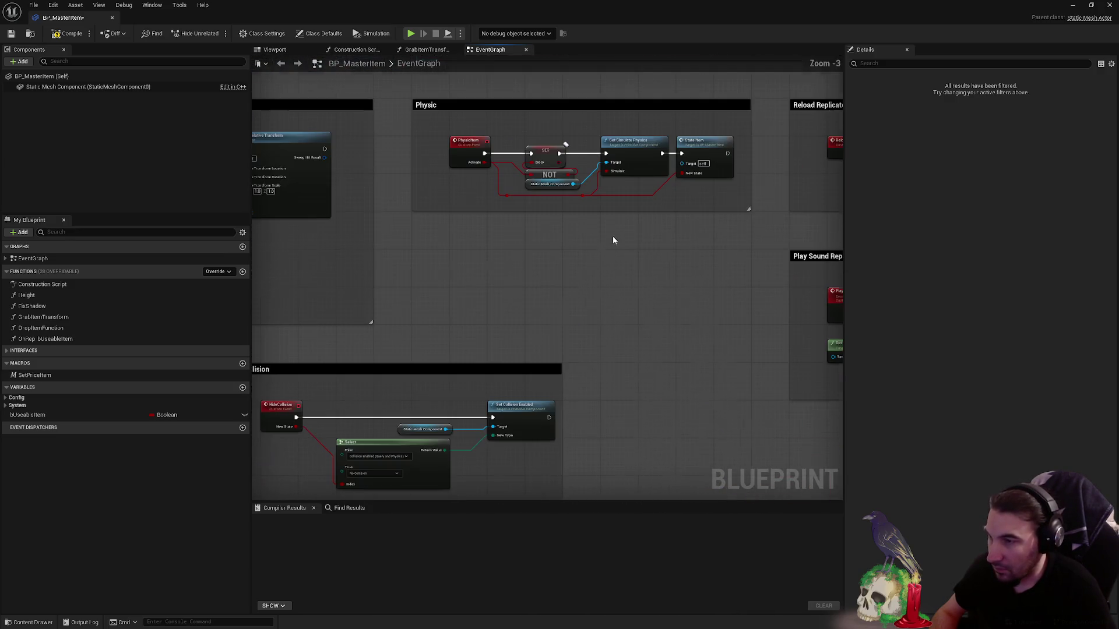
pyautogui.moveTo(615, 211); pyautogui.dragTo(612, 326)
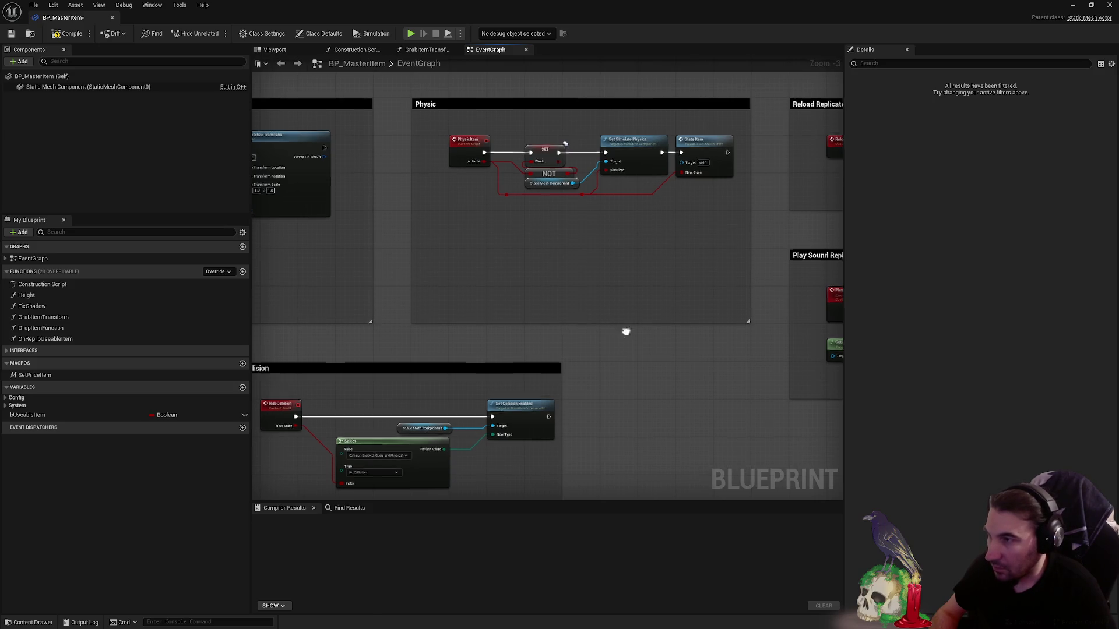
pyautogui.scroll(-3, 625, 329)
pyautogui.scroll(3, 548, 248)
pyautogui.moveTo(571, 258)
pyautogui.mouseDown()
pyautogui.moveTo(603, 294)
pyautogui.moveTo(597, 302)
pyautogui.moveTo(748, 362)
pyautogui.mouseUp()
pyautogui.moveTo(542, 306)
pyautogui.mouseDown()
pyautogui.moveTo(506, 156)
pyautogui.moveTo(523, 262)
pyautogui.moveTo(517, 253)
pyautogui.mouseUp()
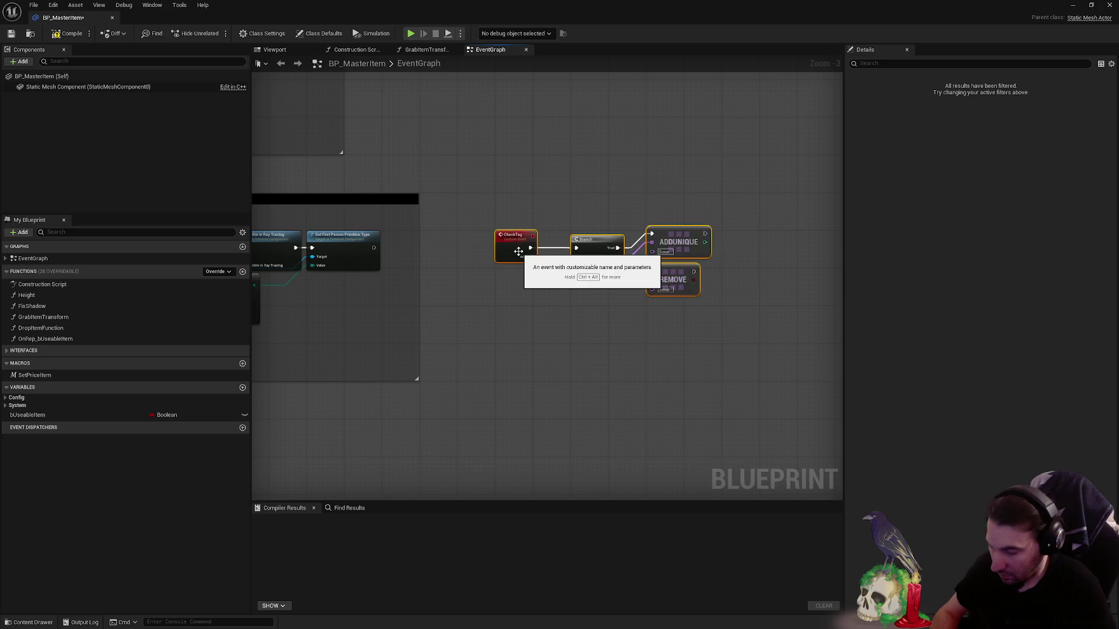
# - Wrap the CheckTag, ADDUNIQUE and REMOVE nodes in a comment box and enlarge it to fit
pyautogui.press('c')
pyautogui.moveTo(477, 210); pyautogui.dragTo(456, 190)
pyautogui.click(475, 195)
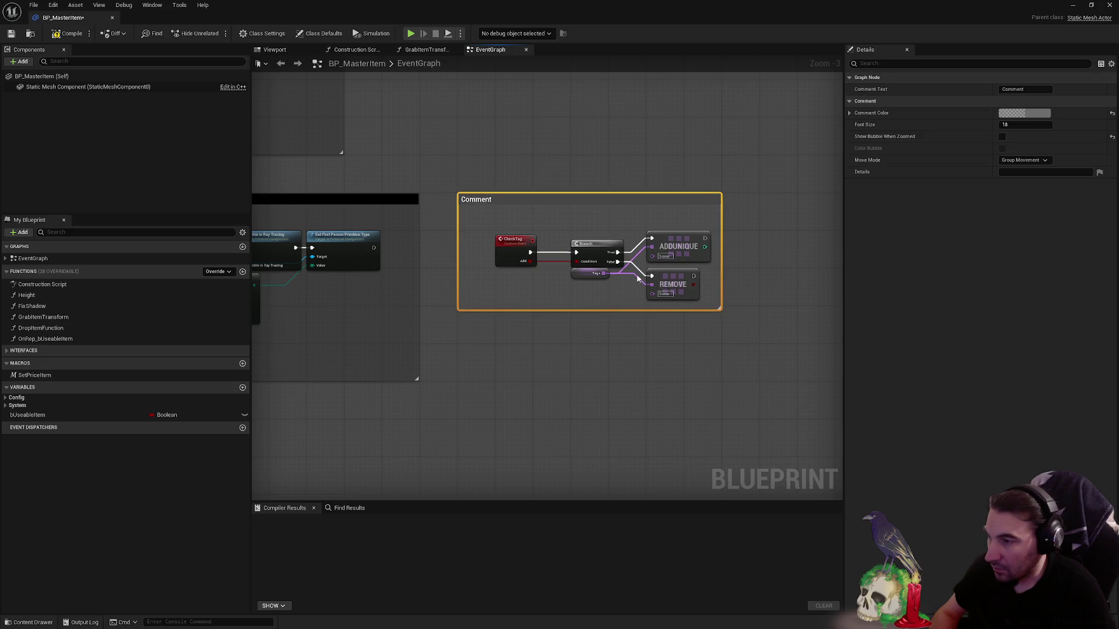
pyautogui.click(587, 306)
pyautogui.moveTo(595, 292)
pyautogui.mouseDown()
pyautogui.moveTo(635, 366)
pyautogui.moveTo(366, 207)
pyautogui.moveTo(385, 222)
pyautogui.mouseUp()
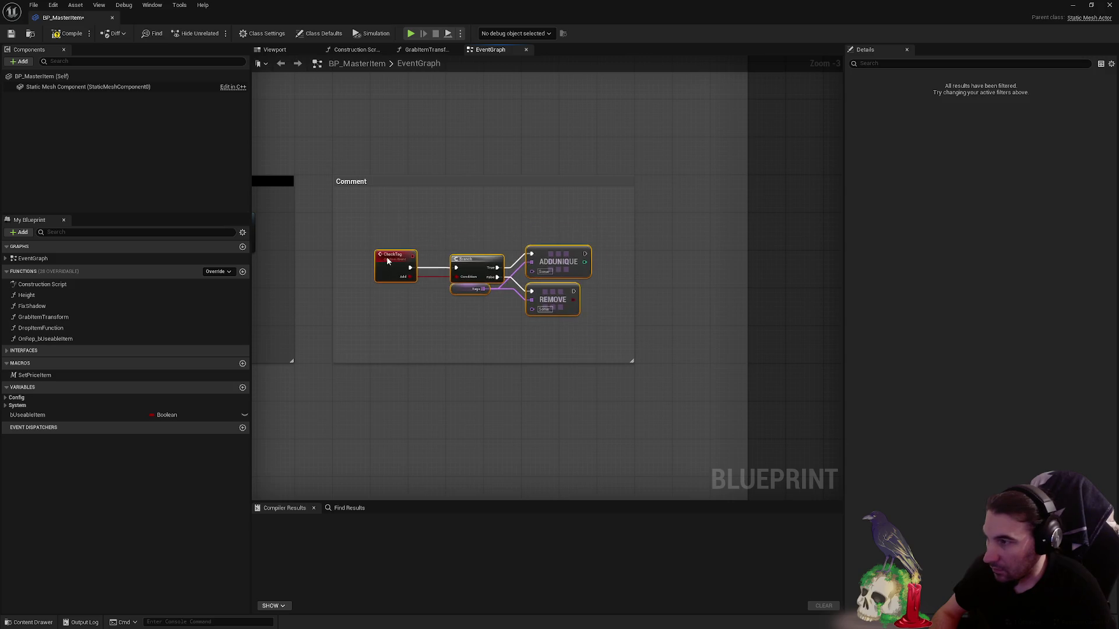
pyautogui.click(419, 283)
pyautogui.moveTo(420, 283); pyautogui.dragTo(584, 339)
pyautogui.click(537, 245)
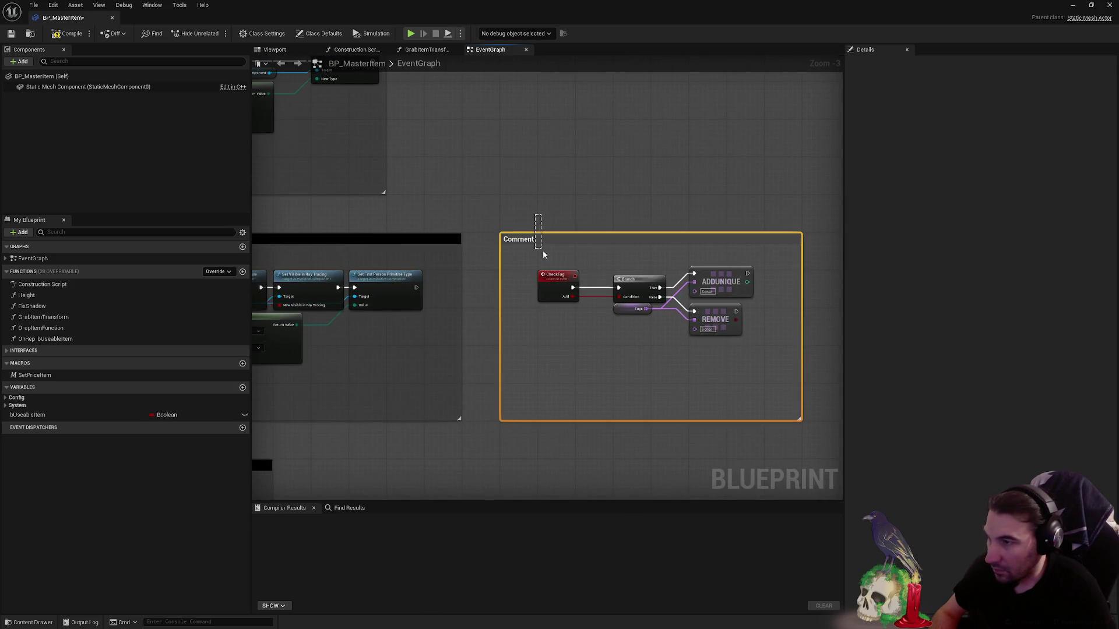
# - Give the comment a black header colour and title it 'Change Tag Sonar'
pyautogui.click(1024, 113)
pyautogui.moveTo(966, 203); pyautogui.dragTo(959, 277)
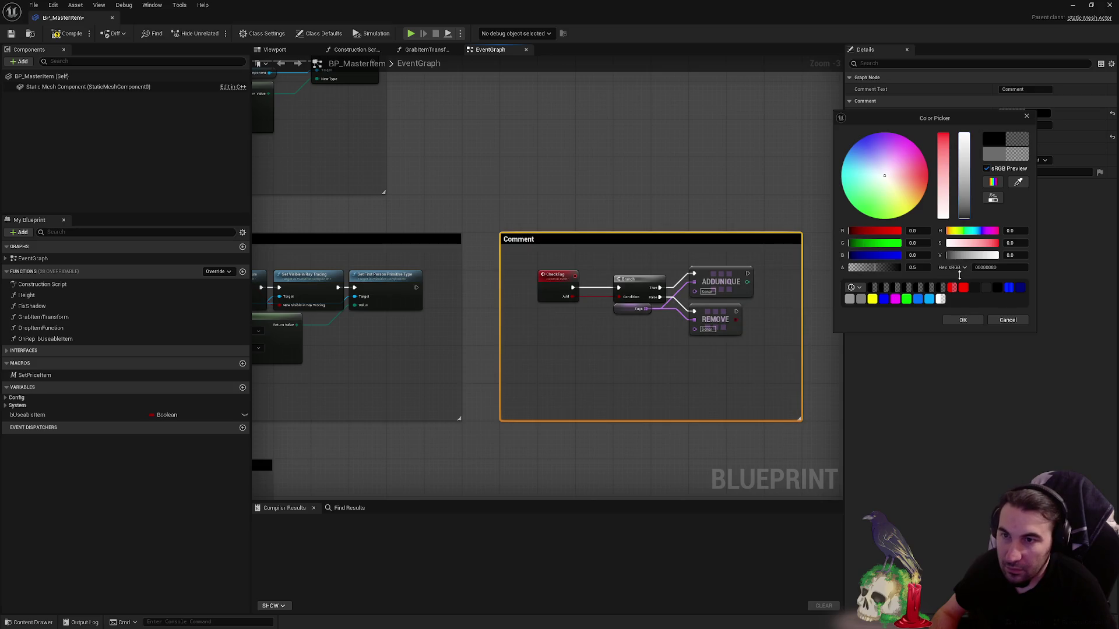
pyautogui.click(965, 319)
pyautogui.click(622, 136)
pyautogui.scroll(-3, 618, 320)
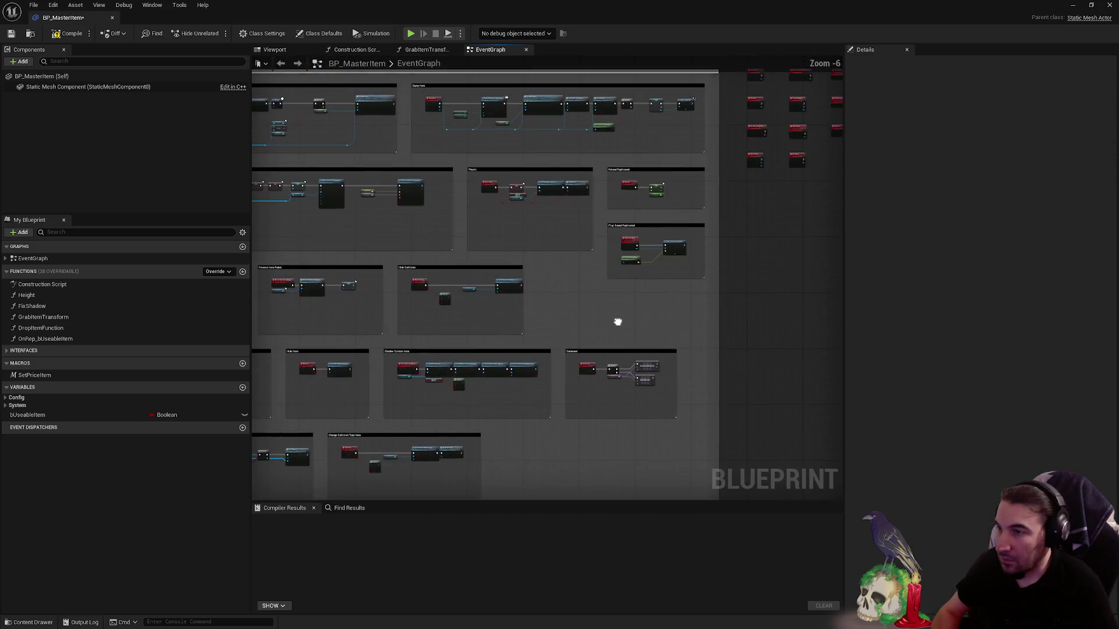
pyautogui.scroll(5, 618, 321)
pyautogui.moveTo(626, 375)
pyautogui.mouseDown()
pyautogui.moveTo(594, 310)
pyautogui.moveTo(691, 311)
pyautogui.mouseUp()
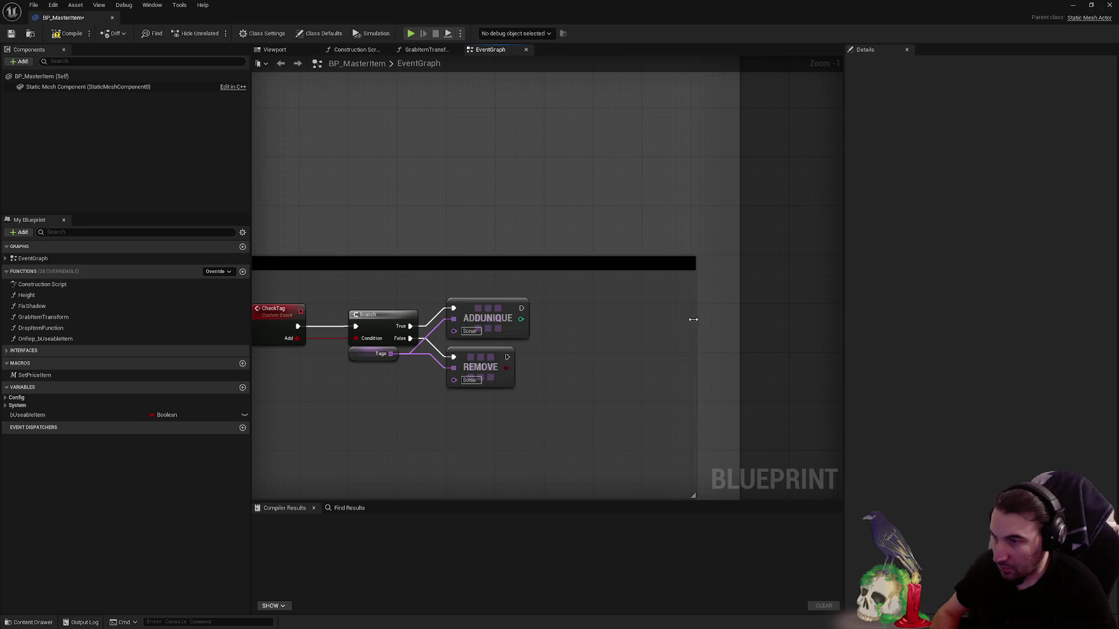
pyautogui.scroll(-2, 584, 322)
pyautogui.click(617, 252)
pyautogui.click(1025, 88)
pyautogui.write('Change Tag Sonar')
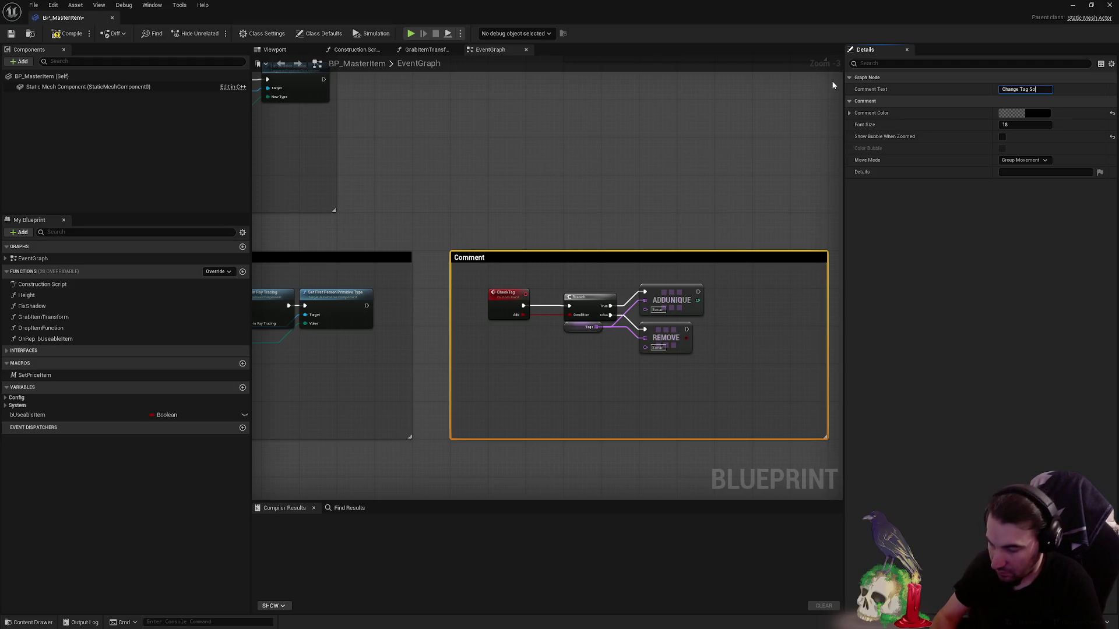
pyautogui.click(497, 175)
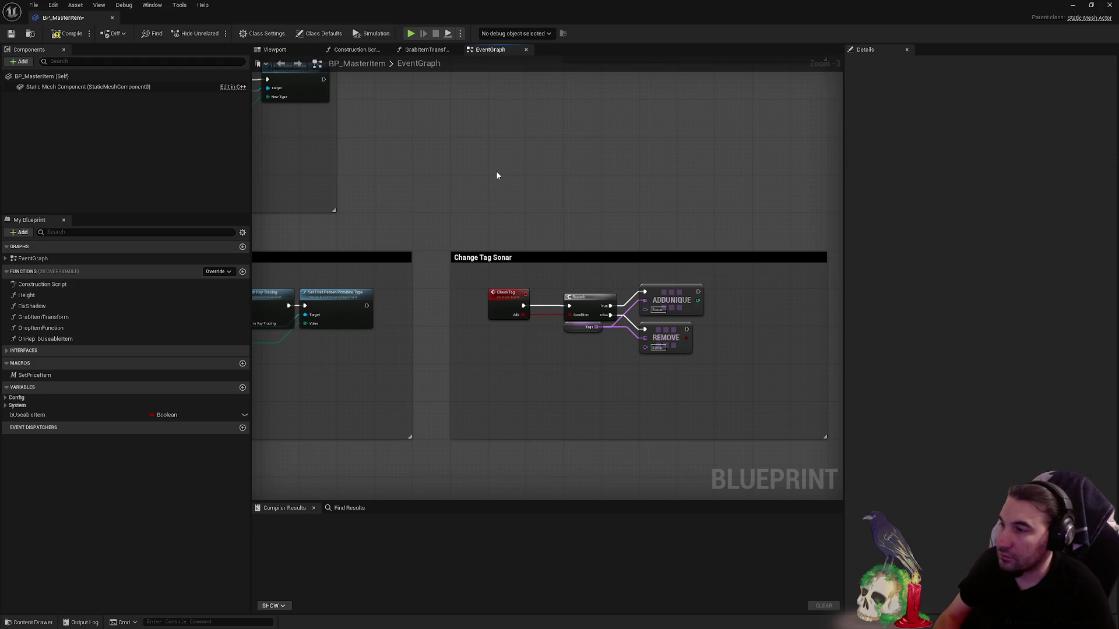
pyautogui.scroll(-7, 542, 314)
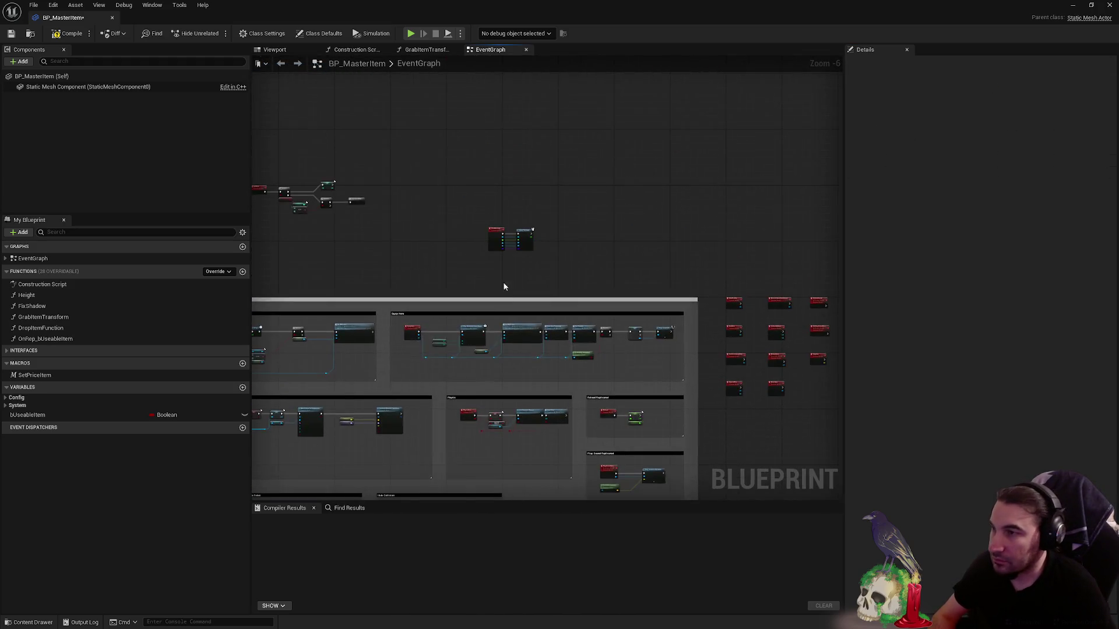
# - Wrap the SetPrice event and its branch nodes in a new comment box nudged into place
pyautogui.moveTo(542, 314); pyautogui.dragTo(456, 185)
pyautogui.scroll(2, 455, 185)
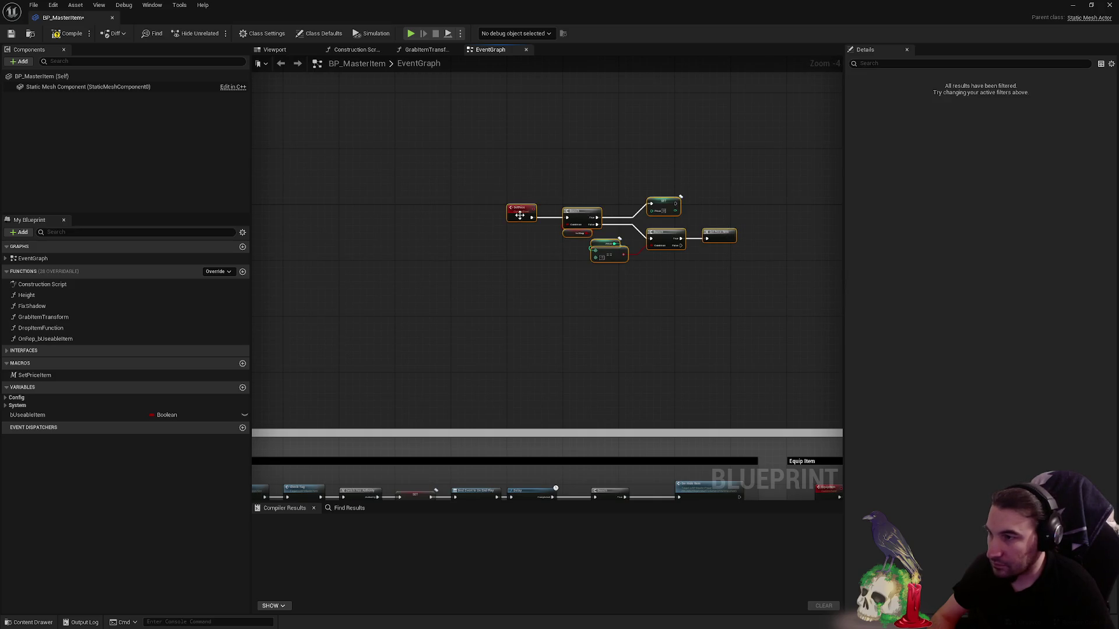
pyautogui.scroll(-4, 511, 200)
pyautogui.scroll(6, 614, 366)
pyautogui.moveTo(440, 368); pyautogui.dragTo(465, 373)
pyautogui.press('c')
pyautogui.click(429, 324)
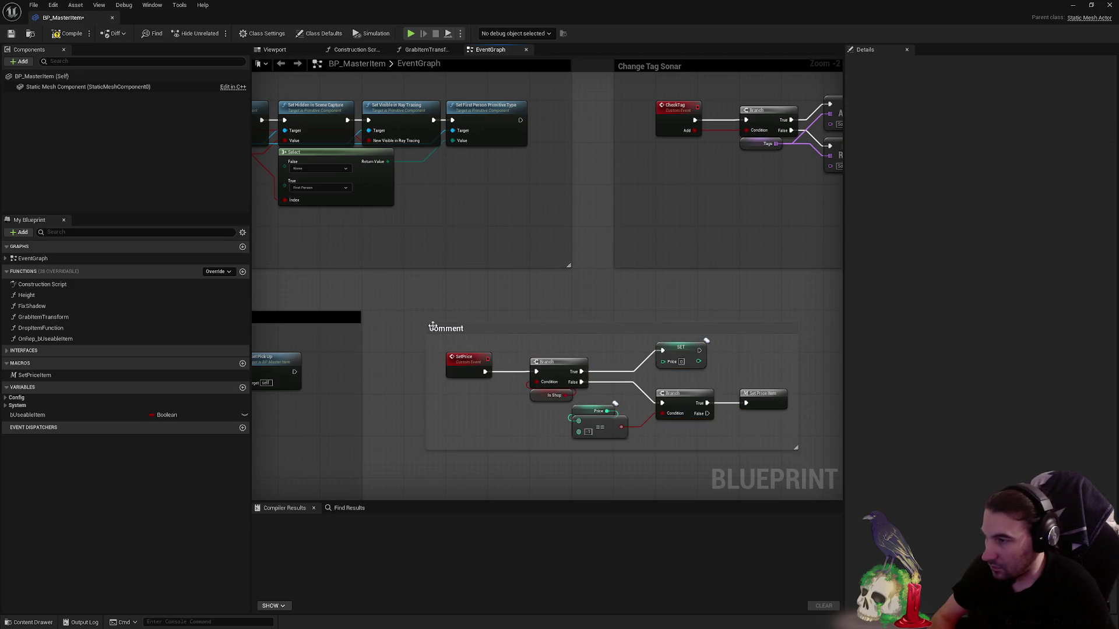
pyautogui.moveTo(429, 324); pyautogui.dragTo(407, 313)
pyautogui.moveTo(665, 388)
pyautogui.mouseDown()
pyautogui.moveTo(638, 332)
pyautogui.moveTo(658, 397)
pyautogui.moveTo(680, 345)
pyautogui.moveTo(393, 277)
pyautogui.moveTo(398, 267)
pyautogui.mouseUp()
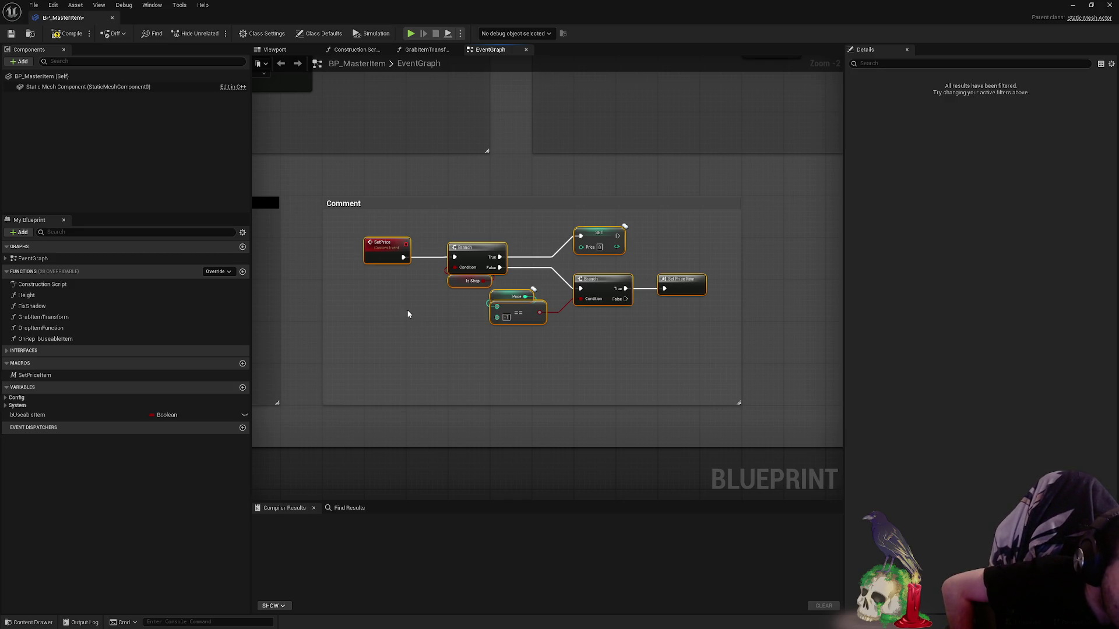
pyautogui.scroll(-5, 407, 314)
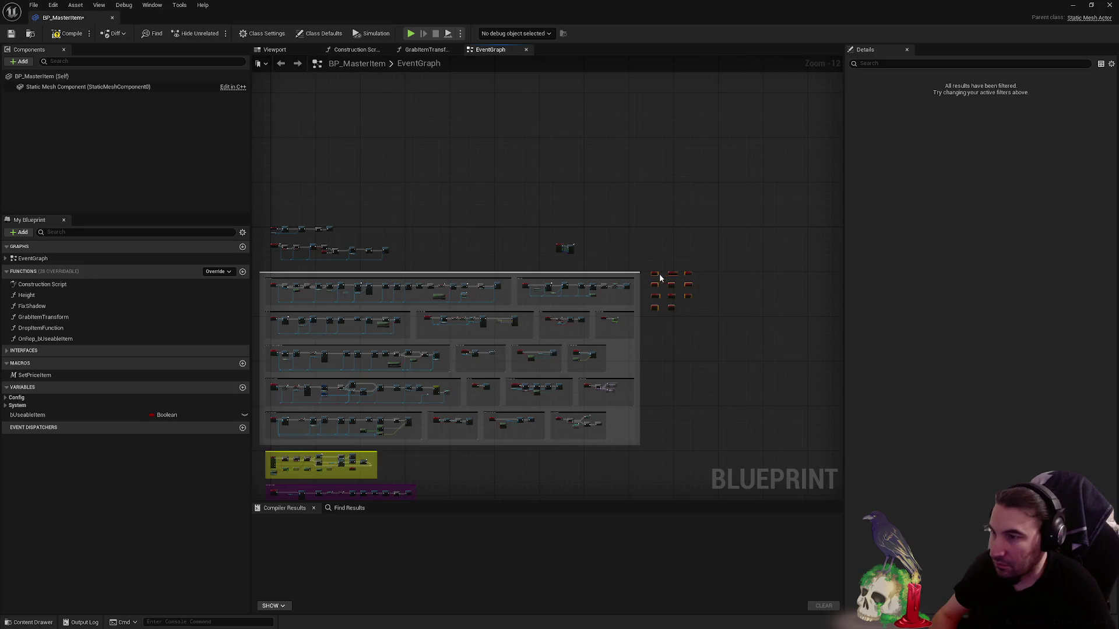
pyautogui.scroll(3, 530, 320)
pyautogui.scroll(-1, 612, 312)
pyautogui.scroll(-1, 630, 312)
pyautogui.scroll(-2, 645, 242)
pyautogui.scroll(5, 493, 268)
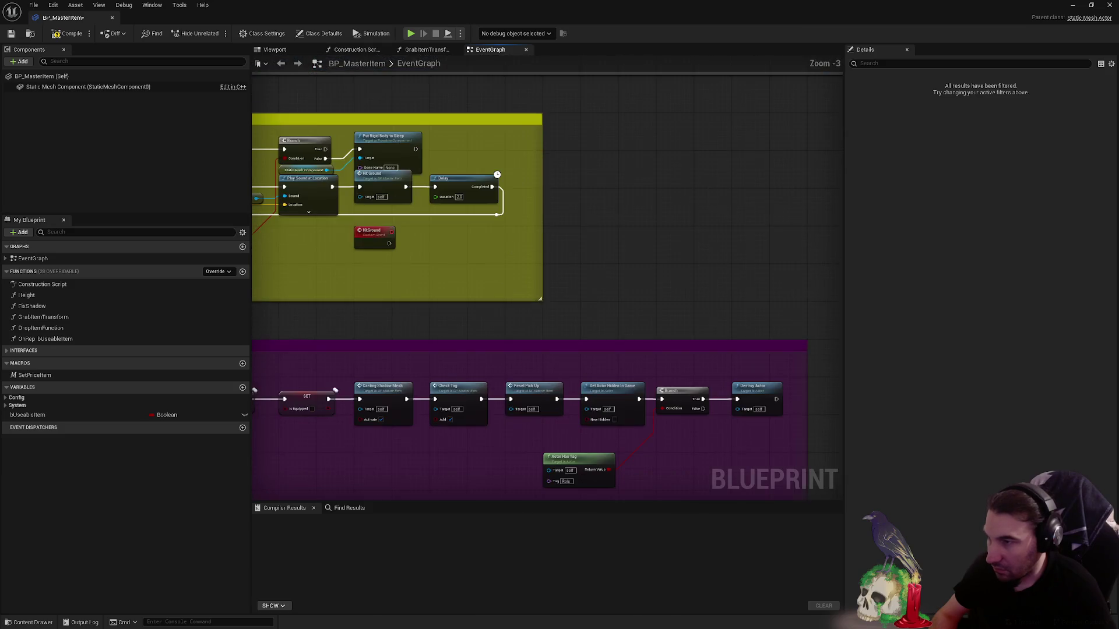
# - Widen the yellow comment, shift the custom event nodes left and enclose them in an enlarged comment box
pyautogui.moveTo(417, 253)
pyautogui.mouseDown()
pyautogui.moveTo(682, 253)
pyautogui.moveTo(559, 320)
pyautogui.moveTo(633, 318)
pyautogui.mouseUp()
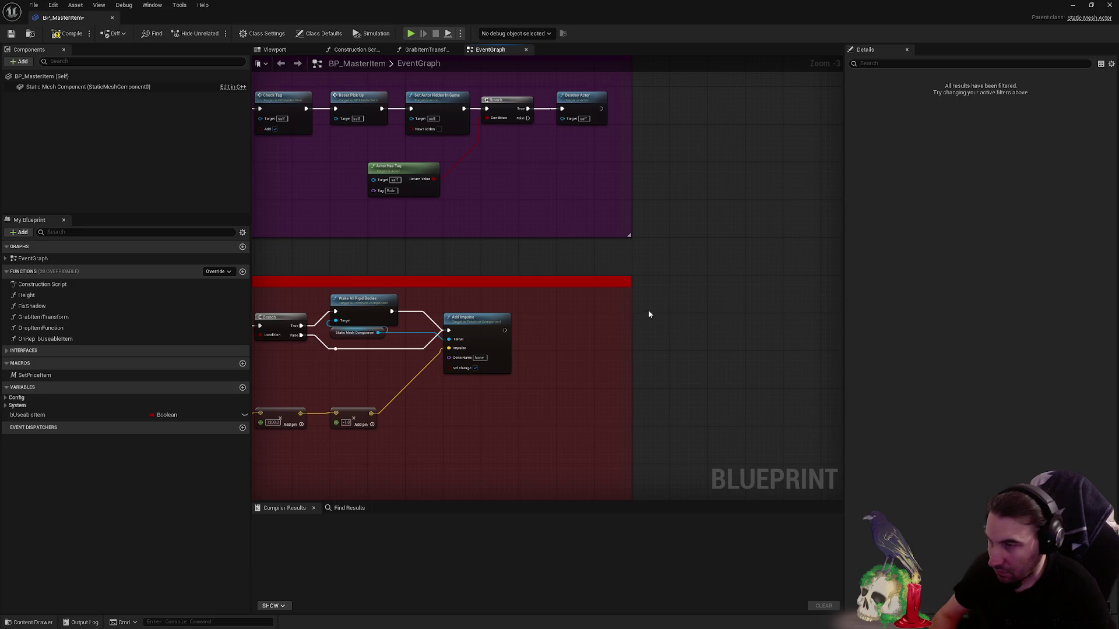
pyautogui.scroll(-5, 649, 314)
pyautogui.scroll(1, 597, 236)
pyautogui.scroll(4, 670, 248)
pyautogui.moveTo(671, 248); pyautogui.dragTo(555, 229)
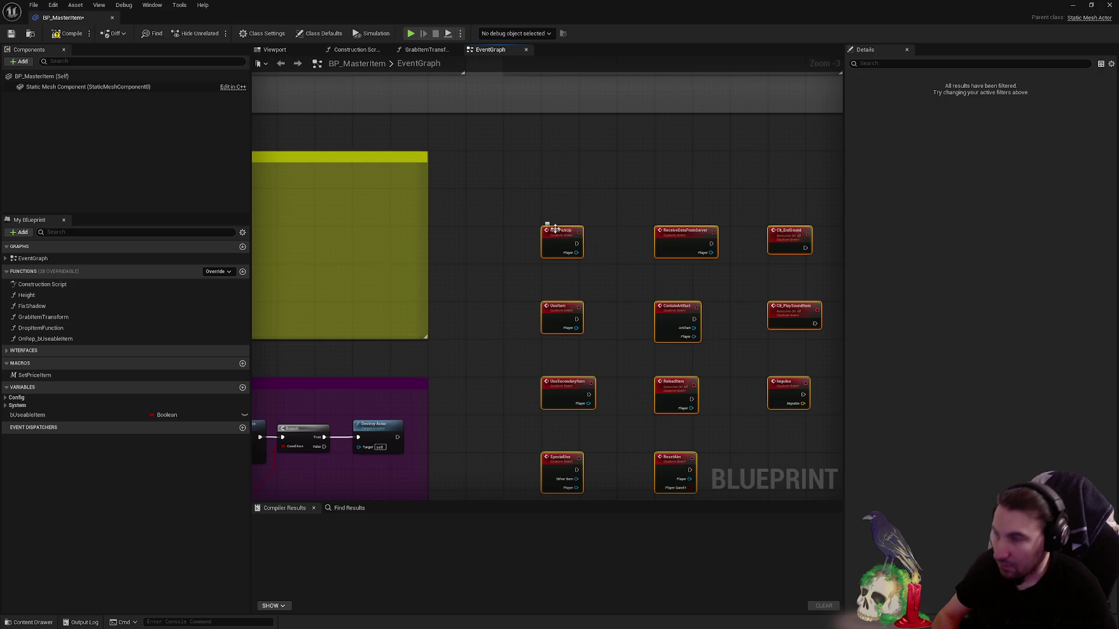
pyautogui.press('c')
pyautogui.scroll(3, 525, 198)
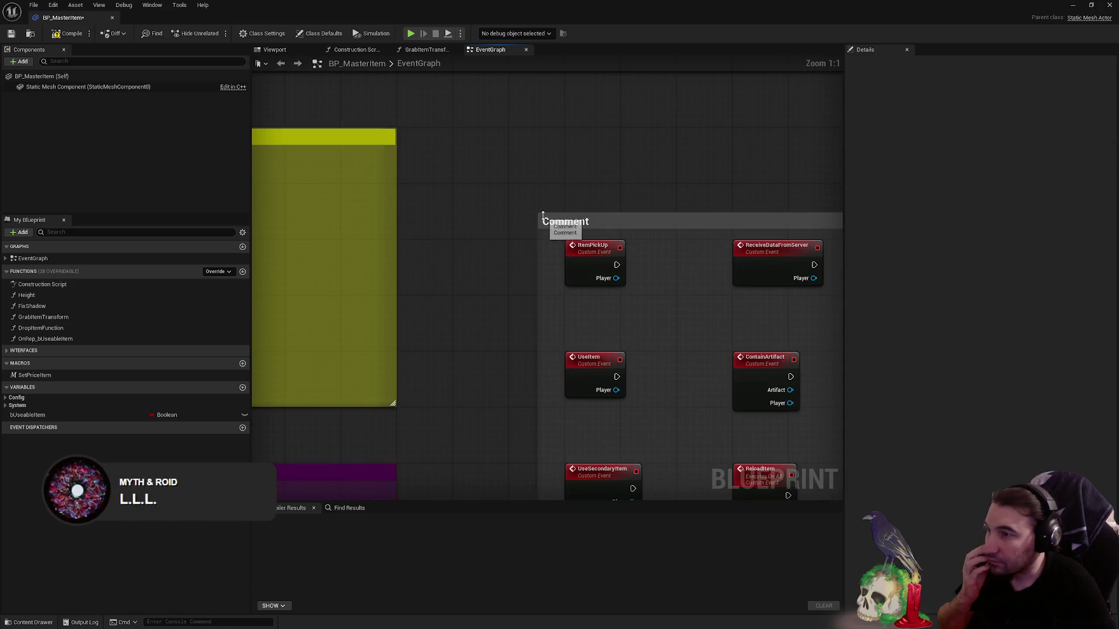
pyautogui.moveTo(542, 217); pyautogui.dragTo(508, 187)
pyautogui.click(484, 147)
pyautogui.scroll(-2, 500, 177)
pyautogui.scroll(1, 500, 178)
pyautogui.scroll(1, 515, 190)
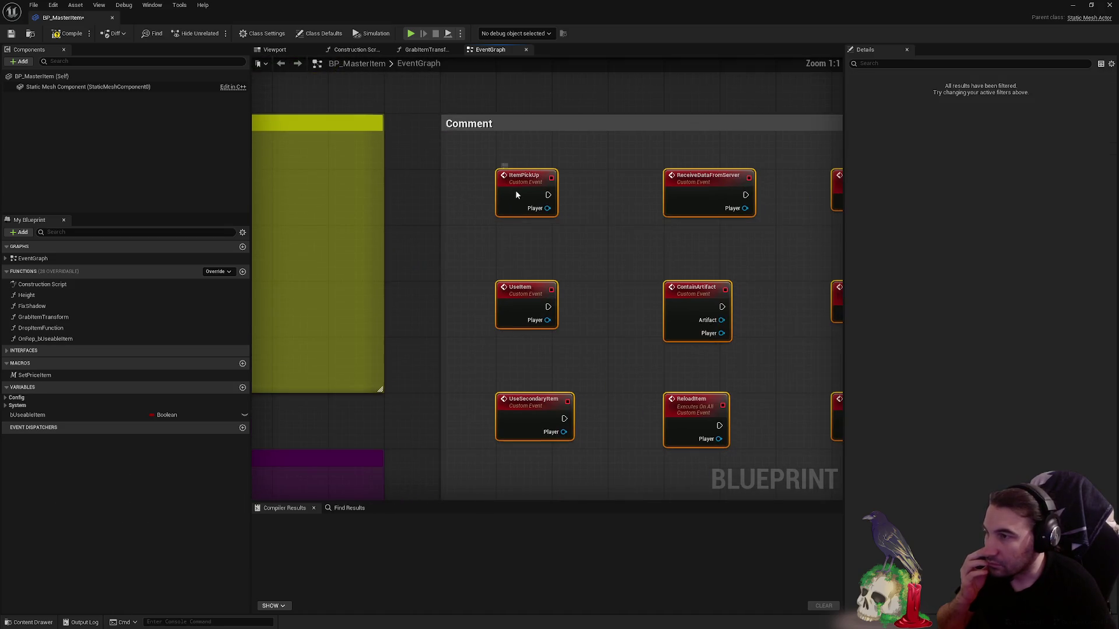
pyautogui.scroll(-2, 515, 189)
pyautogui.scroll(-2, 642, 293)
pyautogui.click(643, 293)
pyautogui.moveTo(625, 286); pyautogui.dragTo(671, 311)
pyautogui.scroll(-1, 671, 310)
pyautogui.scroll(2, 568, 257)
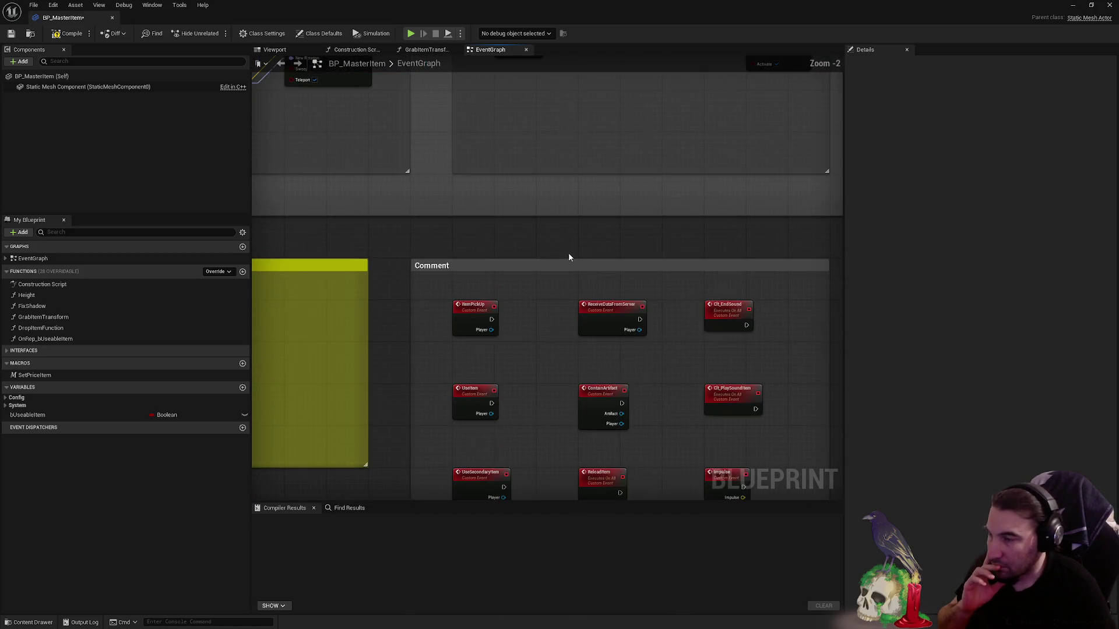
pyautogui.click(569, 263)
# - Give the custom events comment a bright teal header colour
pyautogui.click(1025, 113)
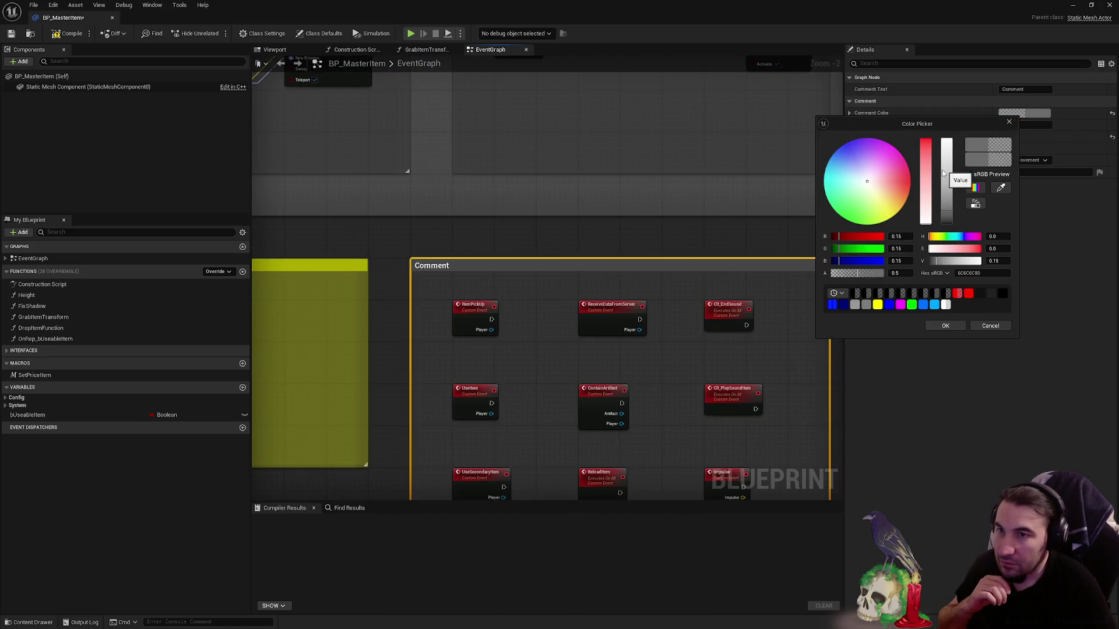
pyautogui.moveTo(857, 178); pyautogui.dragTo(827, 163)
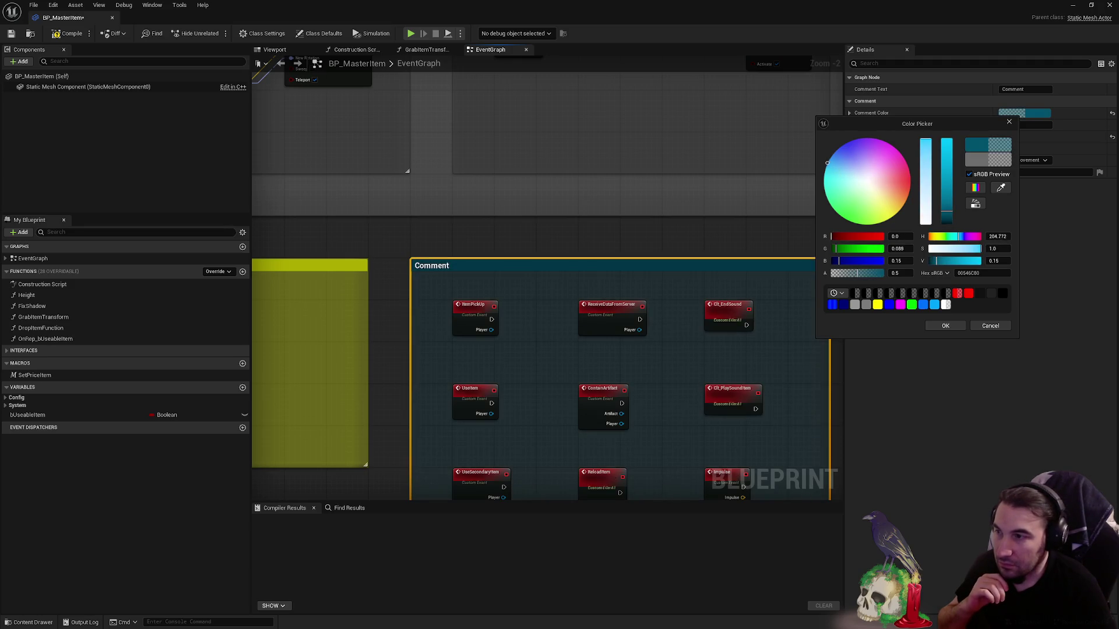
pyautogui.moveTo(947, 209); pyautogui.dragTo(952, 161)
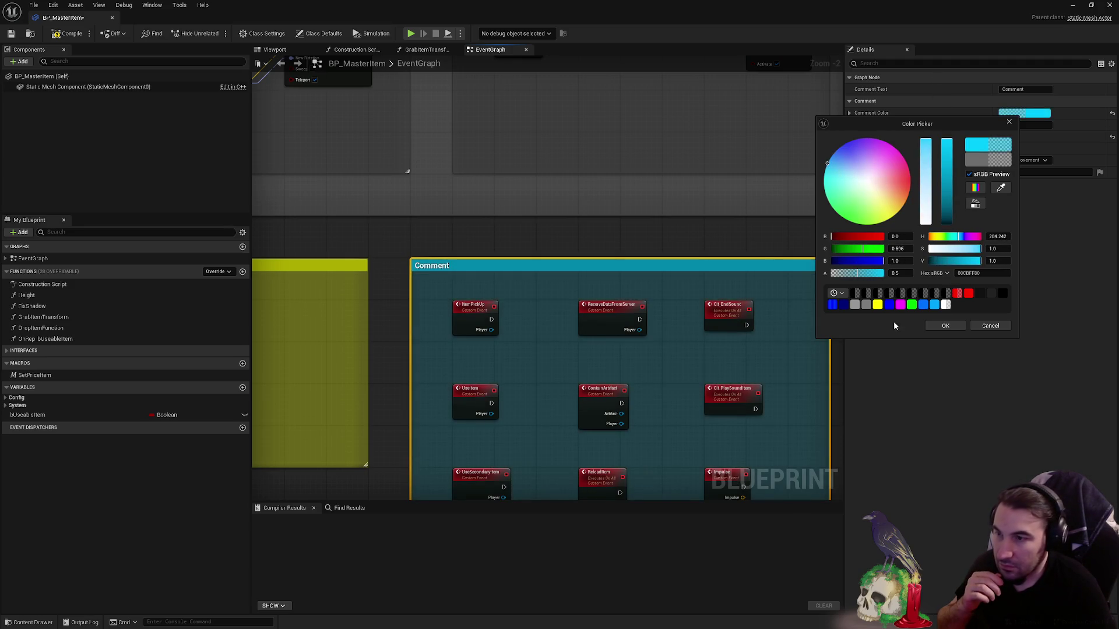
pyautogui.click(944, 327)
pyautogui.scroll(-3, 766, 355)
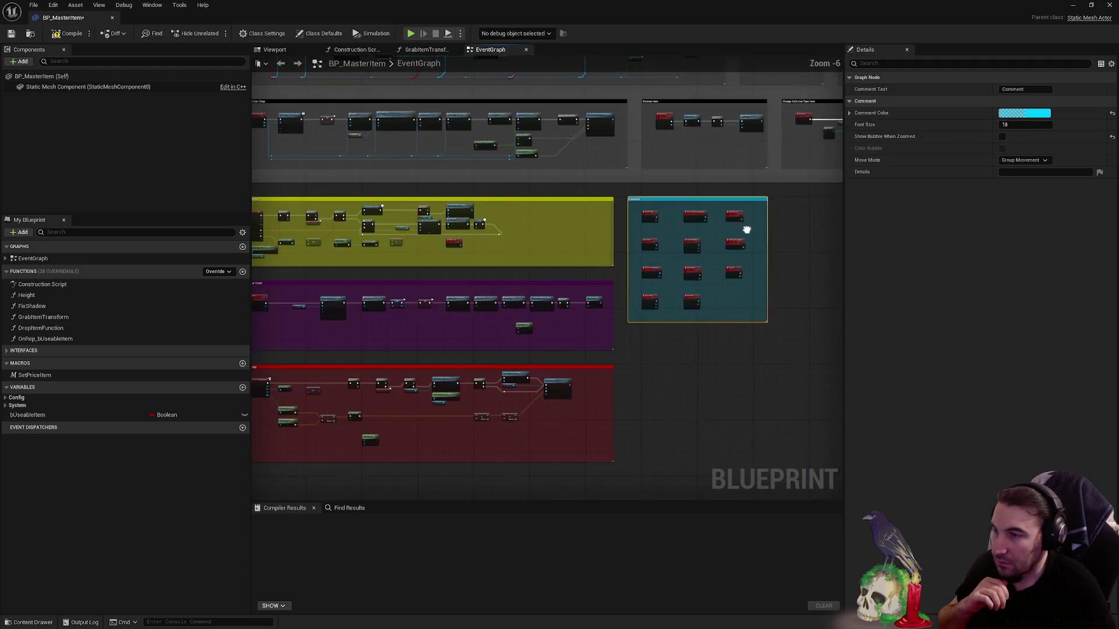
pyautogui.scroll(2, 722, 219)
pyautogui.scroll(1, 740, 155)
# - Title the comment 'Prepare Event for Child Actors'
pyautogui.click(1035, 91)
pyautogui.write('Prepare Event for Childs actor')
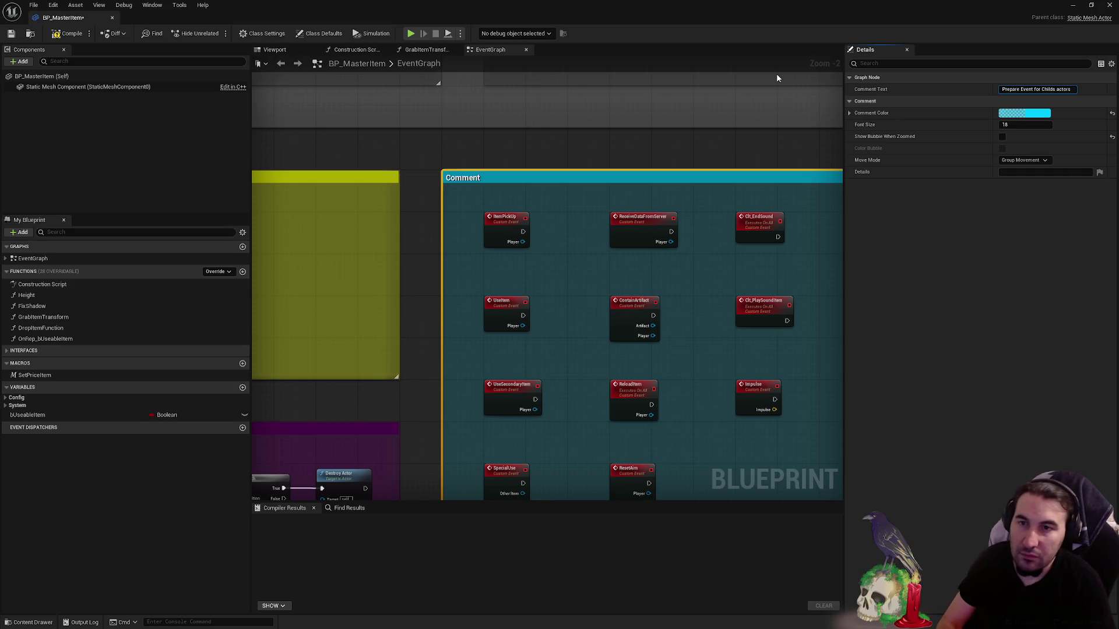
pyautogui.press('BackSpace')
pyautogui.write('A')
pyautogui.press('BackSpace')
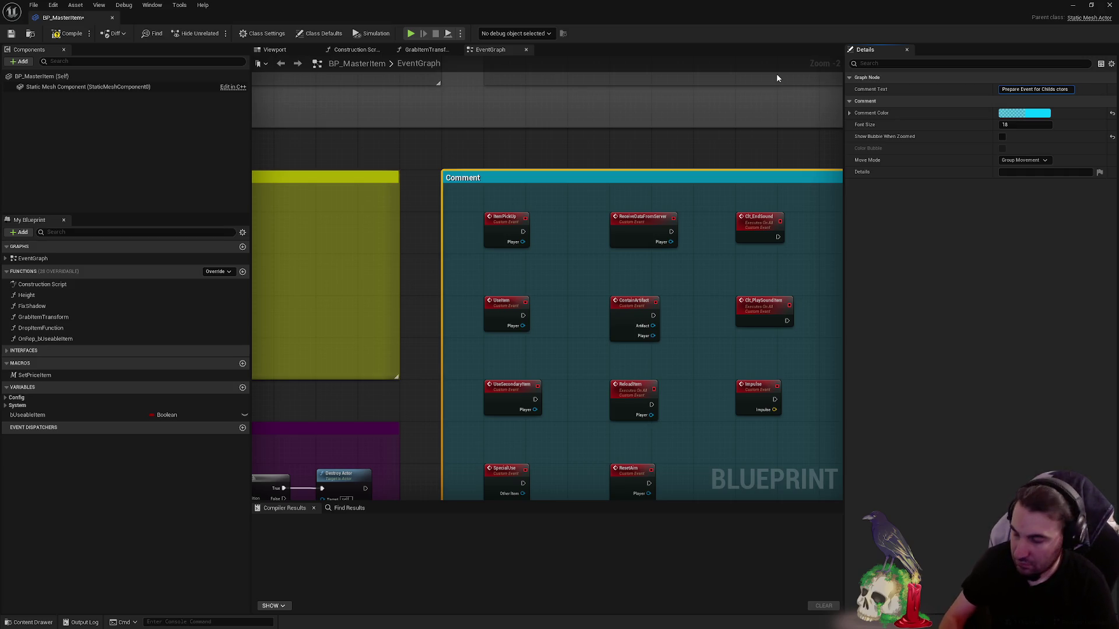
pyautogui.press('Return')
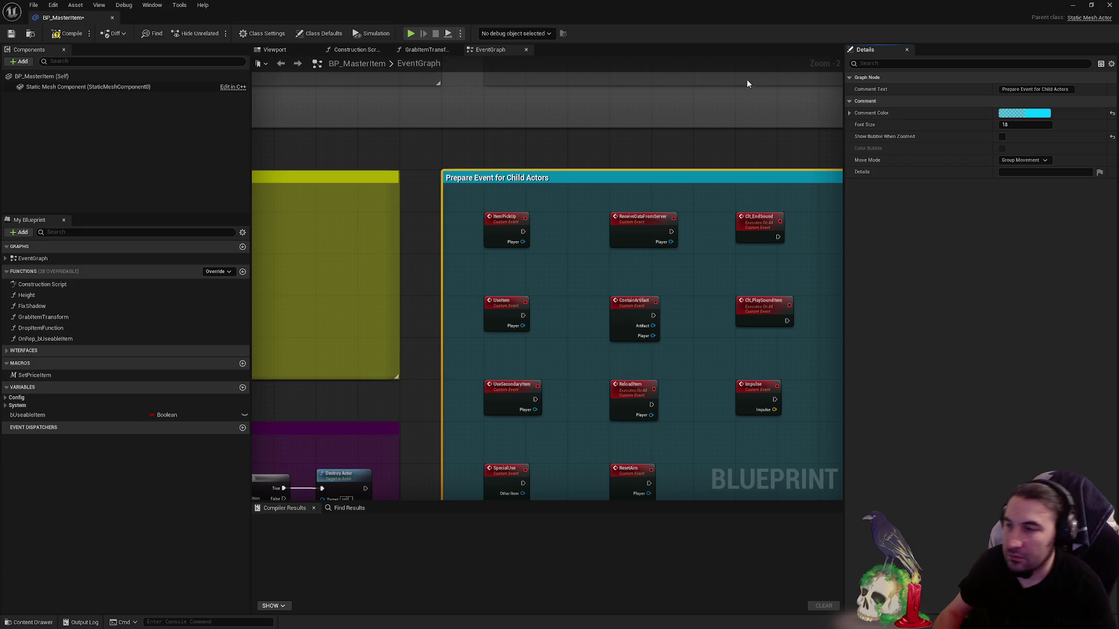
pyautogui.click(579, 240)
pyautogui.scroll(-3, 567, 264)
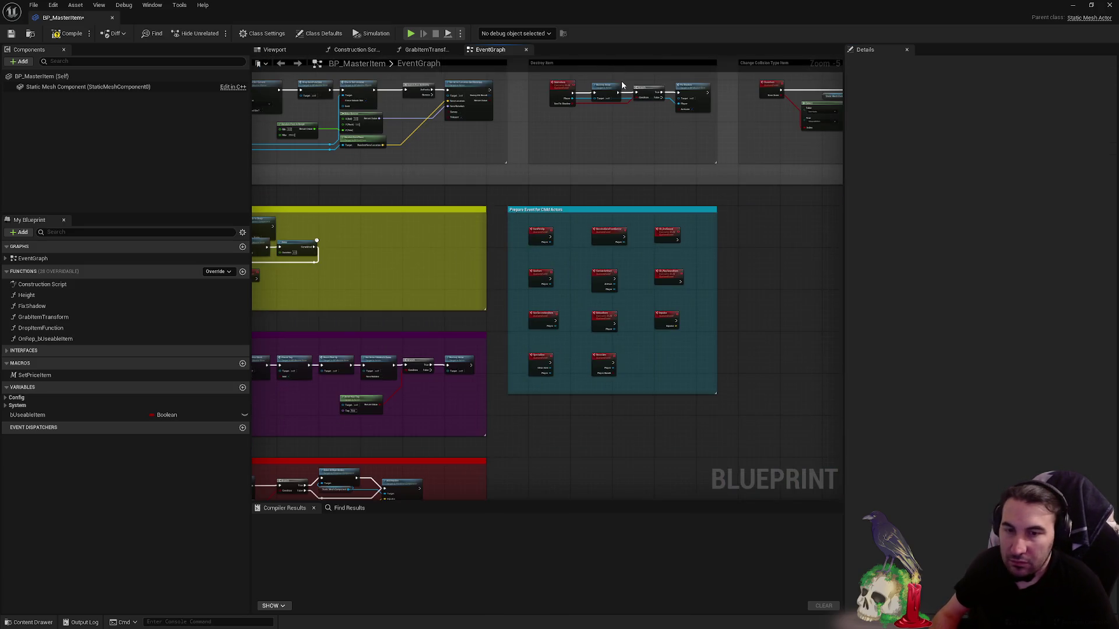
pyautogui.scroll(-2, 623, 84)
pyautogui.scroll(-2, 599, 155)
pyautogui.scroll(-1, 618, 195)
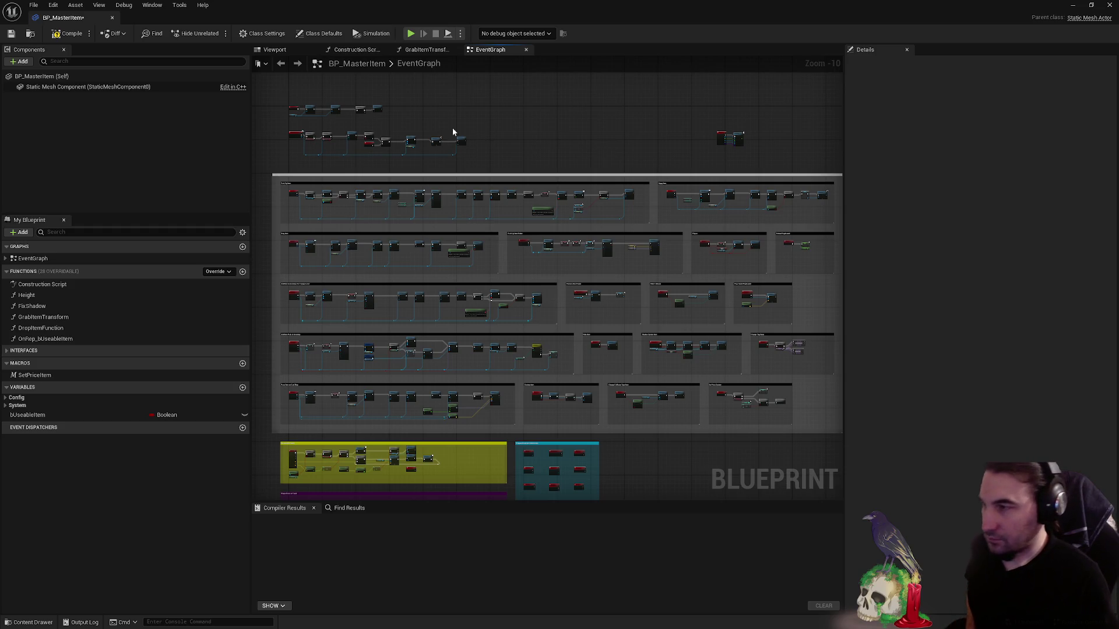
pyautogui.scroll(1, 452, 128)
pyautogui.scroll(2, 578, 189)
pyautogui.scroll(2, 460, 185)
pyautogui.scroll(1, 422, 231)
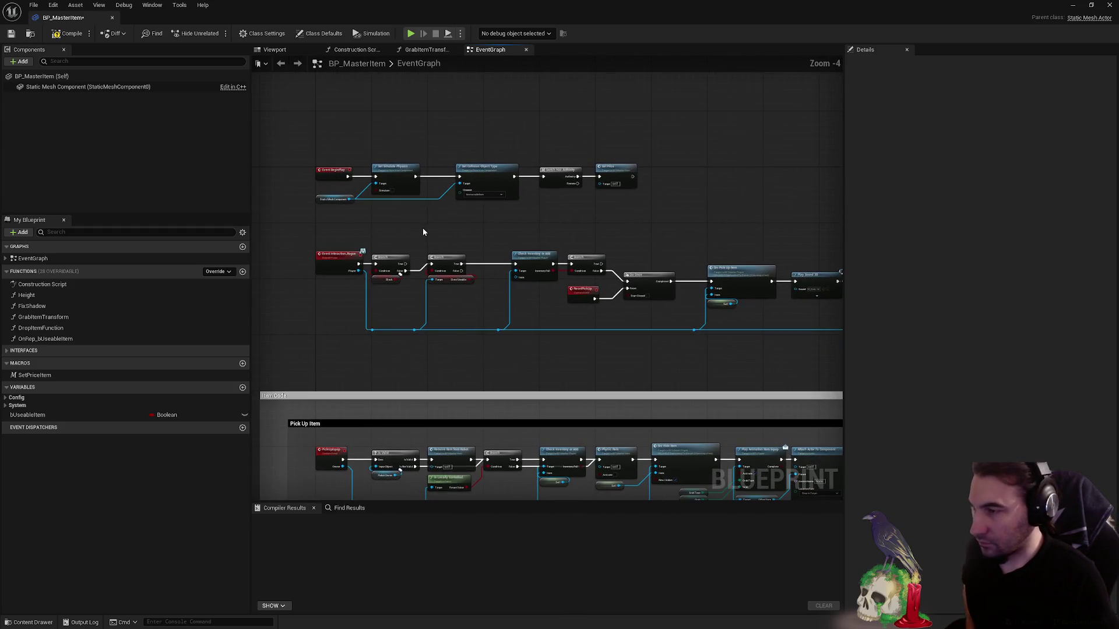
pyautogui.scroll(-1, 453, 228)
pyautogui.scroll(-2, 379, 213)
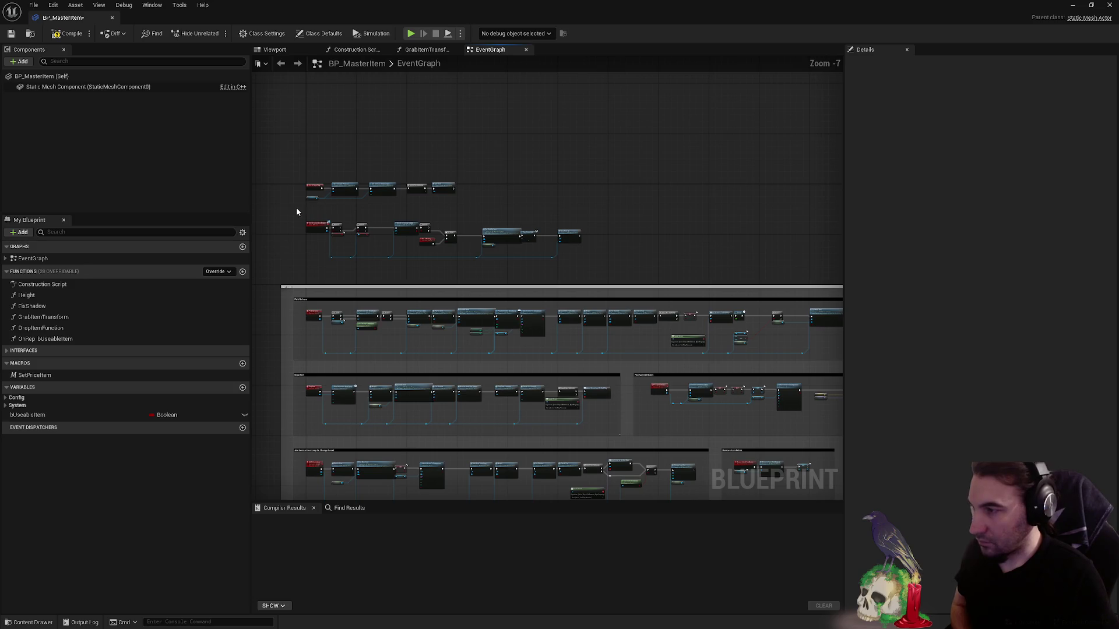
# - Wrap the Event BeginPlay node chain in a new comment box and enlarge it around the nodes
pyautogui.moveTo(300, 207); pyautogui.dragTo(639, 270)
pyautogui.scroll(3, 639, 270)
pyautogui.moveTo(362, 187); pyautogui.dragTo(663, 254)
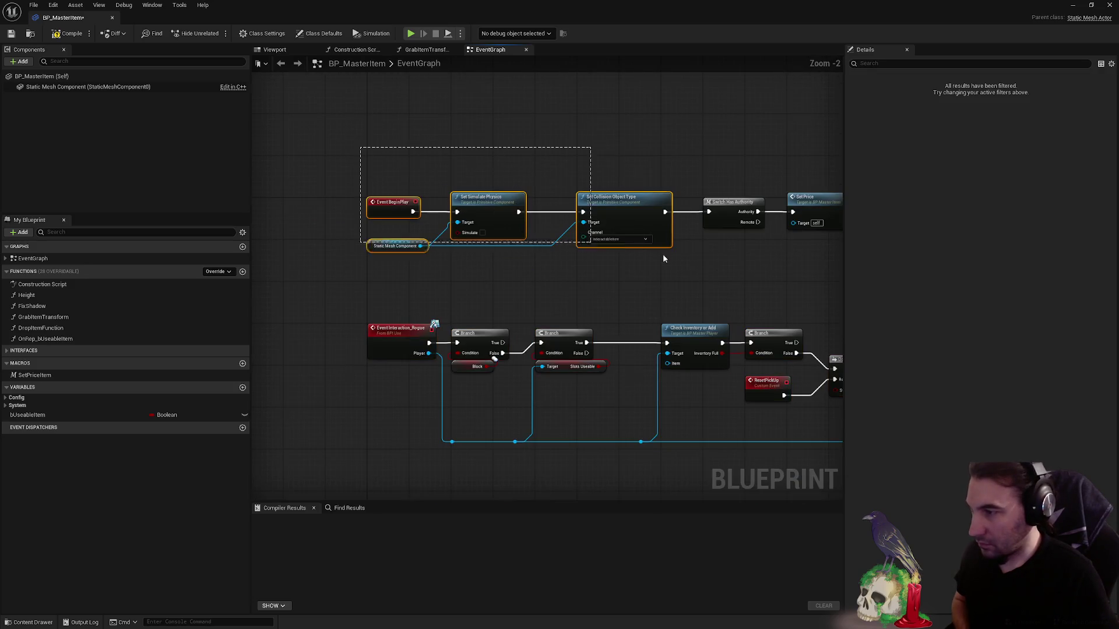
pyautogui.scroll(1, 662, 254)
pyautogui.moveTo(800, 272); pyautogui.dragTo(662, 282)
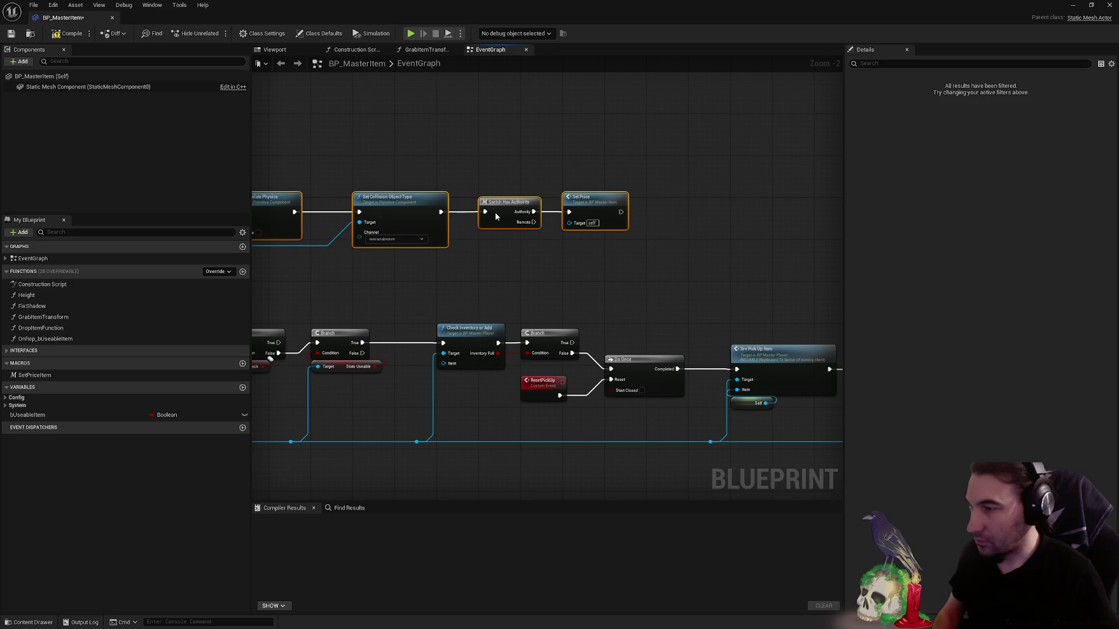
pyautogui.press('c')
pyautogui.scroll(2, 336, 186)
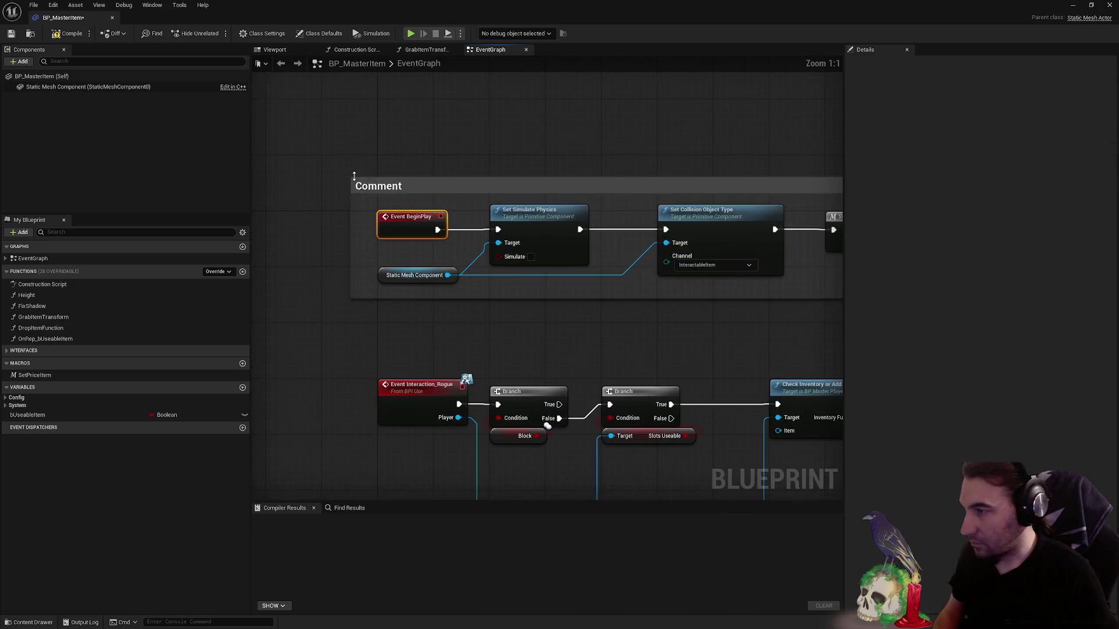
pyautogui.moveTo(354, 176); pyautogui.dragTo(321, 155)
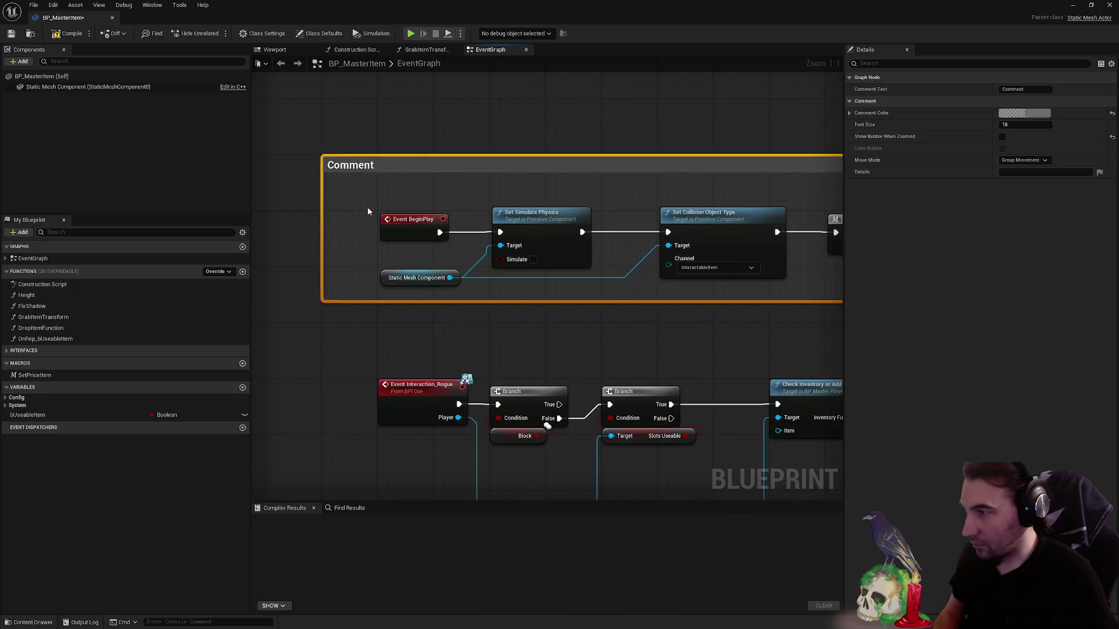
pyautogui.scroll(-3, 367, 207)
pyautogui.moveTo(394, 236); pyautogui.dragTo(649, 273)
pyautogui.scroll(3, 409, 247)
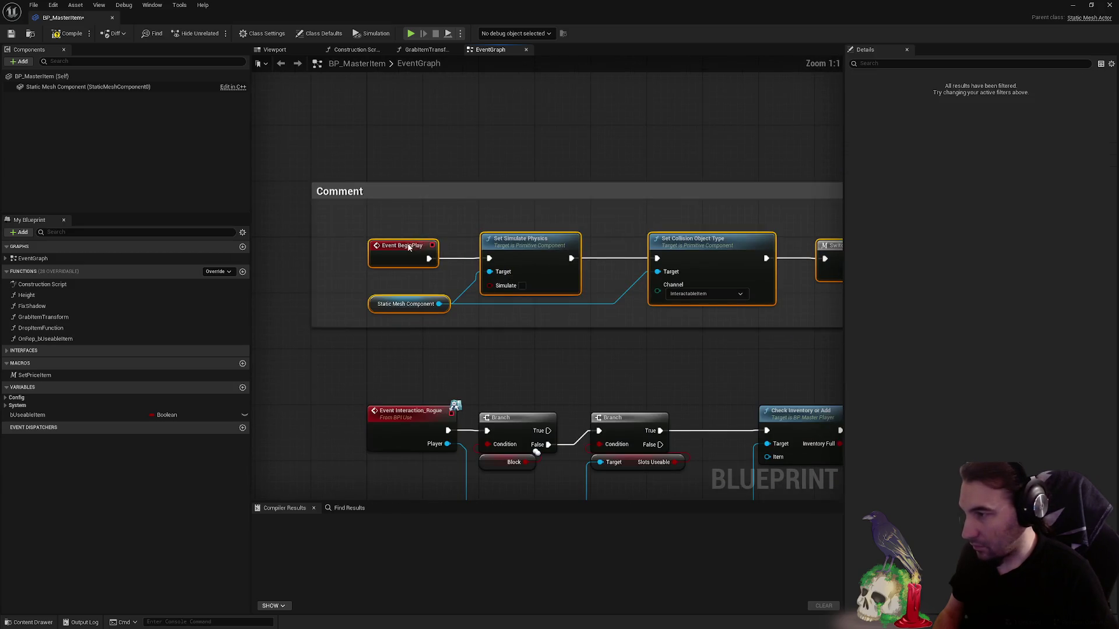
pyautogui.scroll(-5, 419, 225)
pyautogui.scroll(-3, 437, 263)
pyautogui.scroll(-2, 468, 343)
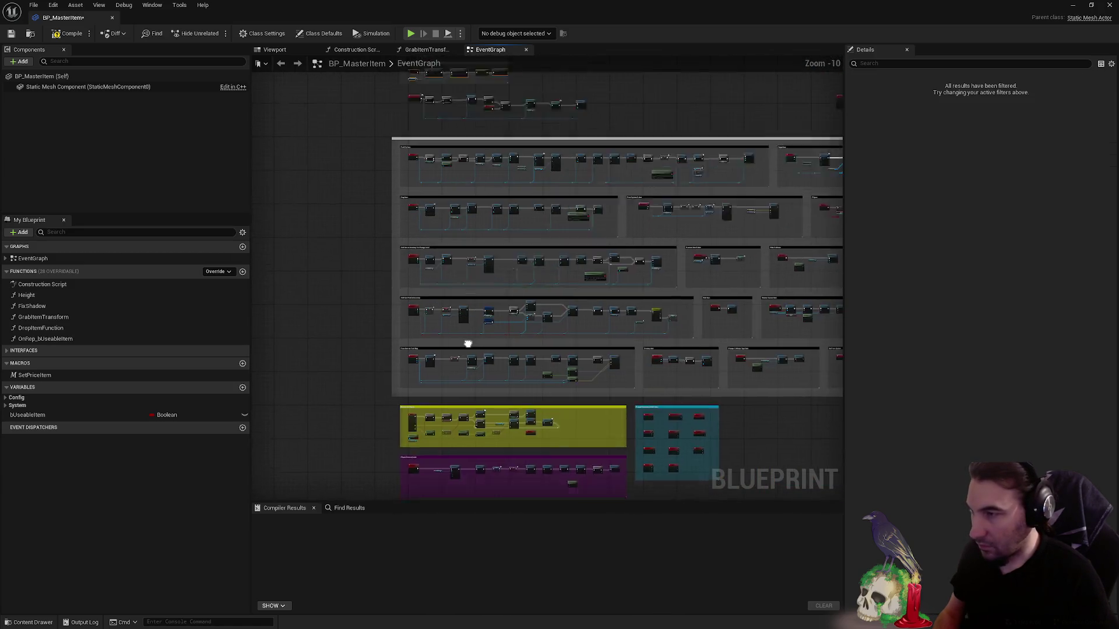
pyautogui.scroll(10, 524, 300)
pyautogui.click(534, 350)
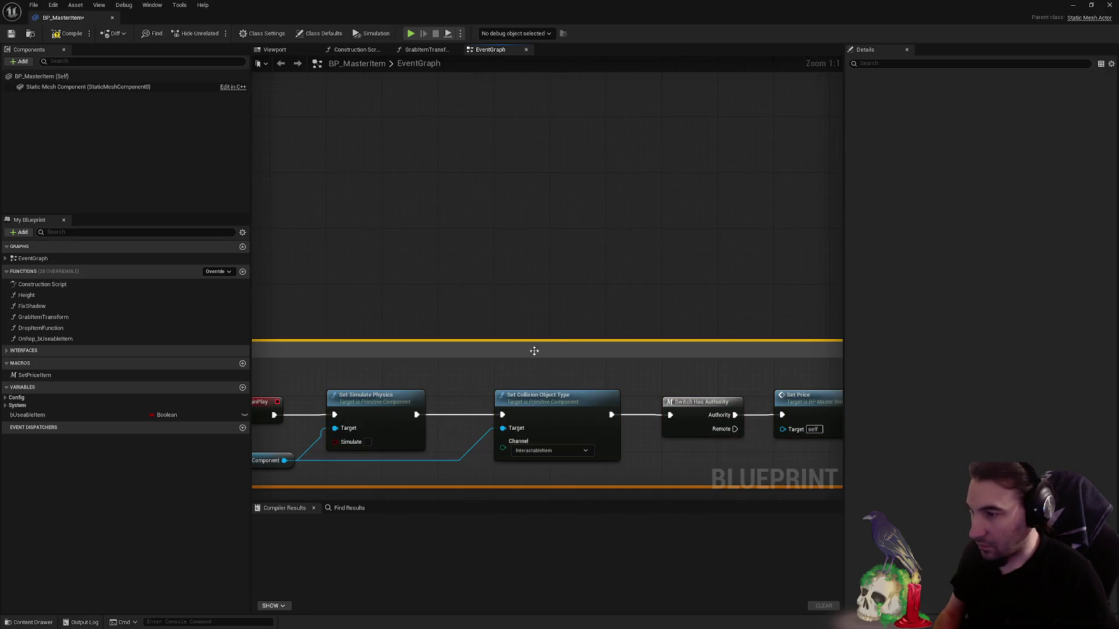
# - Give the Begin Play comment a magenta colour with adjusted transparency and confirm its title
pyautogui.click(1031, 113)
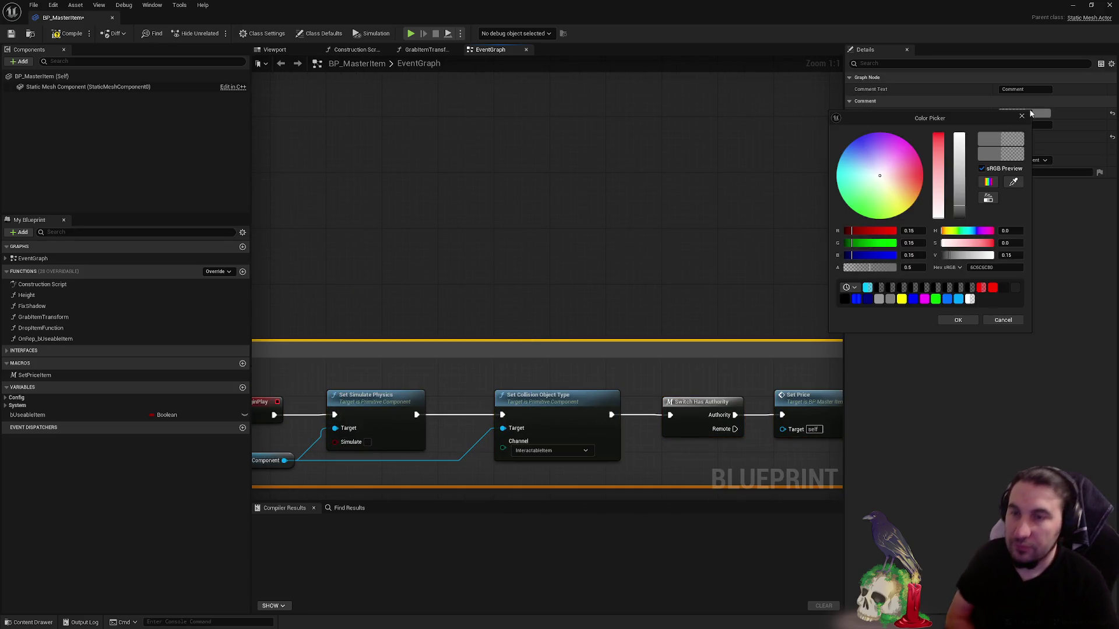
pyautogui.click(909, 146)
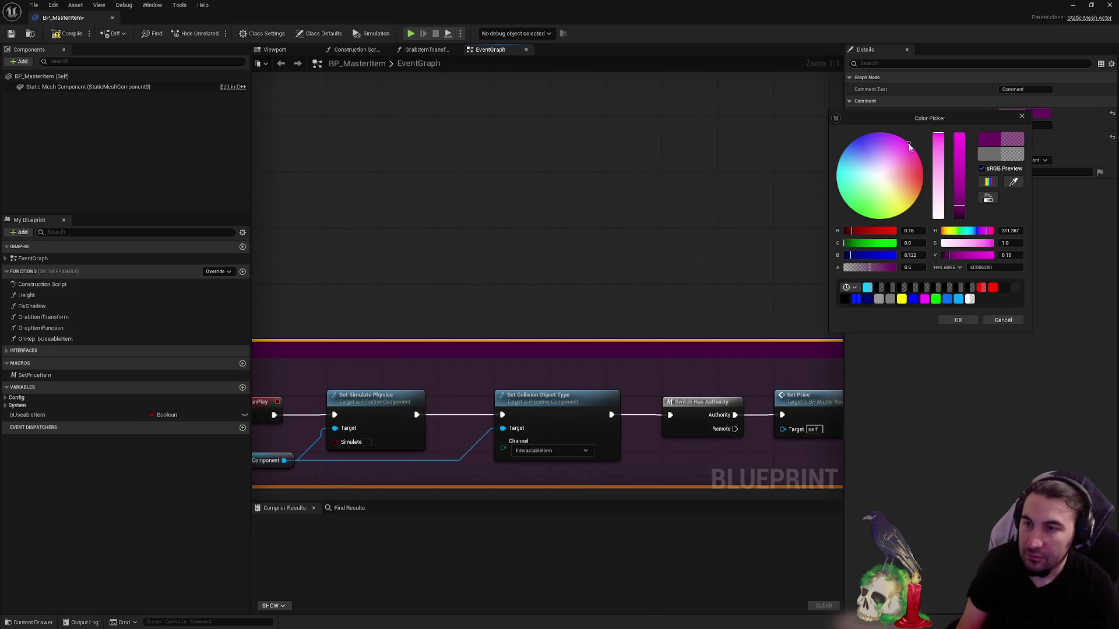
pyautogui.write('0.5')
pyautogui.click(919, 269)
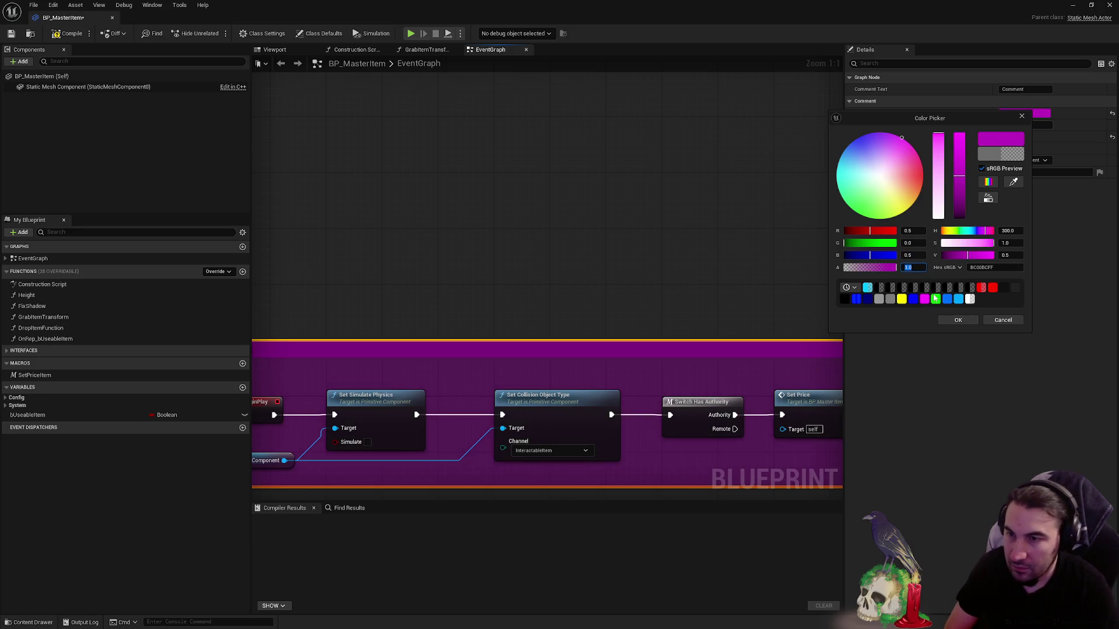
pyautogui.click(959, 320)
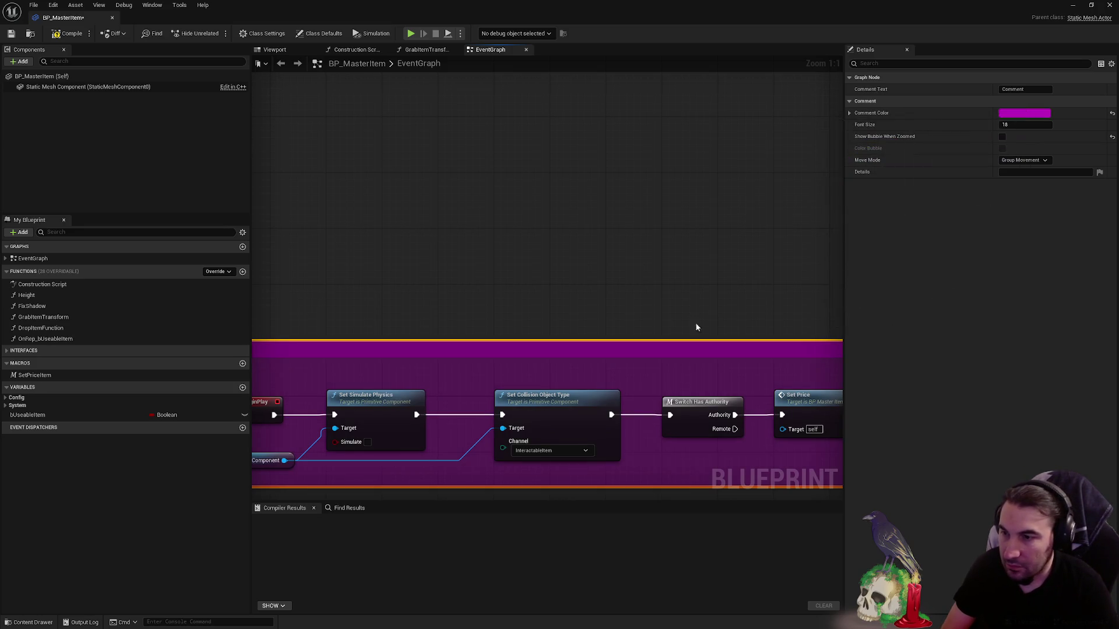
pyautogui.scroll(-3, 695, 322)
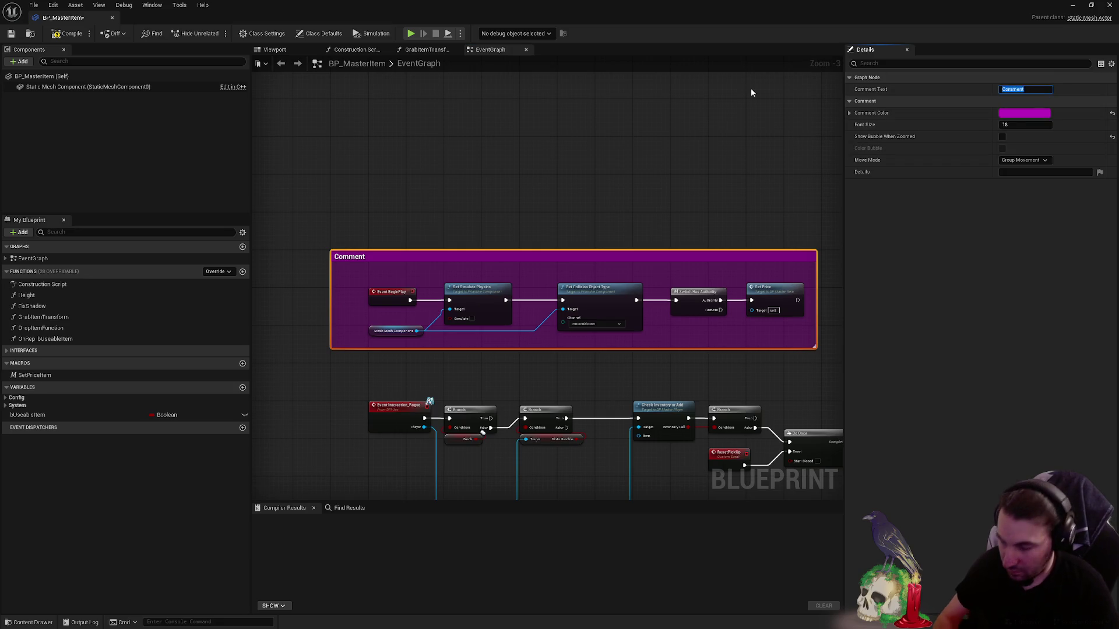
pyautogui.write('Begin Play')
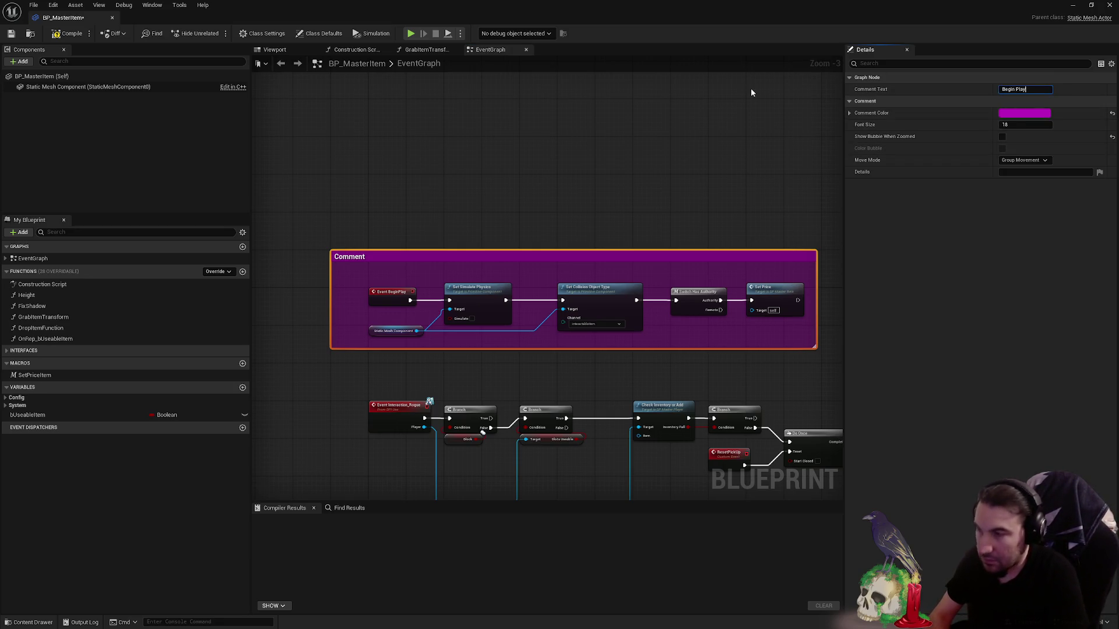
pyautogui.press('Return')
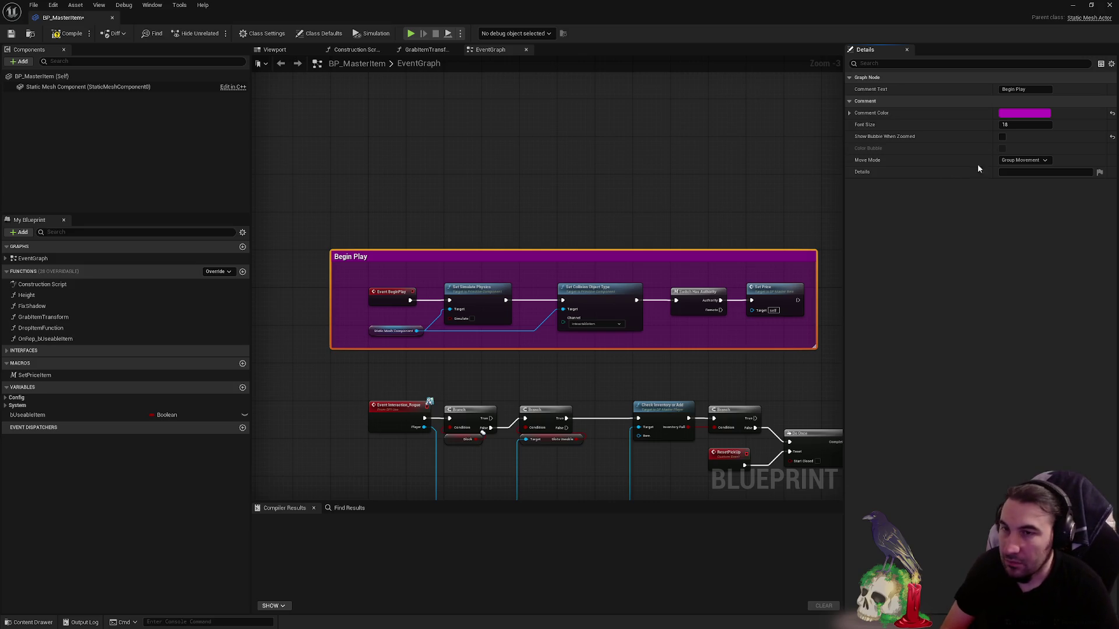
pyautogui.click(1025, 113)
pyautogui.press('Return')
pyautogui.click(970, 326)
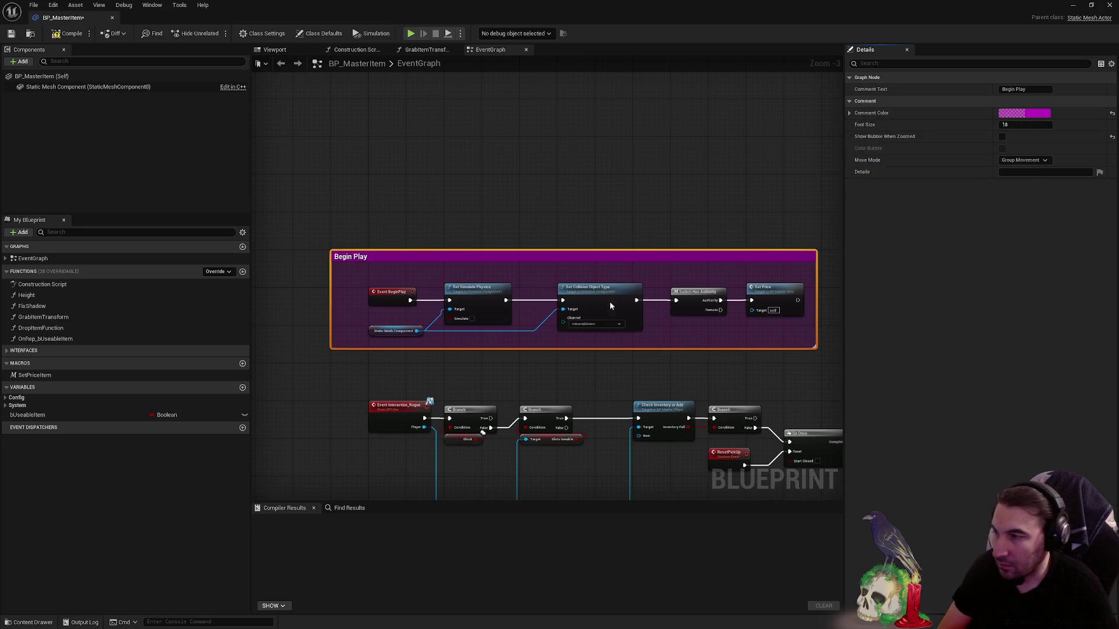
pyautogui.click(322, 275)
pyautogui.scroll(2, 322, 275)
pyautogui.scroll(2, 325, 179)
# - Darken the yellow comment box's colour to a deeper shade
pyautogui.moveTo(798, 263)
pyautogui.mouseDown()
pyautogui.moveTo(712, 254)
pyautogui.moveTo(725, 263)
pyautogui.mouseUp()
pyautogui.moveTo(519, 240); pyautogui.dragTo(454, 186)
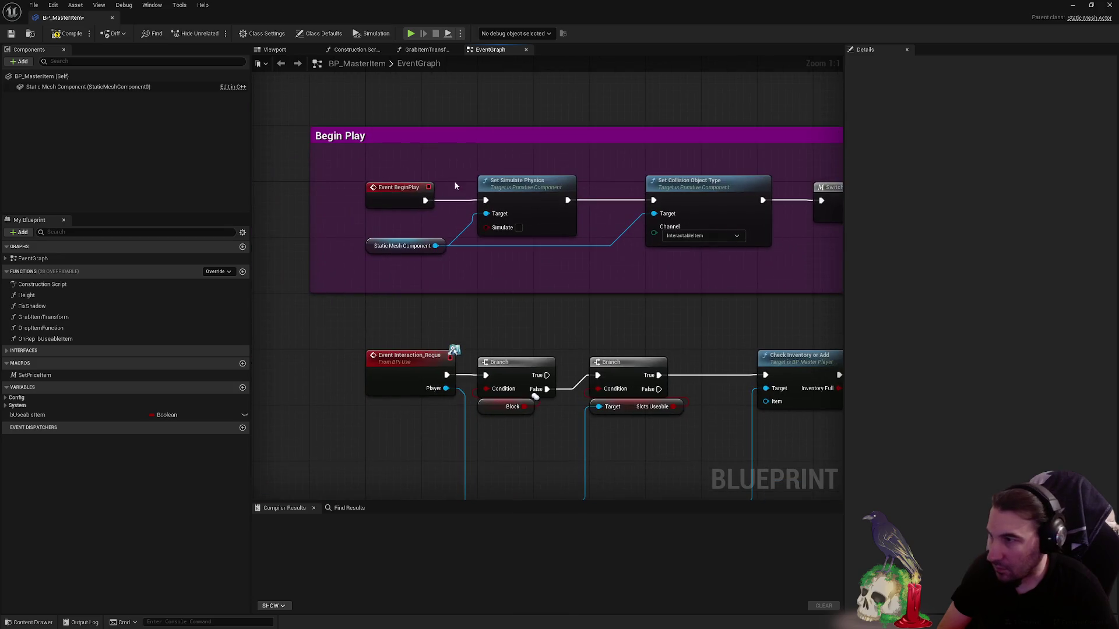
pyautogui.scroll(-2, 414, 161)
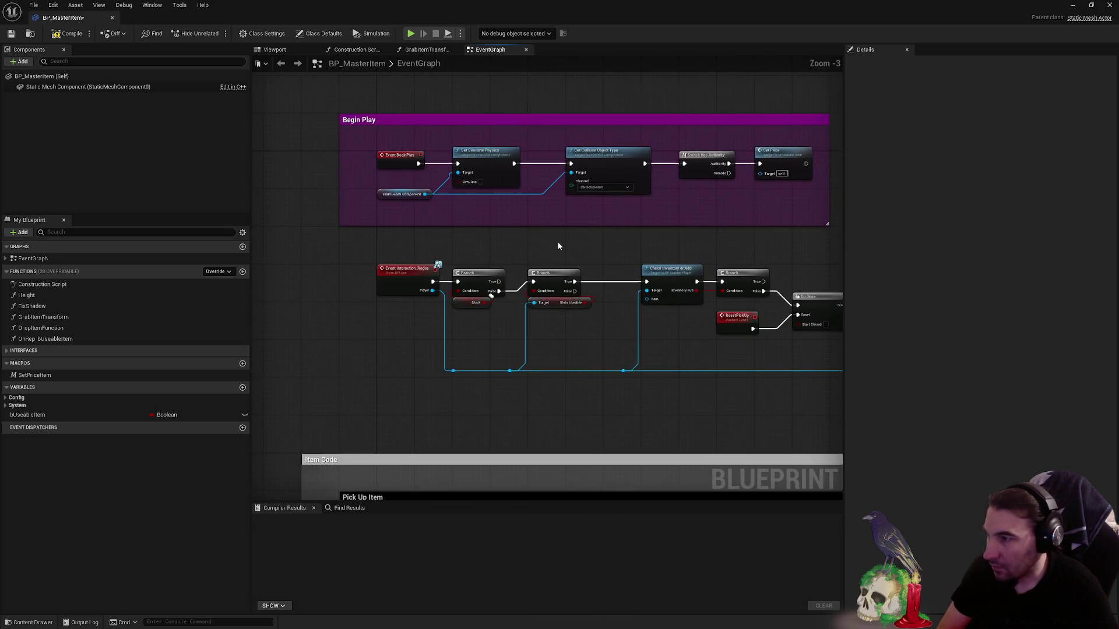
pyautogui.scroll(-4, 557, 241)
pyautogui.moveTo(477, 464); pyautogui.dragTo(476, 286)
pyautogui.scroll(3, 477, 286)
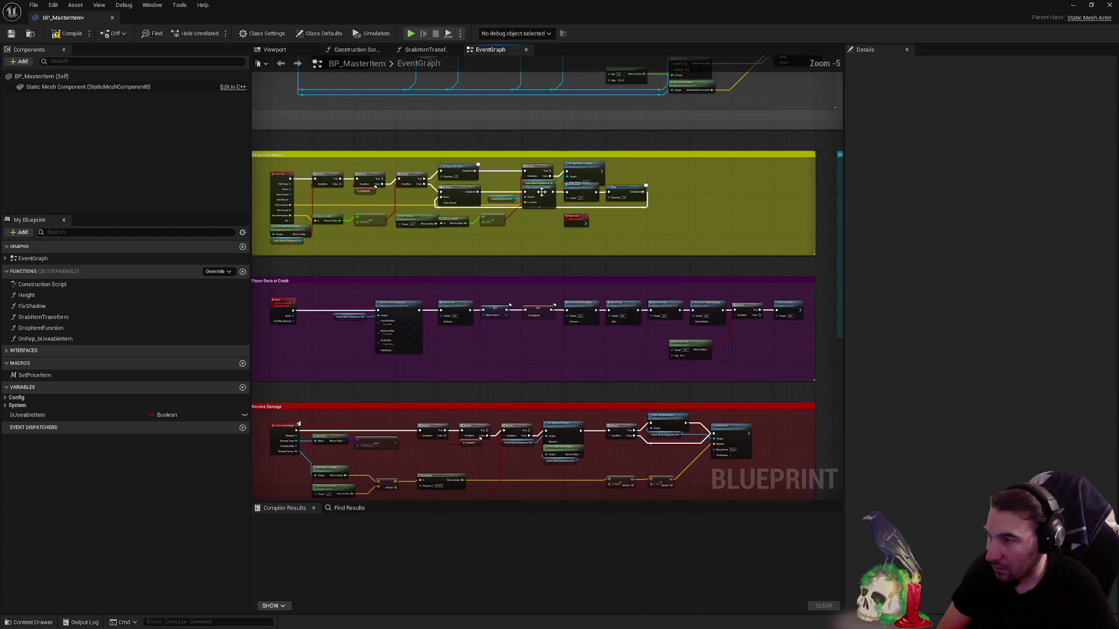
pyautogui.click(656, 159)
pyautogui.click(1023, 113)
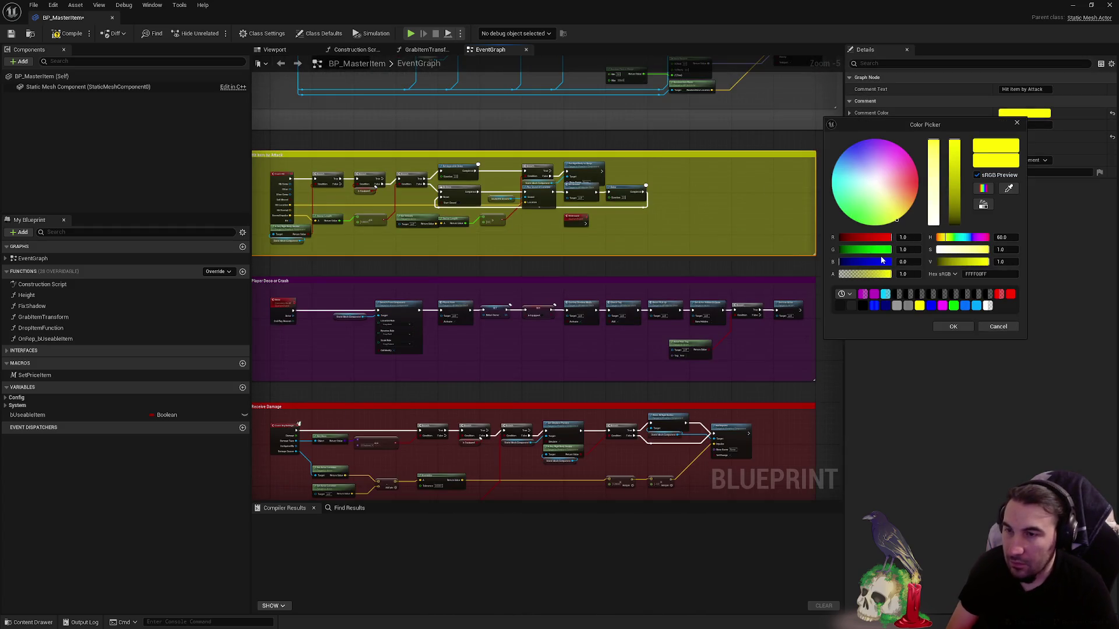
pyautogui.click(937, 295)
pyautogui.click(953, 325)
# - Reconfirm the colours of the purple, Receive Damage, Prepare Event for Child Actors and Destroy Item comments
pyautogui.click(774, 279)
pyautogui.click(1033, 115)
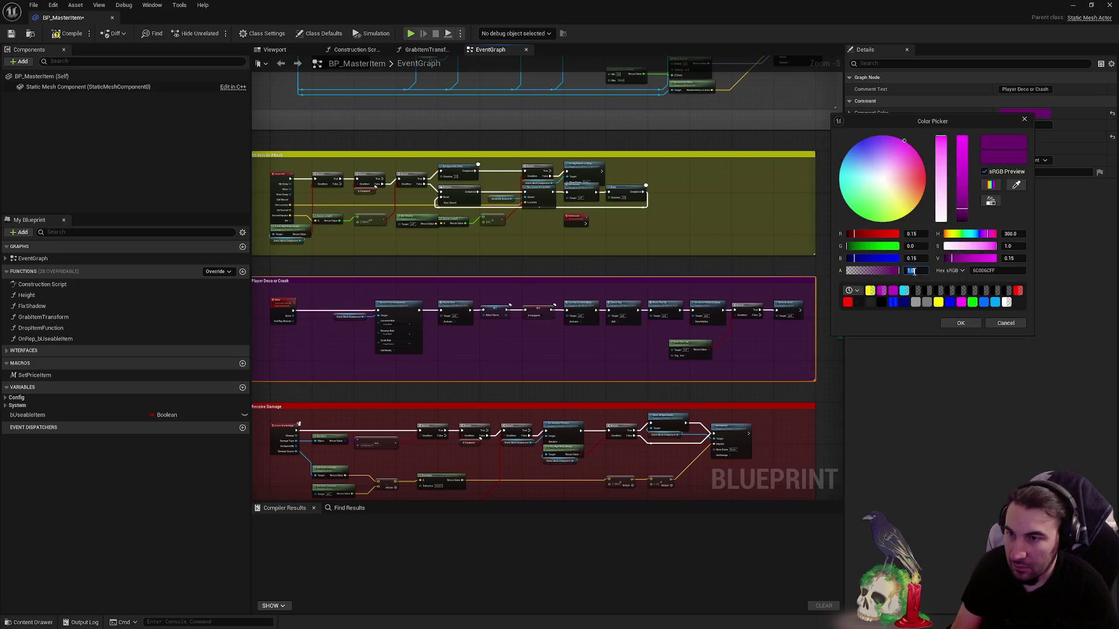
pyautogui.click(951, 323)
pyautogui.click(793, 408)
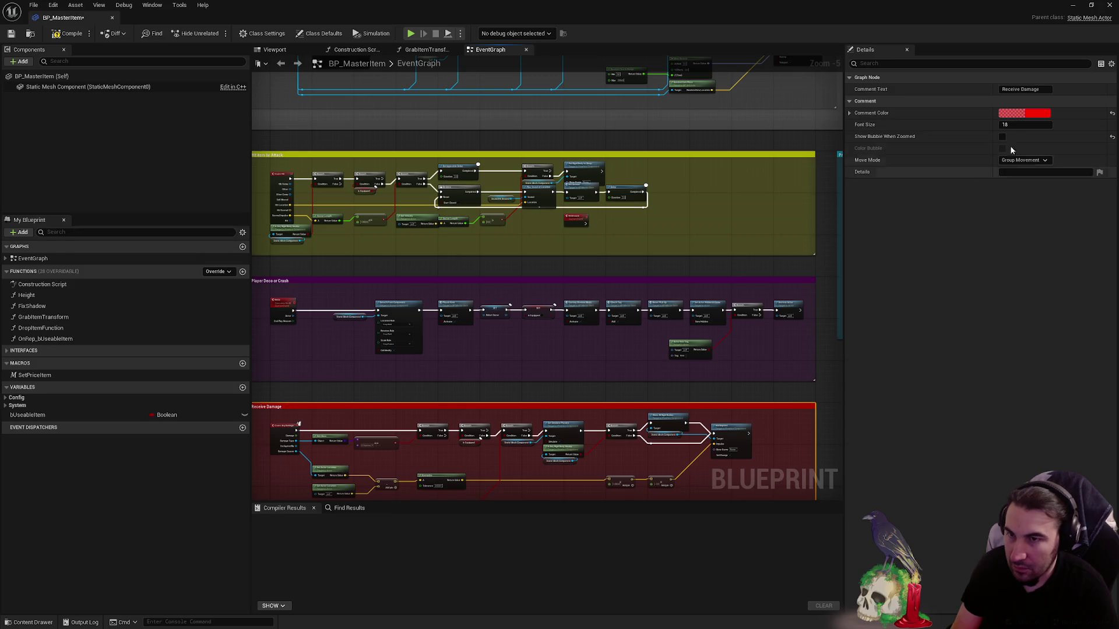
pyautogui.click(1030, 115)
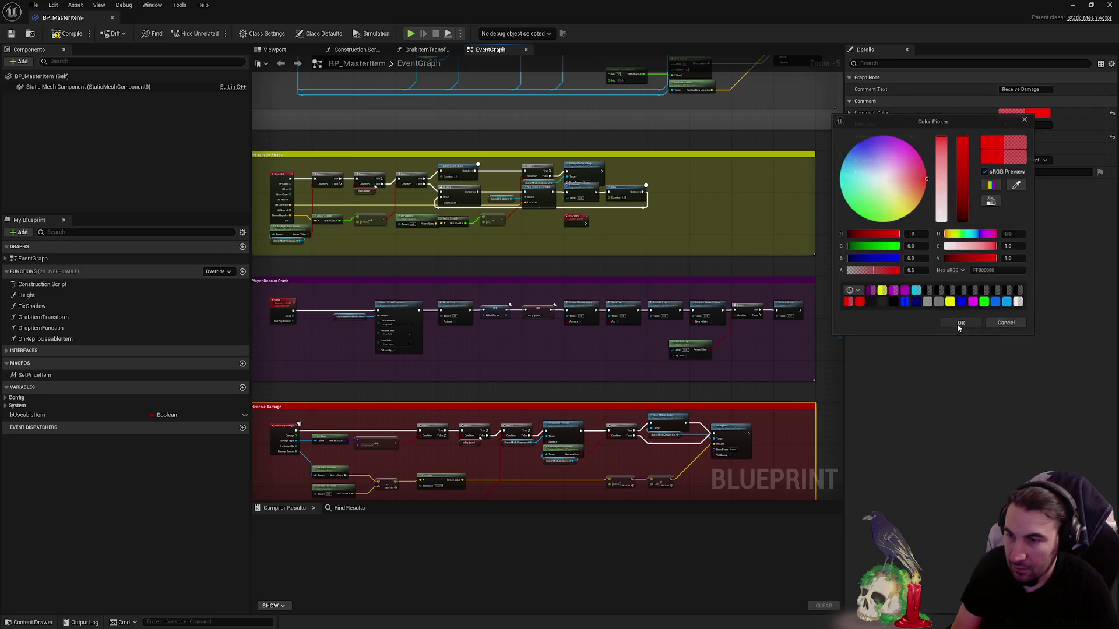
pyautogui.click(961, 322)
pyautogui.click(819, 190)
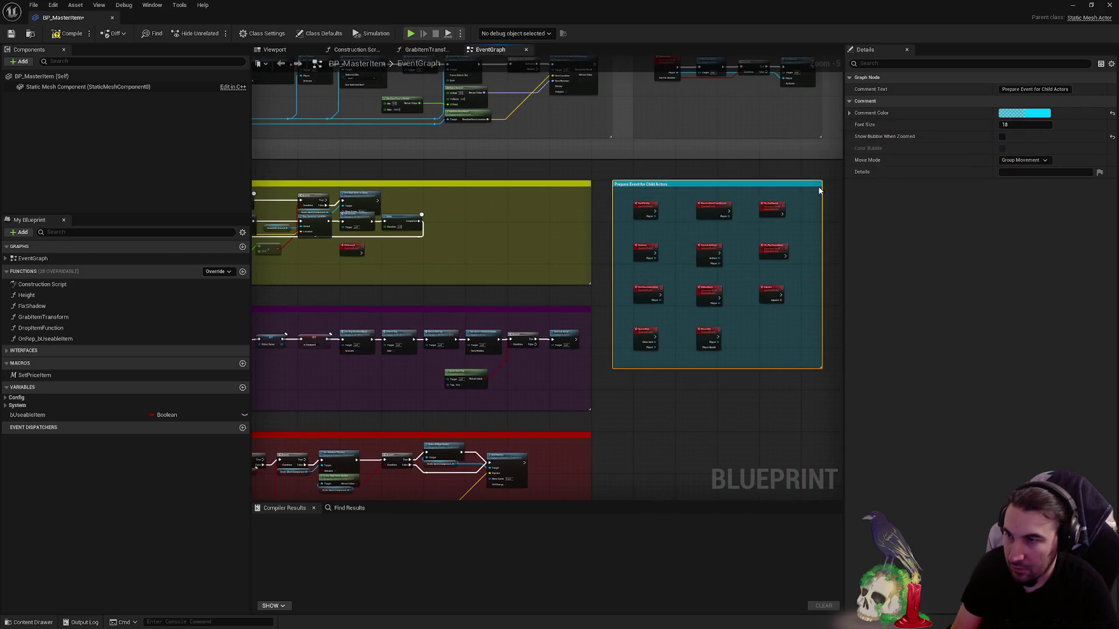
pyautogui.click(1025, 113)
pyautogui.click(947, 323)
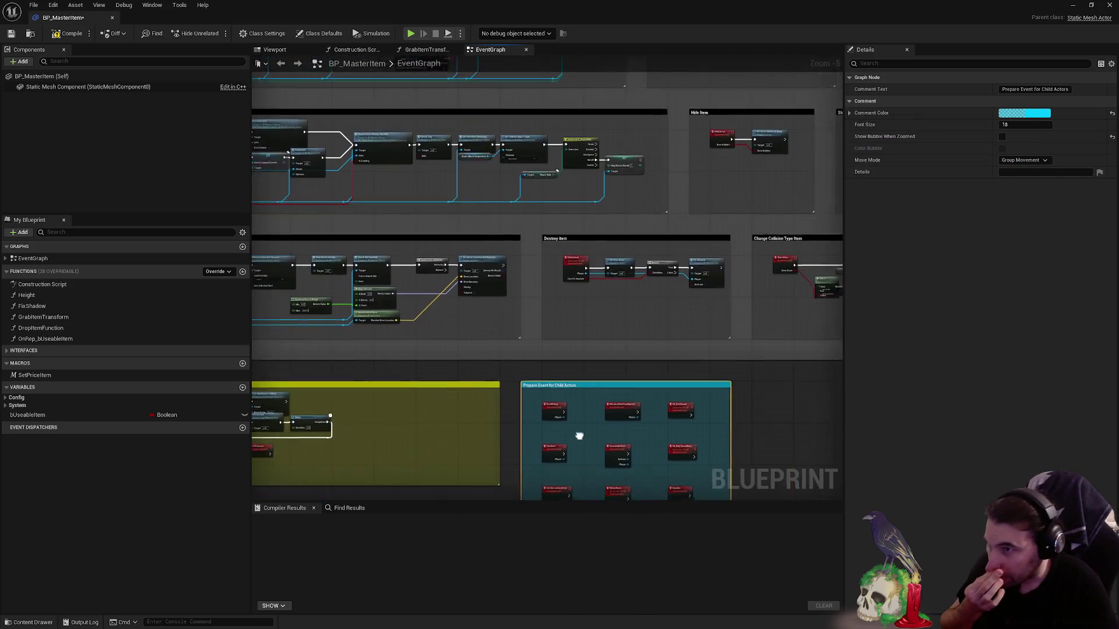
pyautogui.click(636, 247)
pyautogui.click(1033, 113)
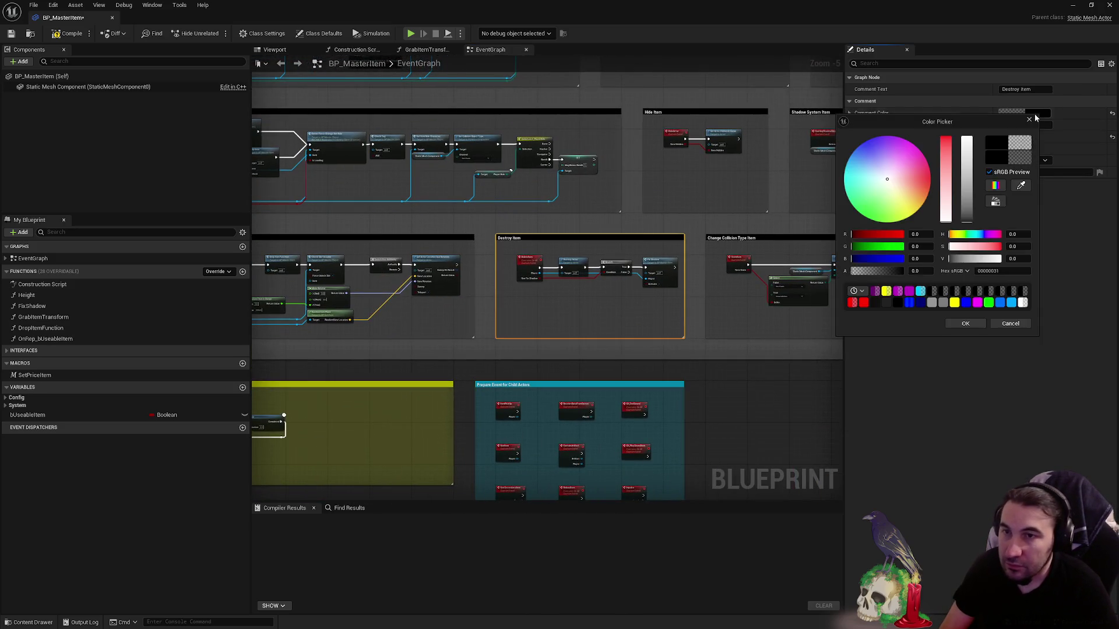
pyautogui.click(965, 322)
pyautogui.scroll(-2, 629, 120)
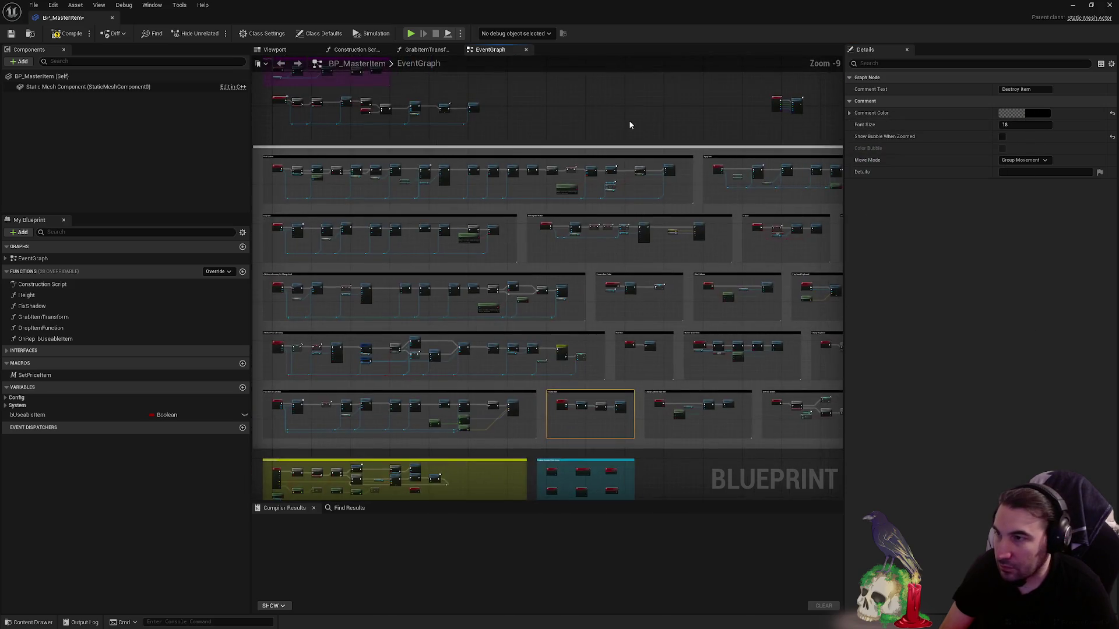
pyautogui.scroll(3, 662, 193)
pyautogui.click(662, 193)
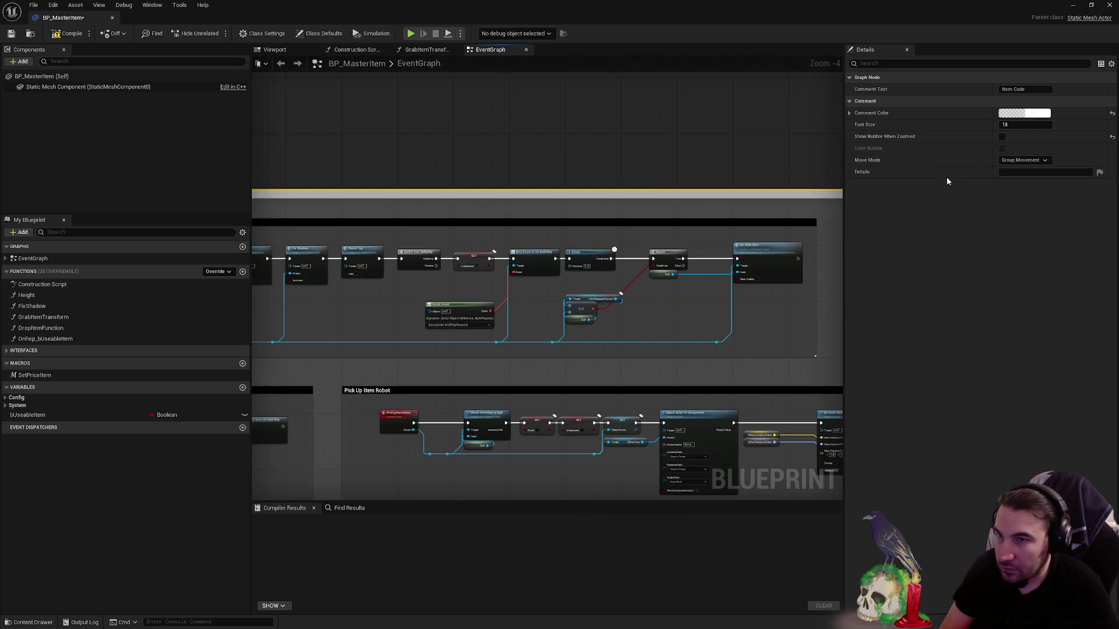
# - Review and dismiss the Item Code comment's colour settings unchanged
pyautogui.click(1025, 112)
pyautogui.click(995, 319)
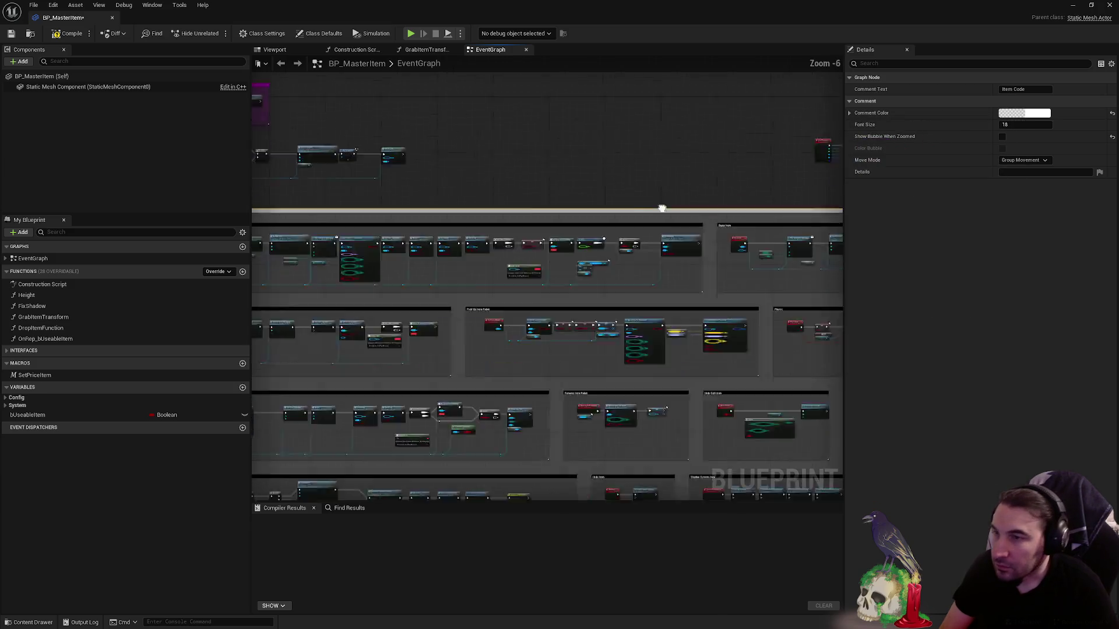
pyautogui.scroll(-3, 662, 207)
pyautogui.click(686, 196)
pyautogui.scroll(3, 685, 195)
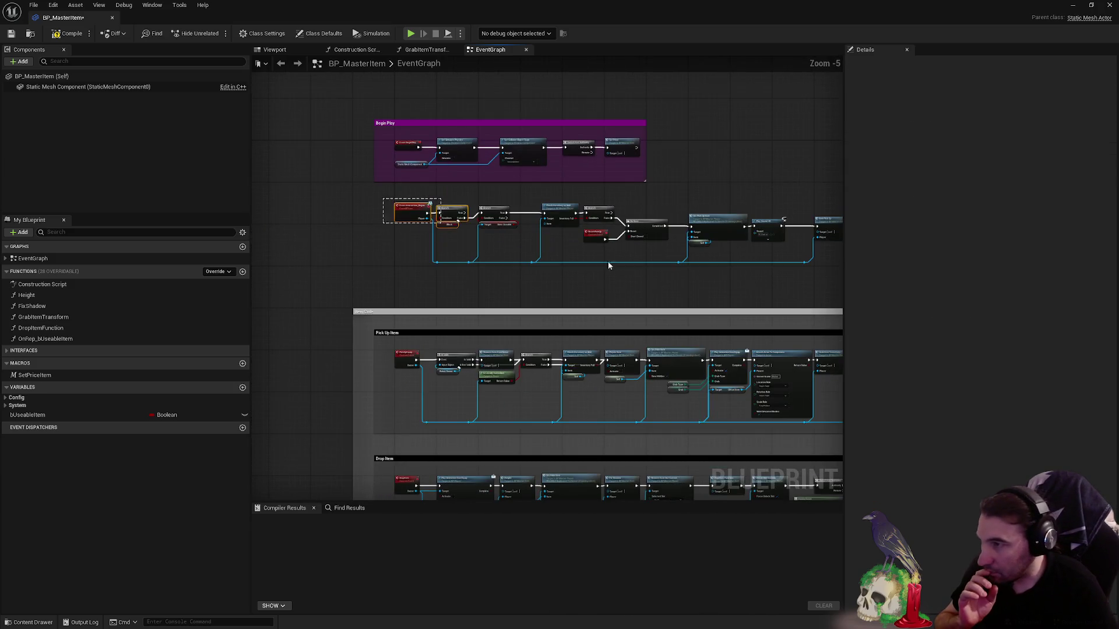
# - Wrap the Event Interaction_Rogue node chain in a new comment box stretched over all its nodes
pyautogui.moveTo(254, 201); pyautogui.dragTo(737, 274)
pyautogui.scroll(4, 494, 227)
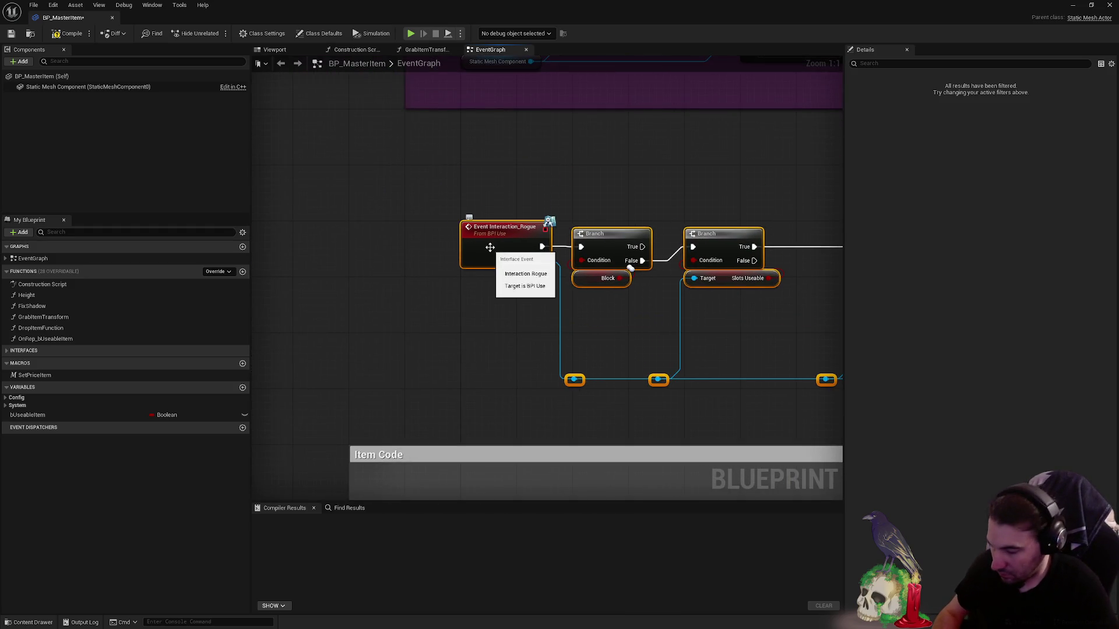
pyautogui.press('c')
pyautogui.click(420, 183)
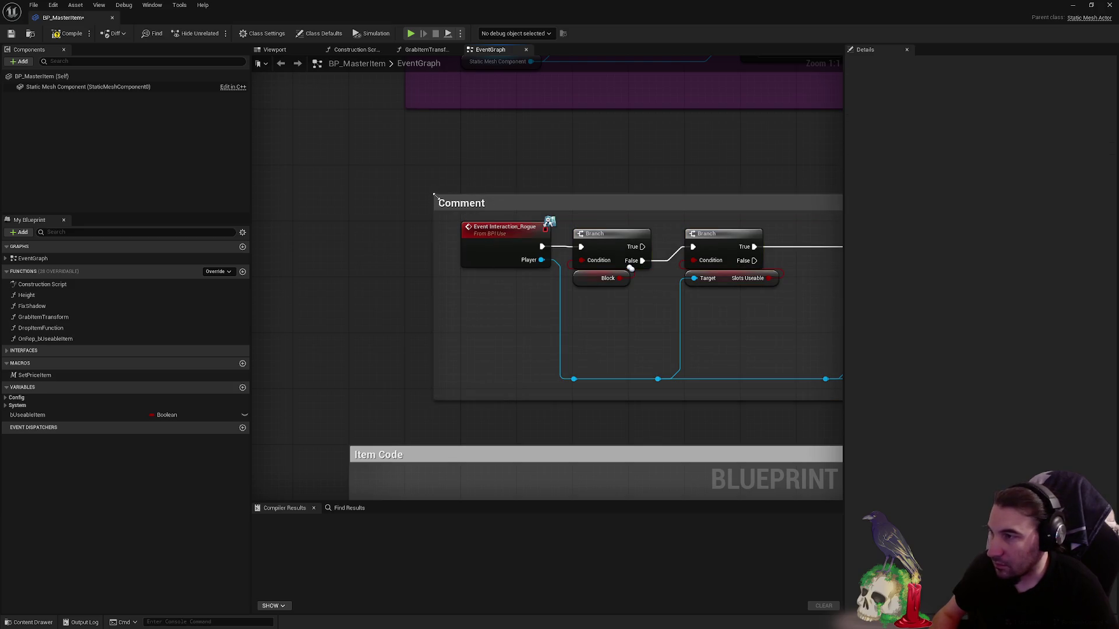
pyautogui.moveTo(433, 194); pyautogui.dragTo(406, 168)
pyautogui.click(406, 167)
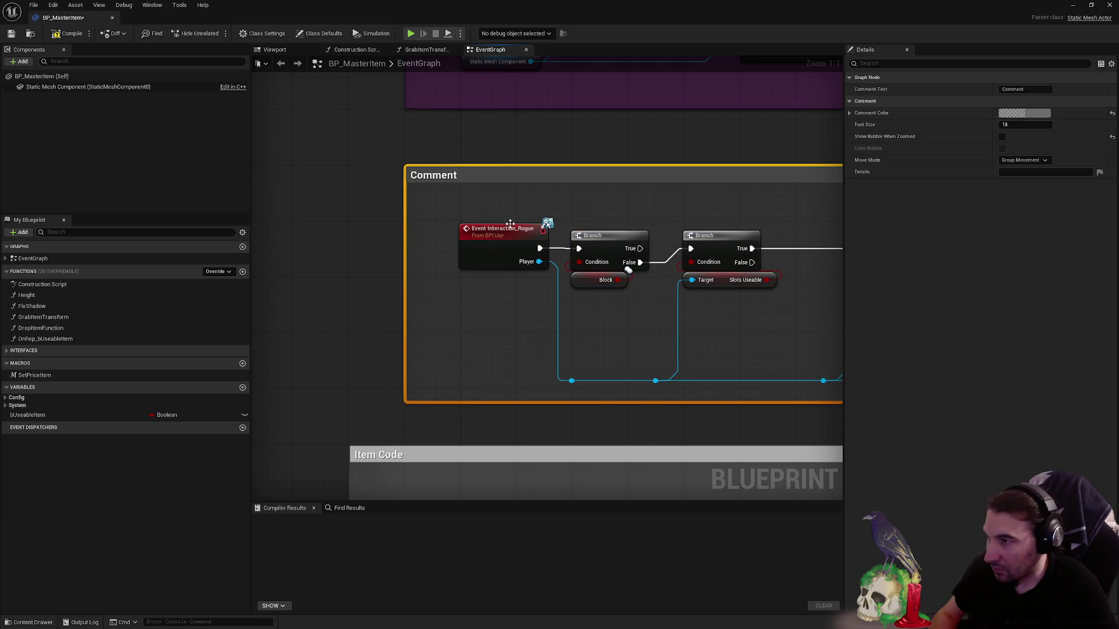
pyautogui.scroll(-6, 481, 212)
pyautogui.click(692, 297)
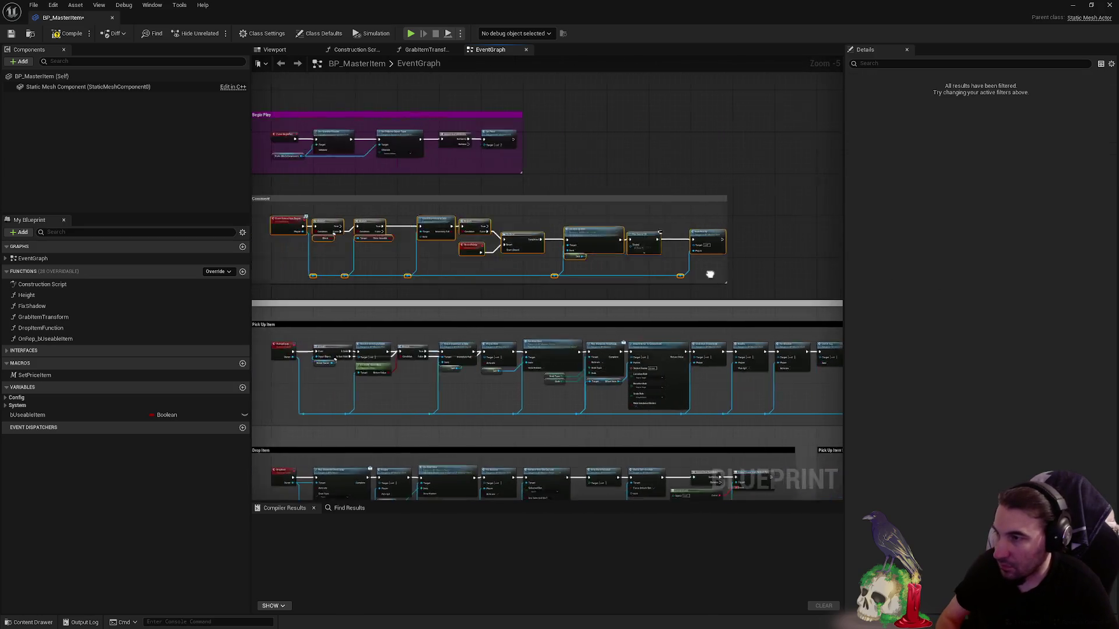
pyautogui.scroll(5, 470, 217)
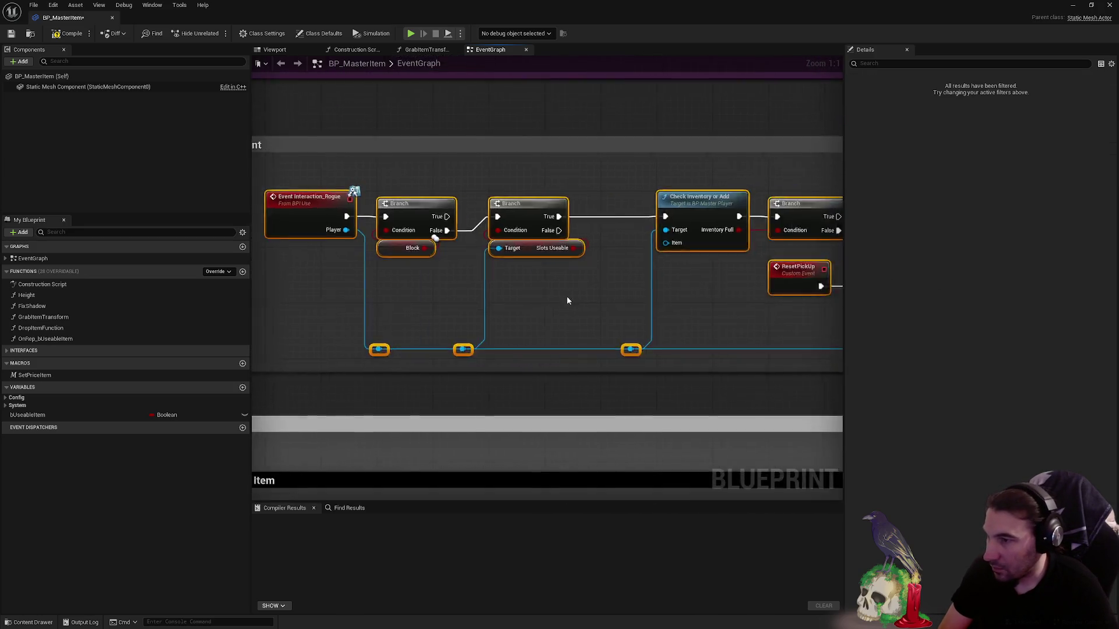
pyautogui.scroll(-4, 567, 296)
pyautogui.scroll(1, 389, 308)
pyautogui.scroll(2, 406, 348)
pyautogui.scroll(-2, 835, 329)
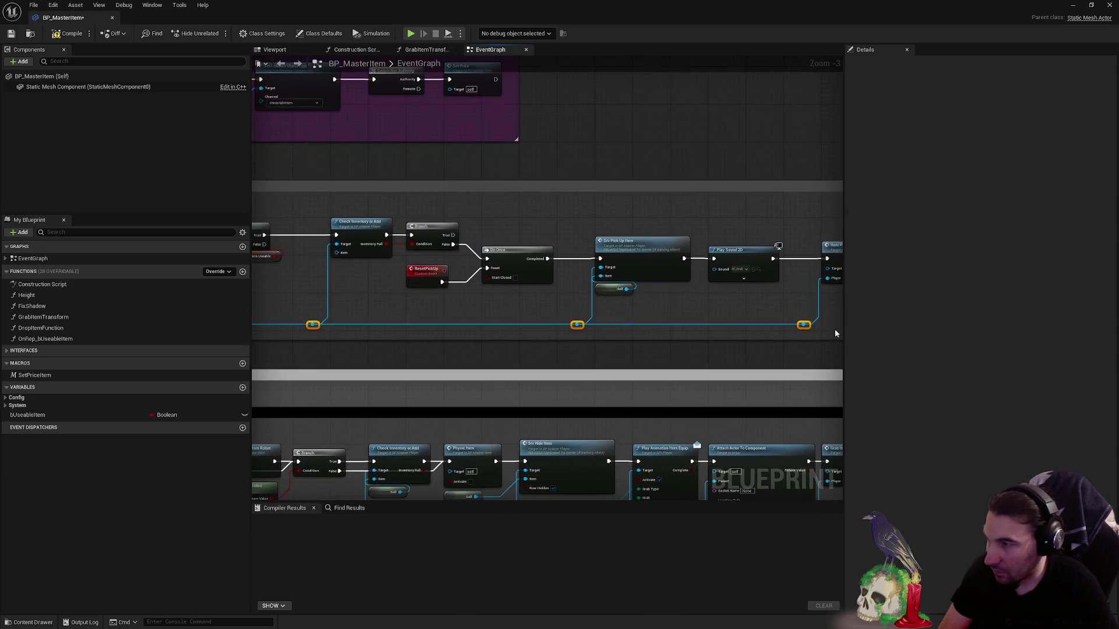
pyautogui.scroll(3, 672, 321)
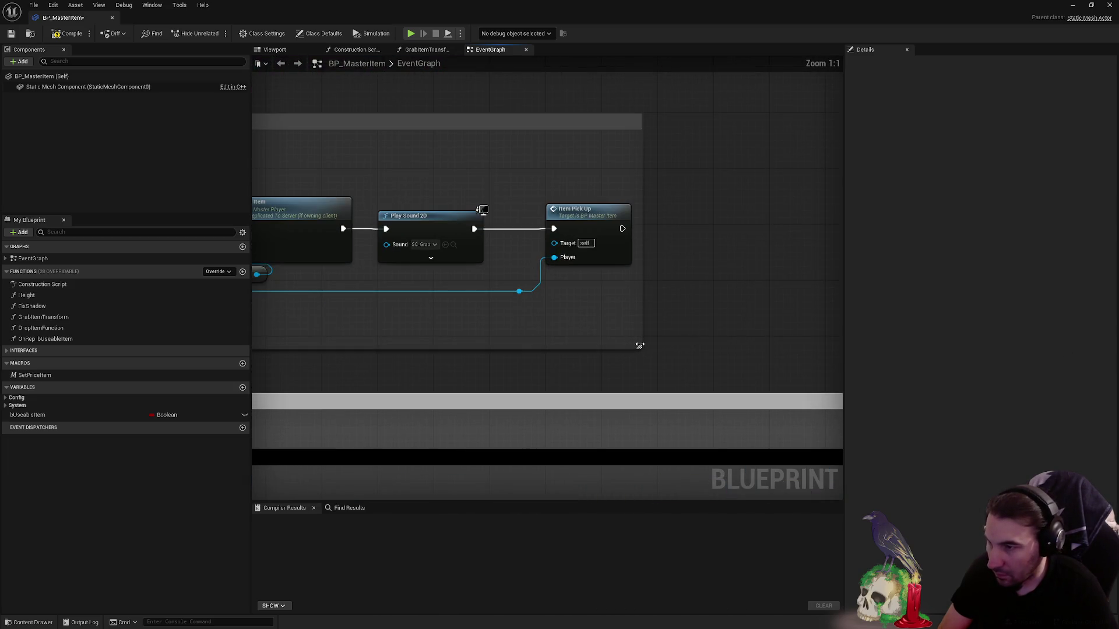
pyautogui.moveTo(640, 346); pyautogui.dragTo(709, 329)
pyautogui.scroll(-3, 709, 330)
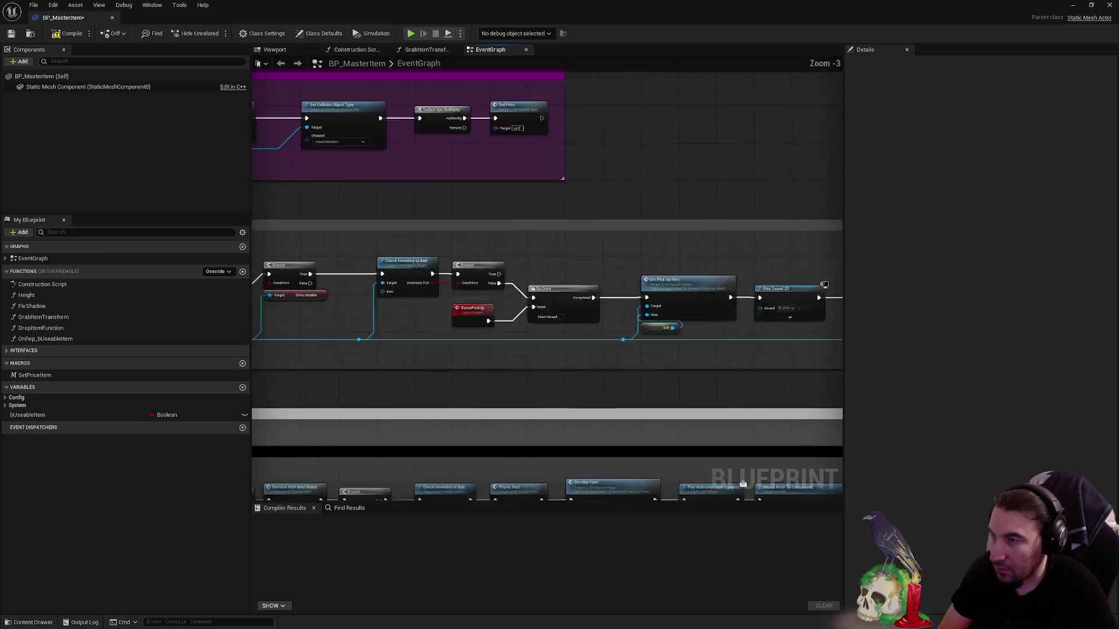
pyautogui.click(630, 254)
# - Colour the comment orange with red at 0.5 and title it 'Interaction by Player'
pyautogui.click(1012, 114)
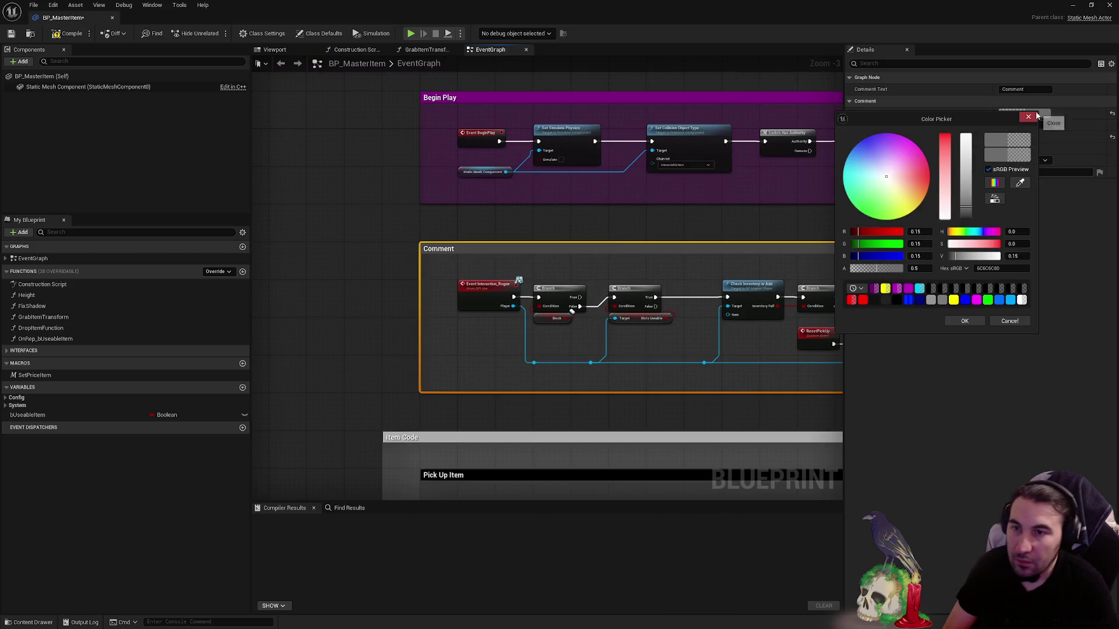
pyautogui.moveTo(917, 197)
pyautogui.mouseDown()
pyautogui.moveTo(861, 212)
pyautogui.moveTo(878, 219)
pyautogui.mouseUp()
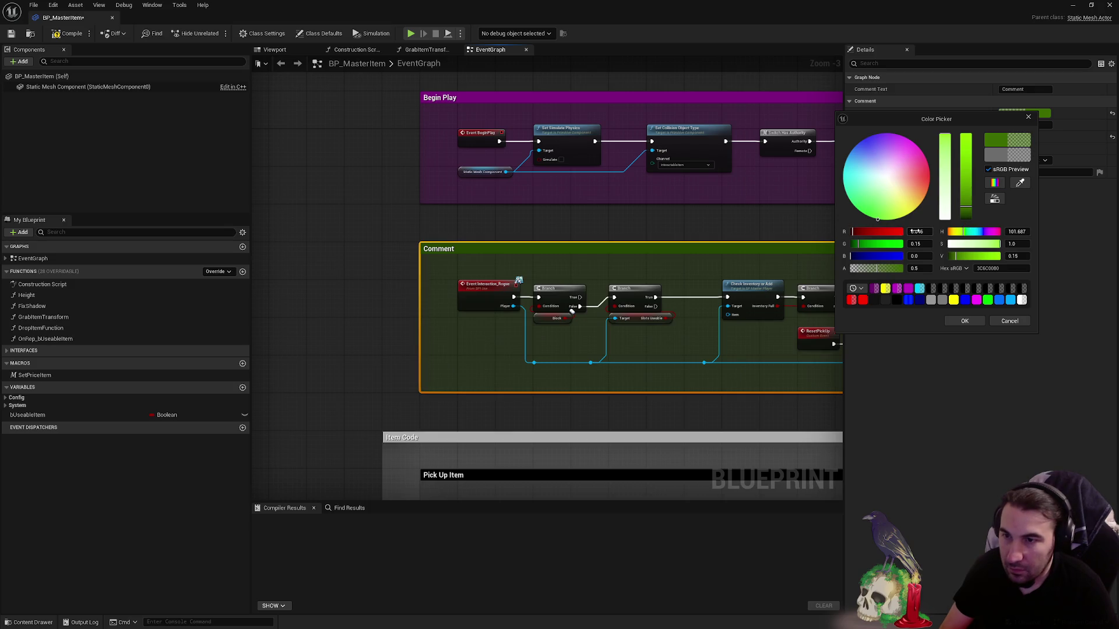
pyautogui.click(925, 245)
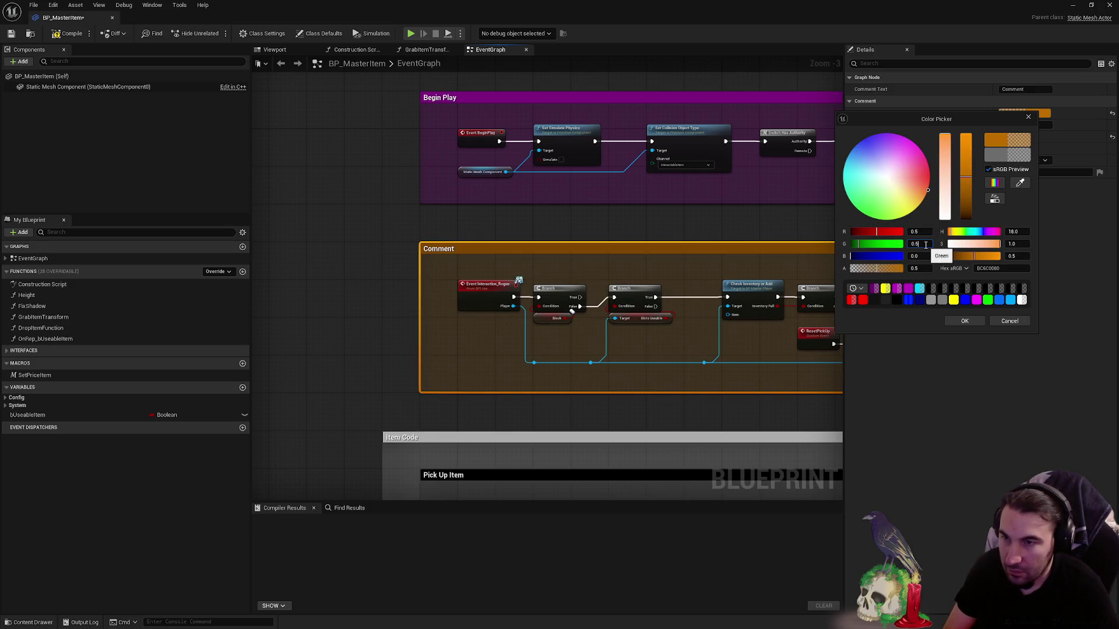
pyautogui.write('0.5')
pyautogui.press('Return')
pyautogui.hotkey('ctrl', 'z')
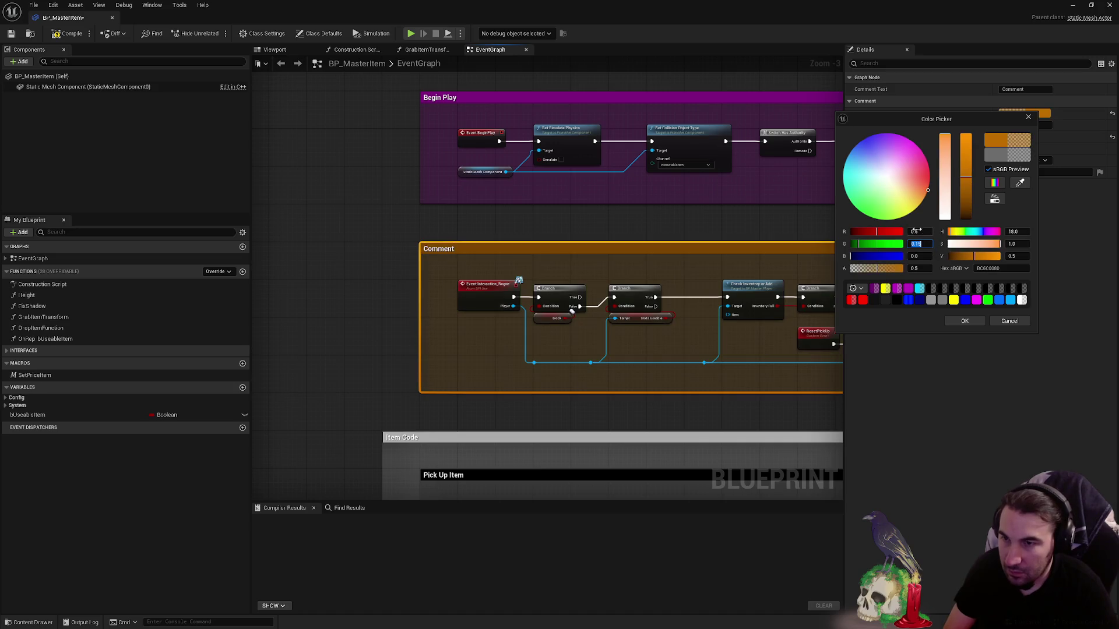
pyautogui.press('Return')
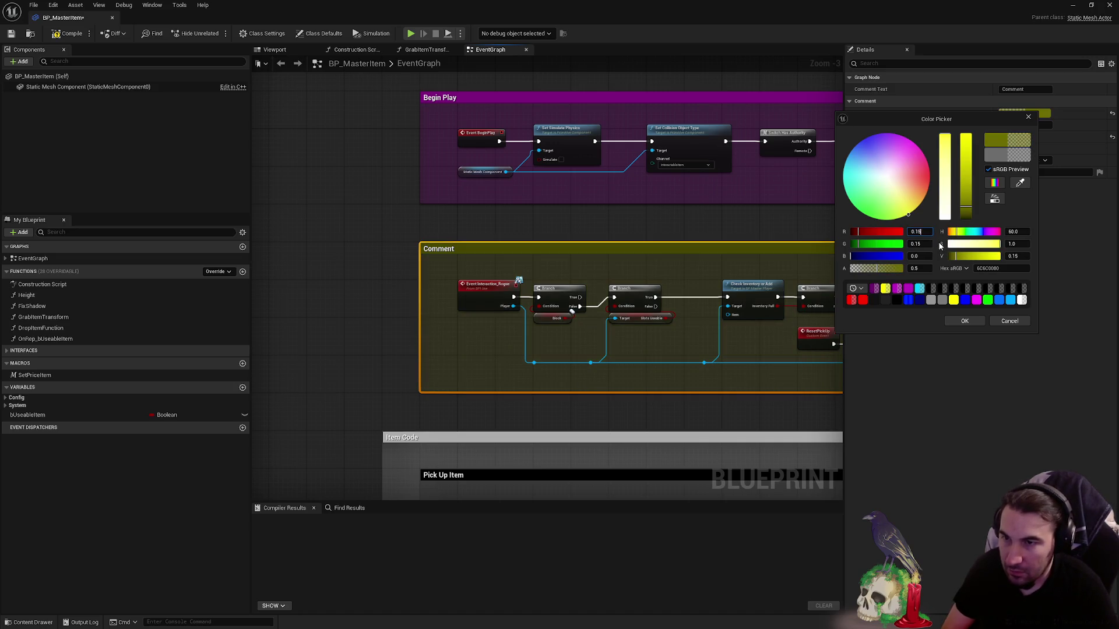
pyautogui.write('.5')
pyautogui.press('Return')
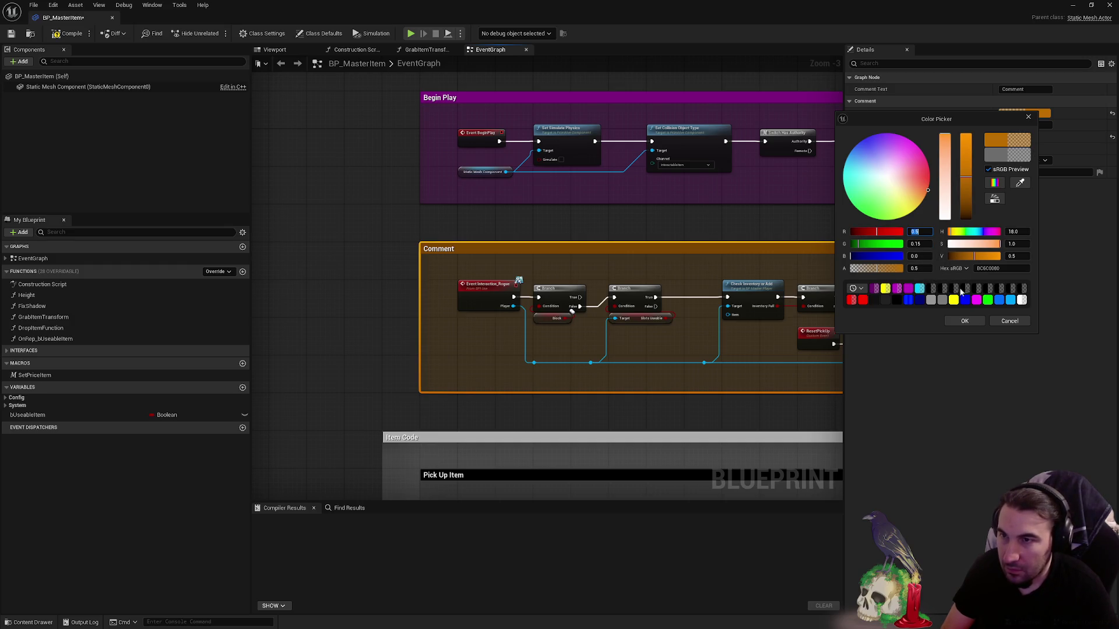
pyautogui.click(965, 322)
pyautogui.click(1022, 89)
pyautogui.write('Interaction by Player')
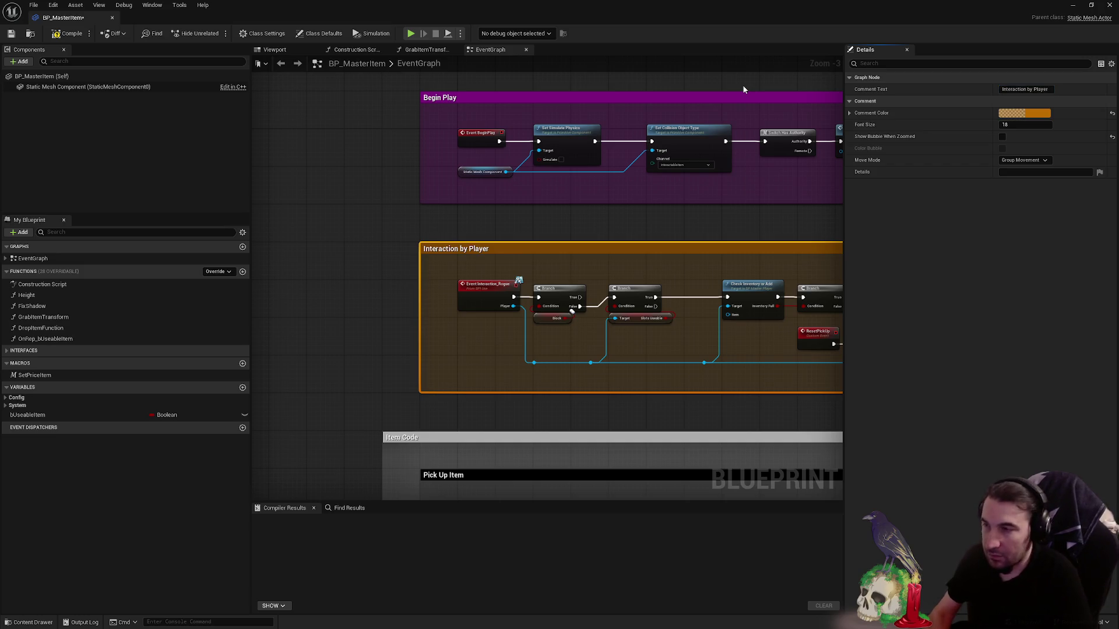
pyautogui.scroll(-3, 525, 175)
pyautogui.scroll(-3, 677, 157)
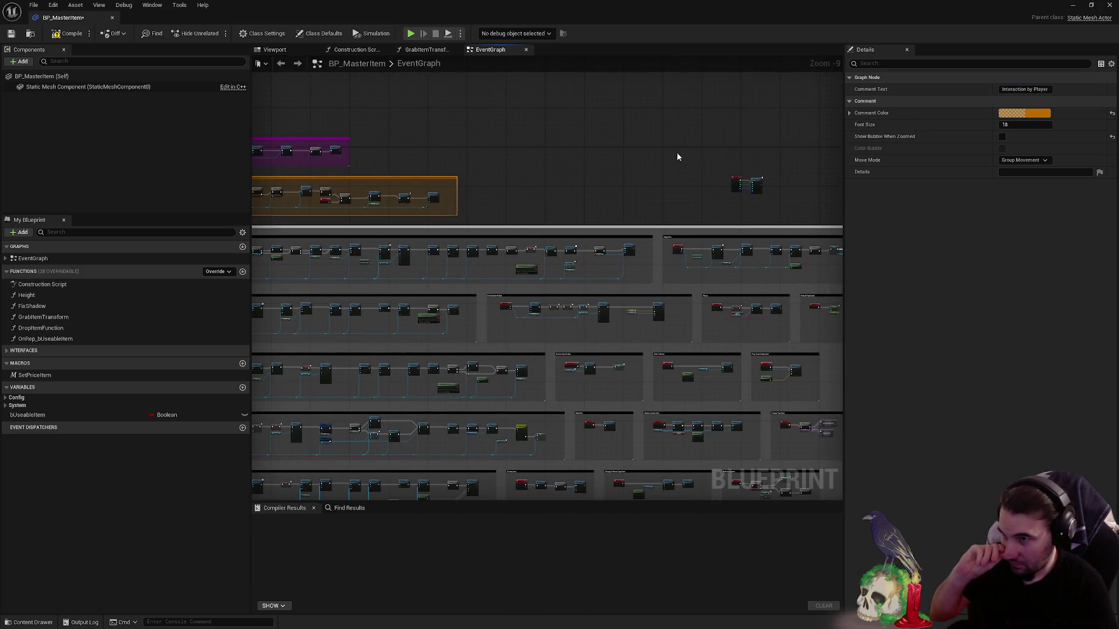
# - Review the lower comment groups and compile the BP_MasterItem blueprint
pyautogui.click(677, 157)
pyautogui.scroll(-2, 679, 137)
pyautogui.moveTo(680, 137); pyautogui.dragTo(650, 55)
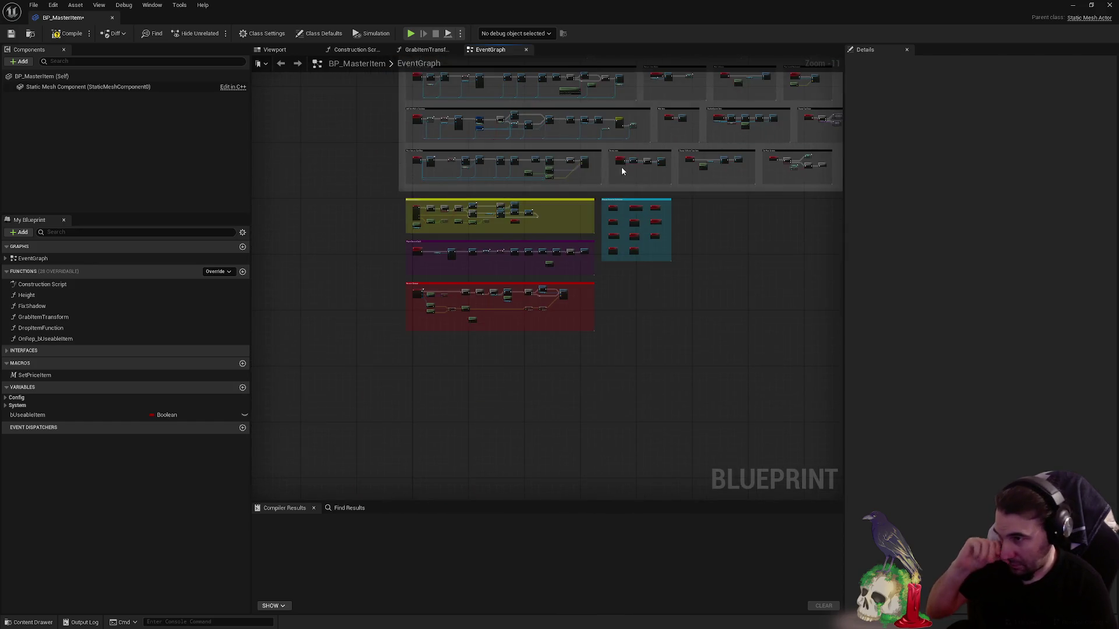
pyautogui.scroll(2, 623, 172)
pyautogui.scroll(1, 508, 208)
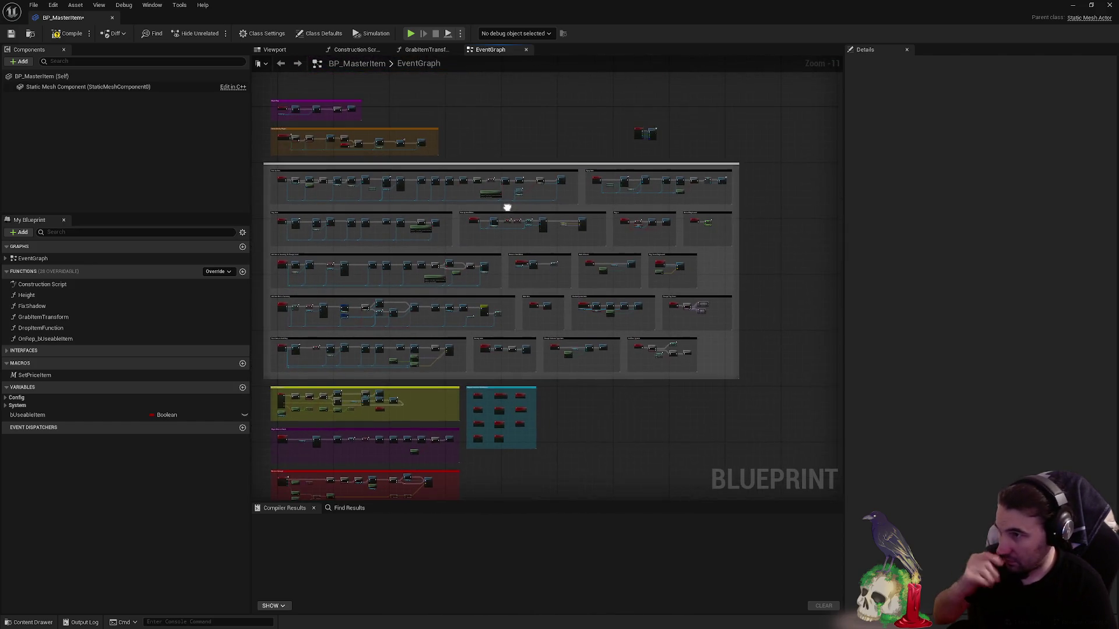
pyautogui.scroll(10, 645, 124)
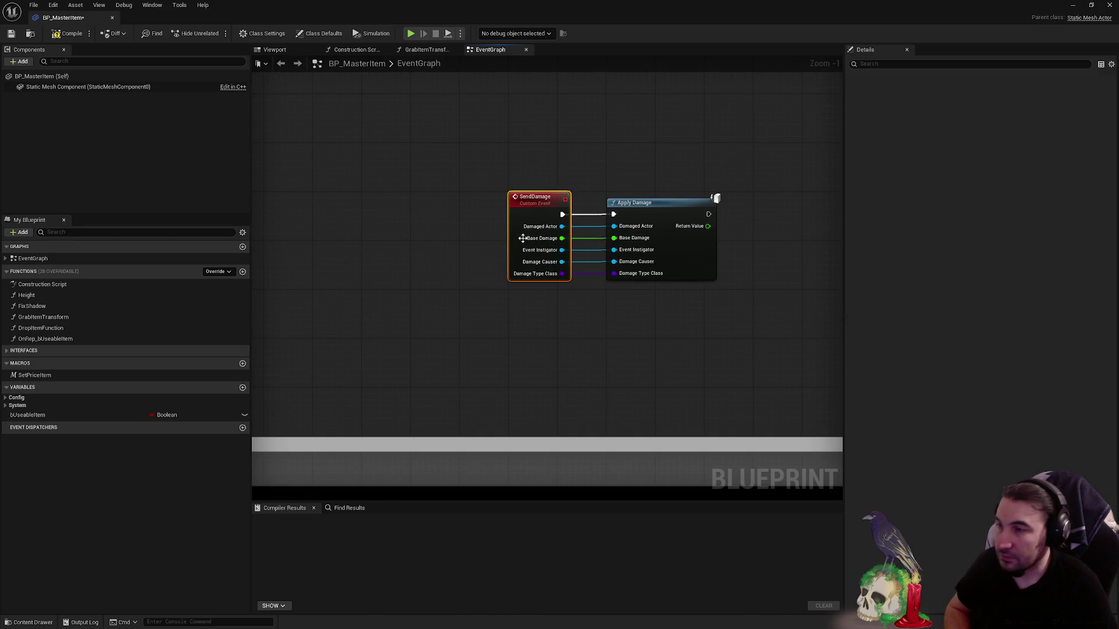
pyautogui.click(691, 227)
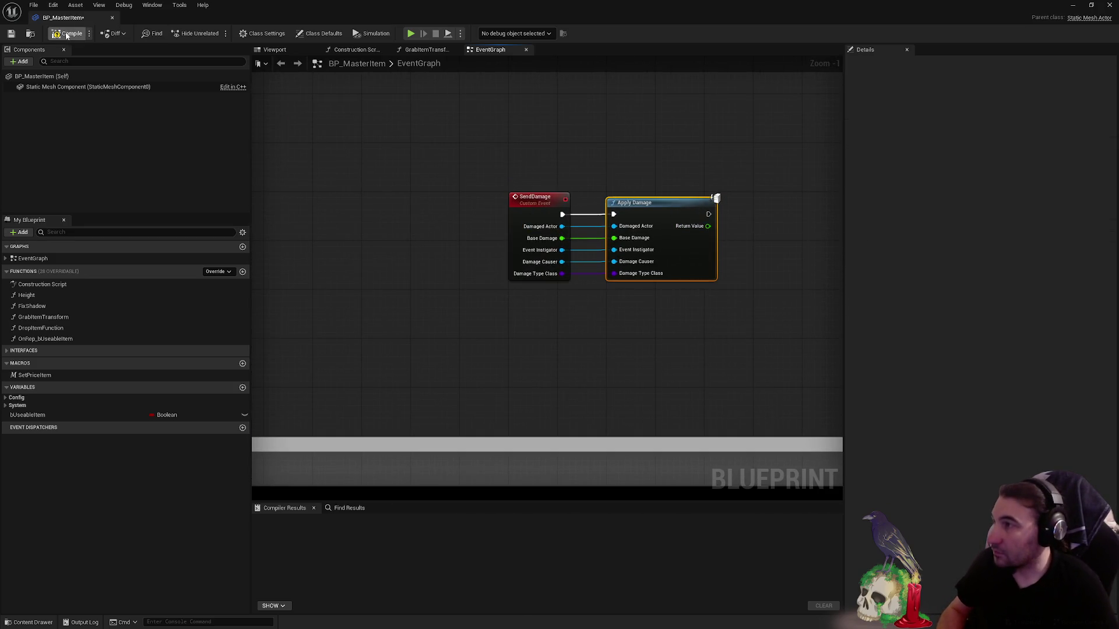
pyautogui.click(9, 34)
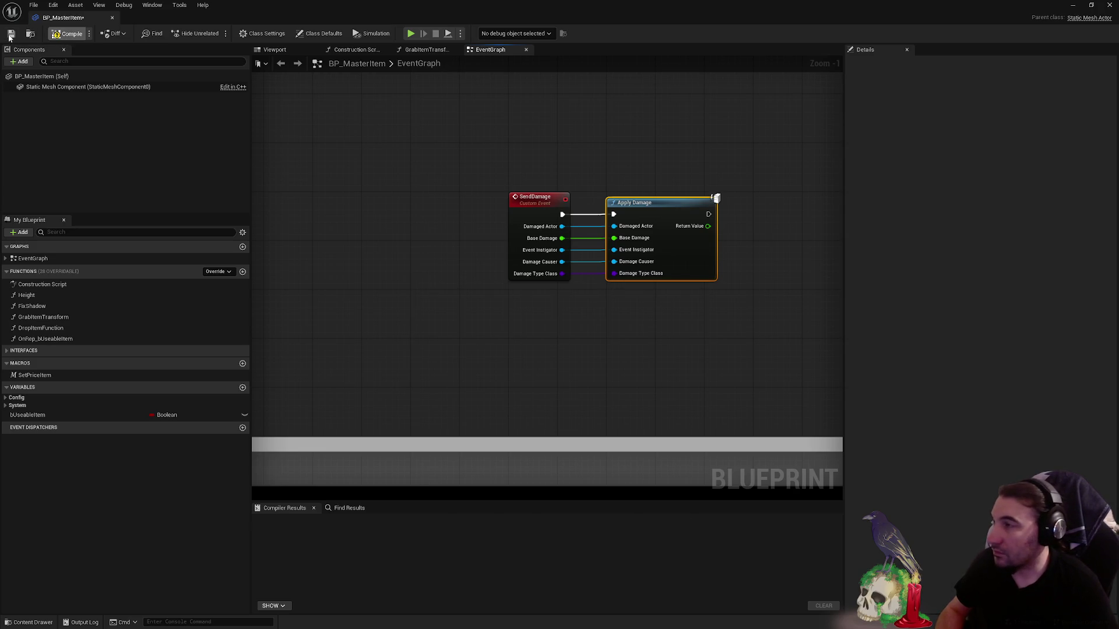
pyautogui.scroll(-7, 411, 193)
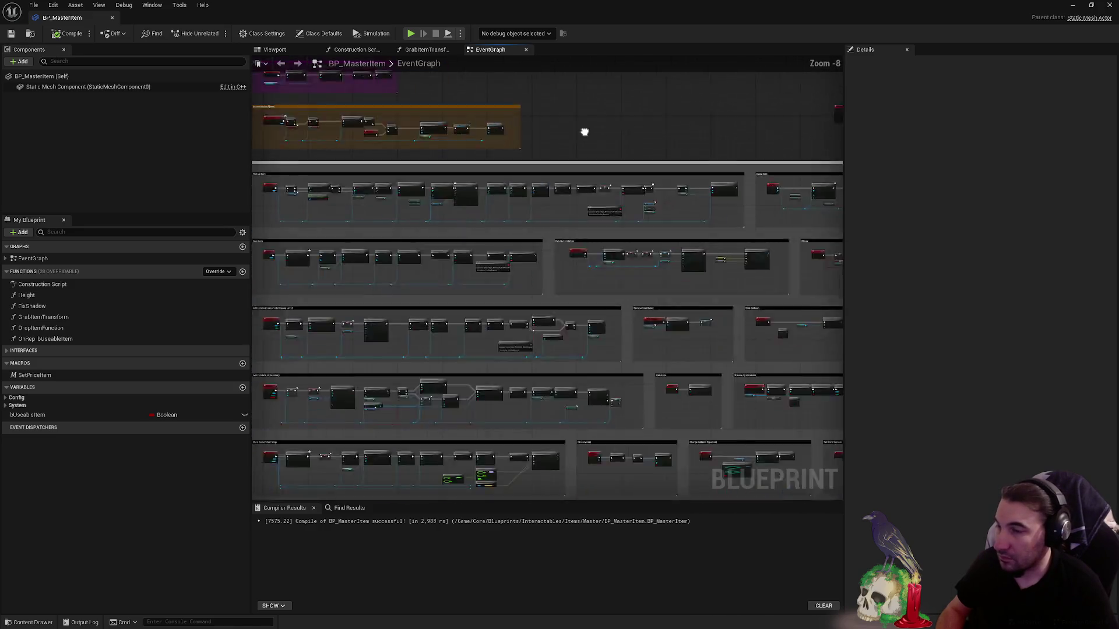
pyautogui.scroll(-4, 585, 132)
pyautogui.scroll(10, 422, 123)
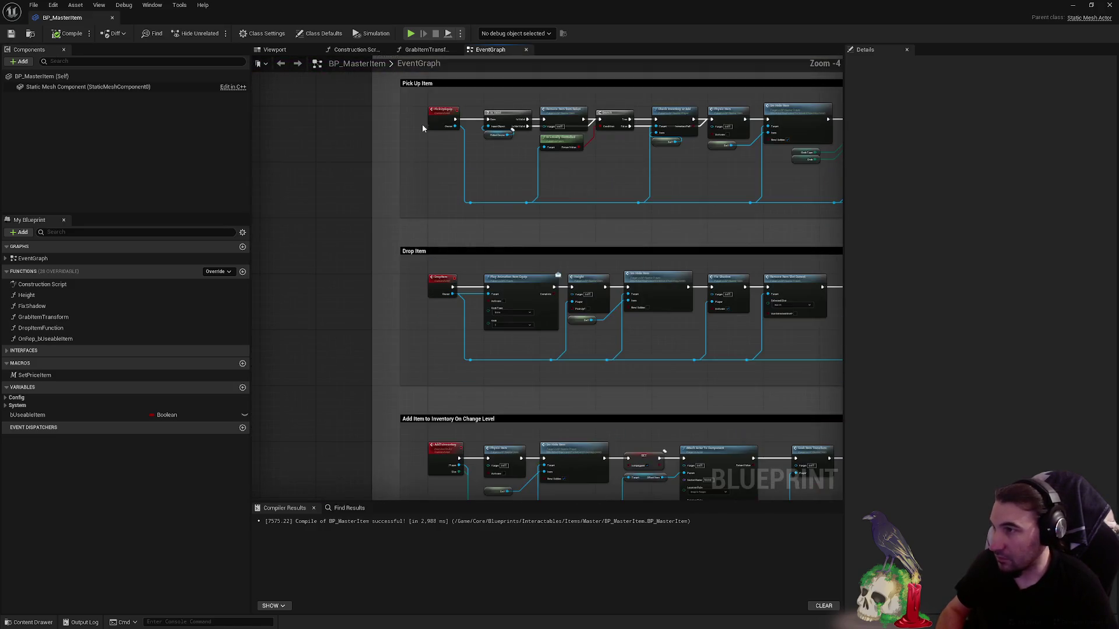
pyautogui.scroll(-7, 517, 155)
pyautogui.scroll(-1, 325, 121)
pyautogui.scroll(-2, 367, 166)
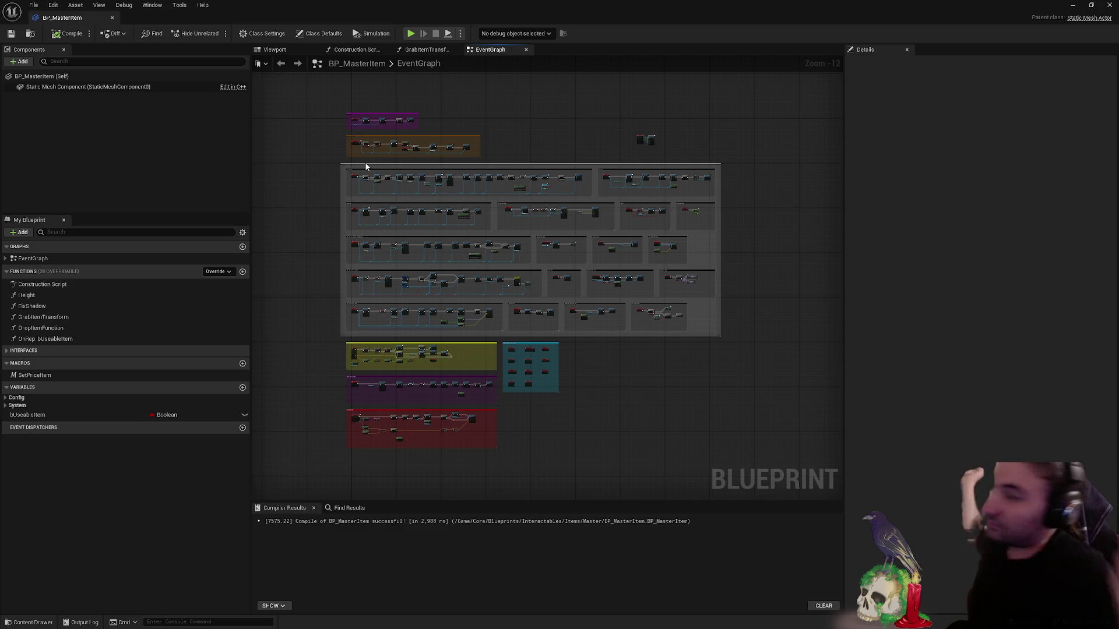
# - Briefly open and close the Windows Start menu while the compiled graph is on screen
pyautogui.press('super')
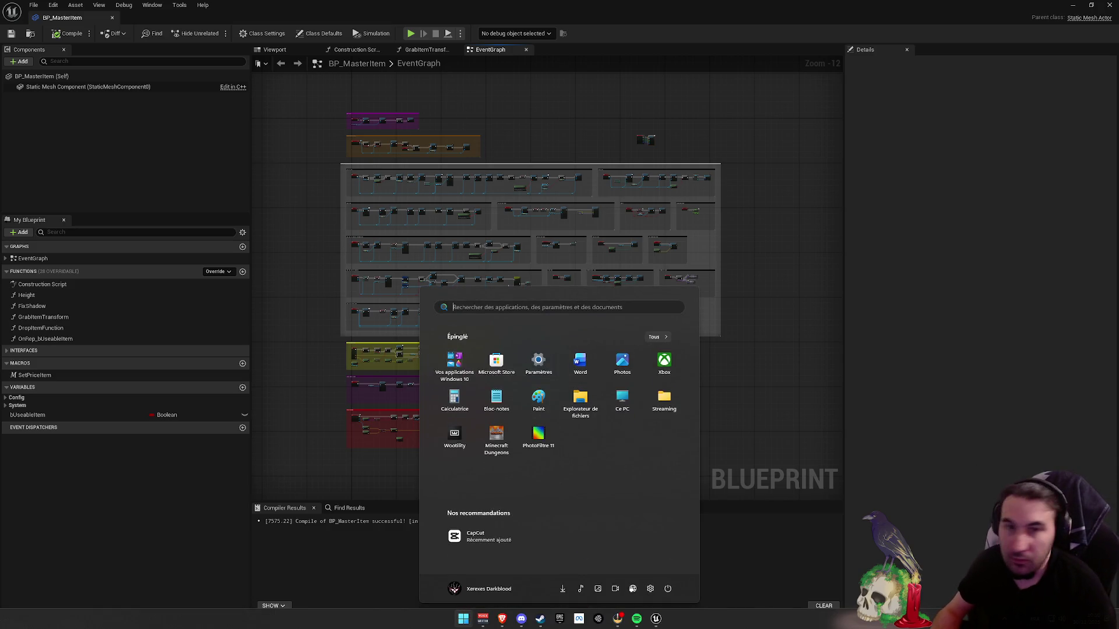
pyautogui.press('Escape')
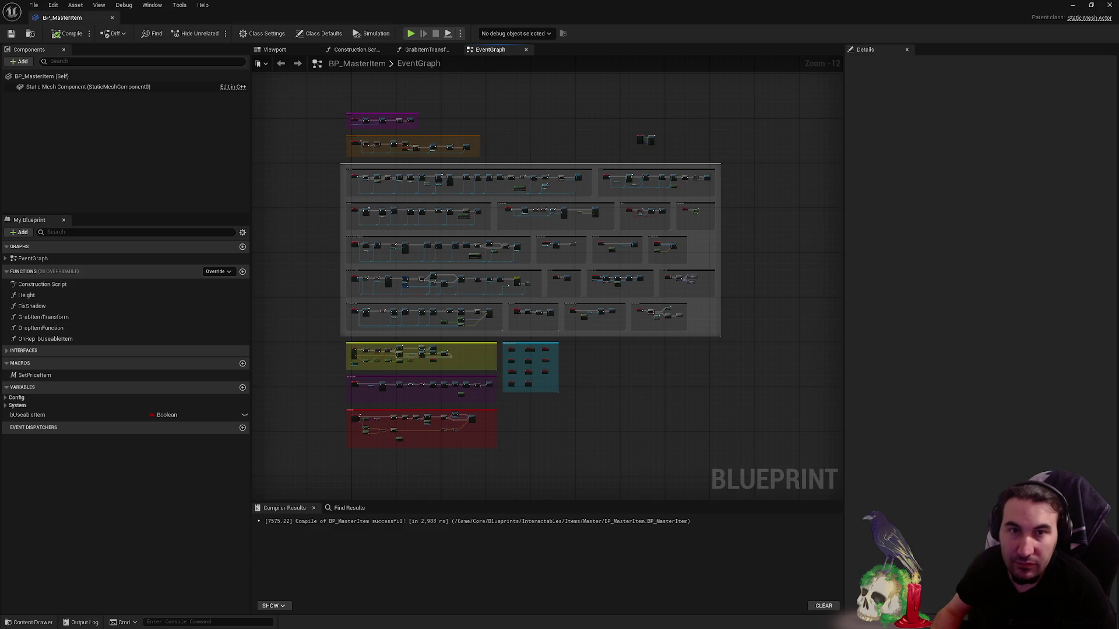
pyautogui.press('super')
pyautogui.press('Escape')
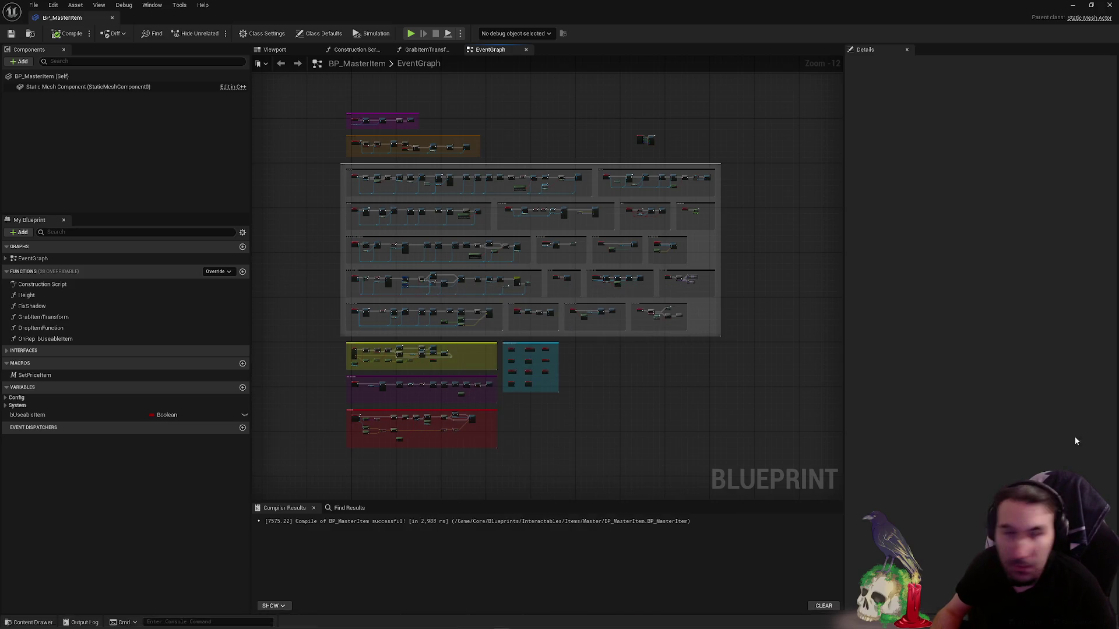
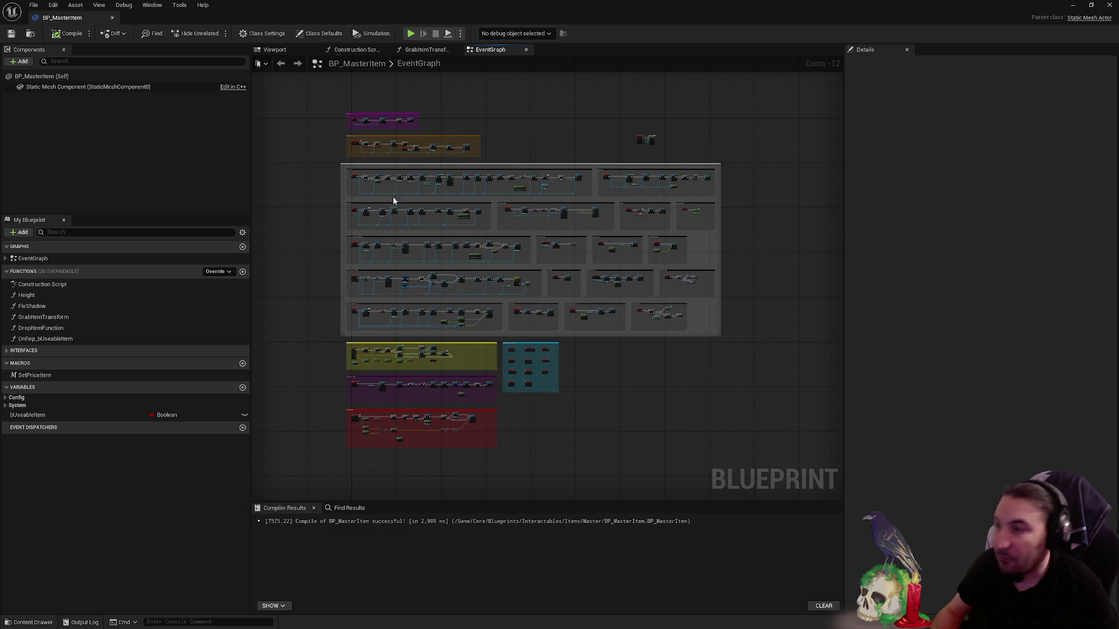
# - Browse to Characters > Players > Master and open BP_MasterPlayer in a maximized editor
pyautogui.press('super+Down')
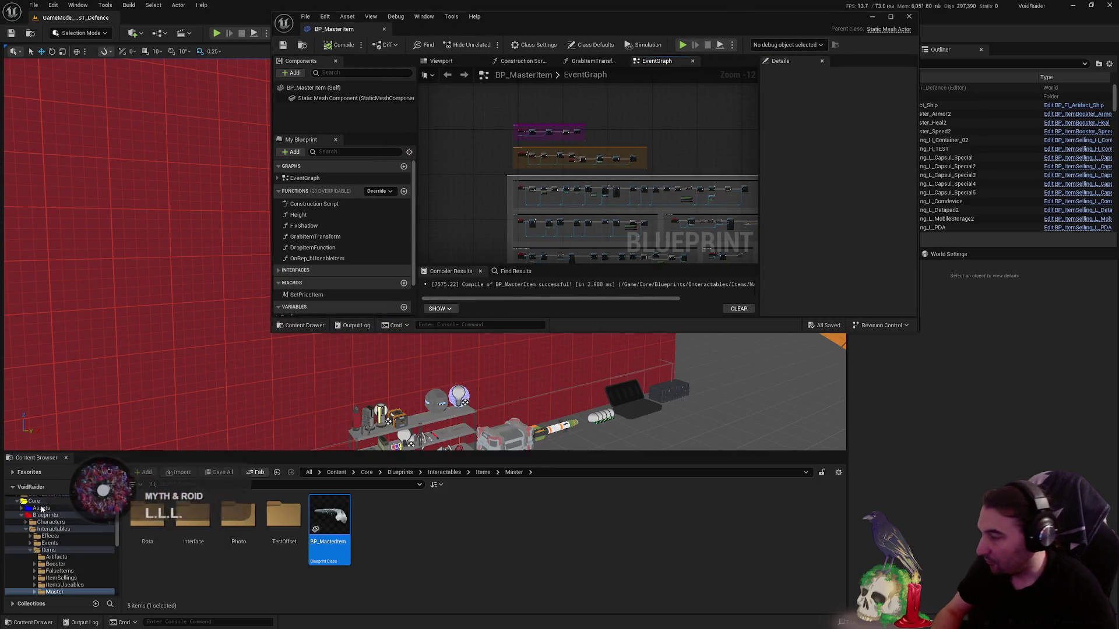
pyautogui.click(55, 522)
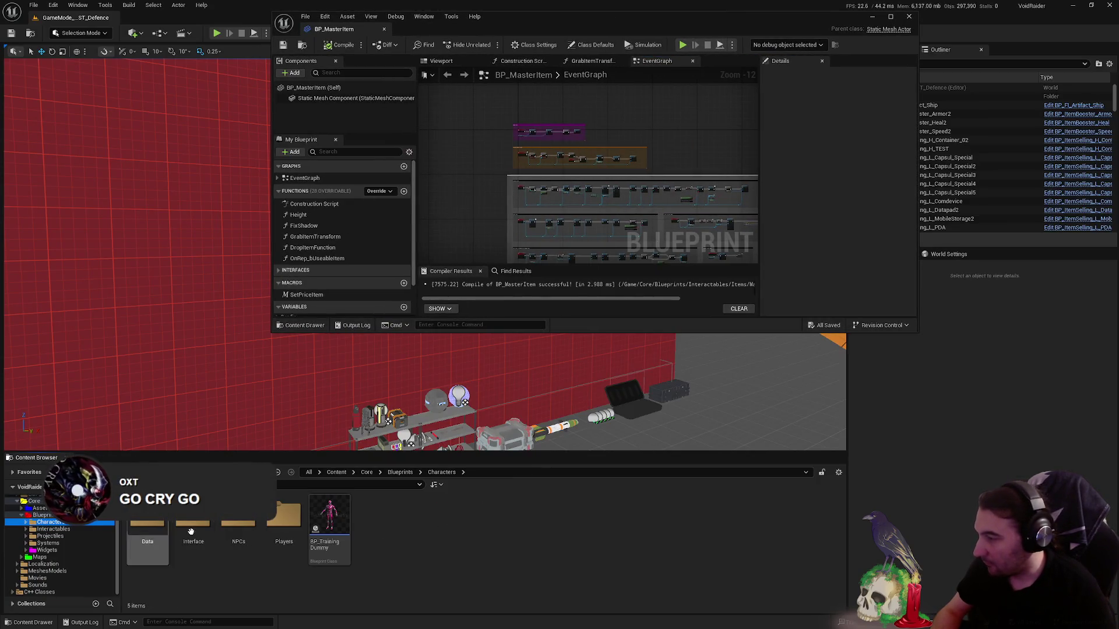
pyautogui.doubleClick(286, 520)
pyautogui.doubleClick(147, 531)
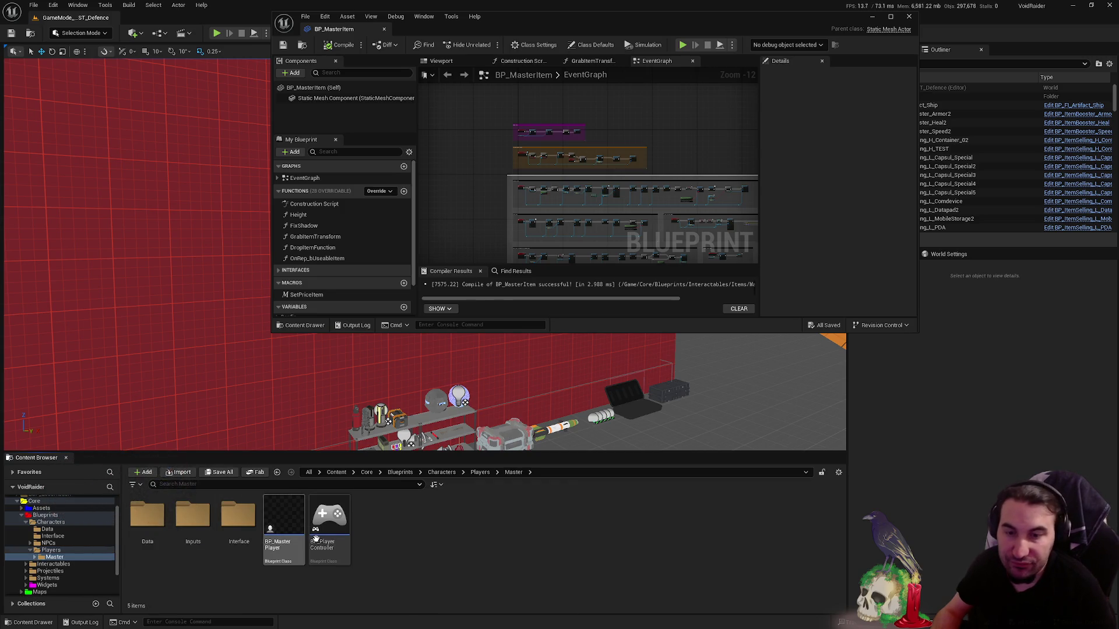
pyautogui.doubleClick(284, 525)
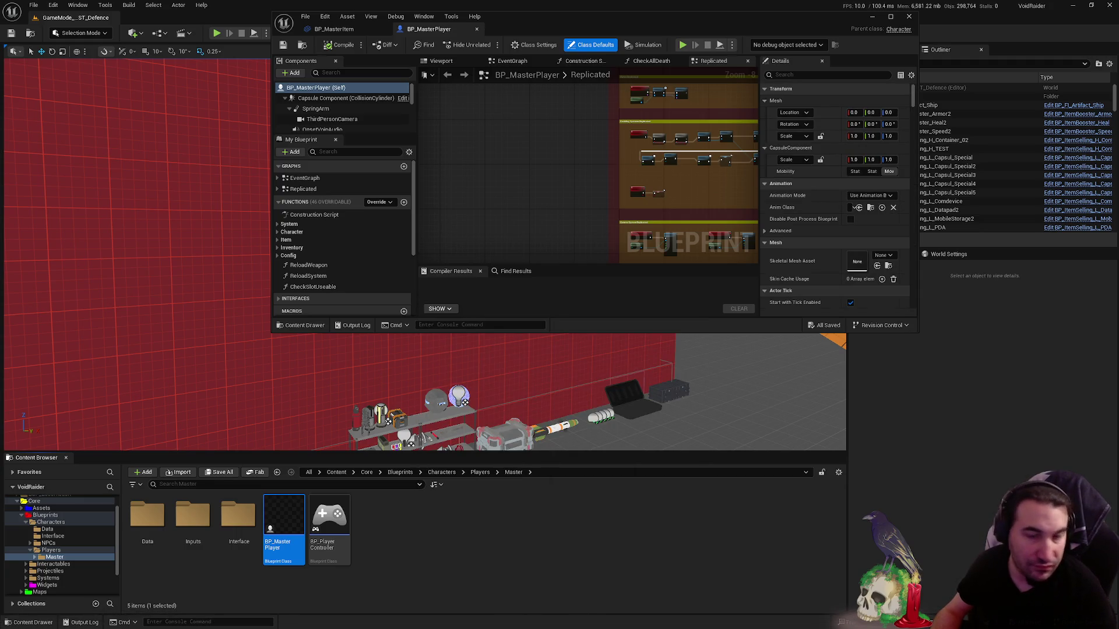
pyautogui.doubleClick(708, 22)
pyautogui.scroll(-2, 689, 137)
pyautogui.scroll(-2, 644, 257)
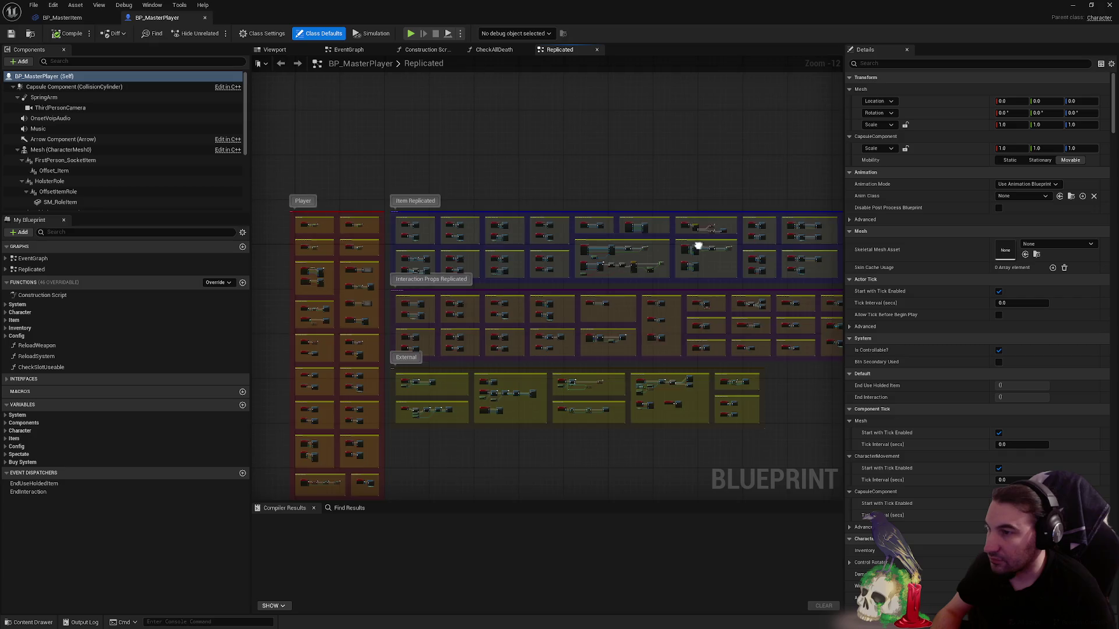
pyautogui.moveTo(697, 247); pyautogui.dragTo(447, 246)
pyautogui.scroll(2, 759, 338)
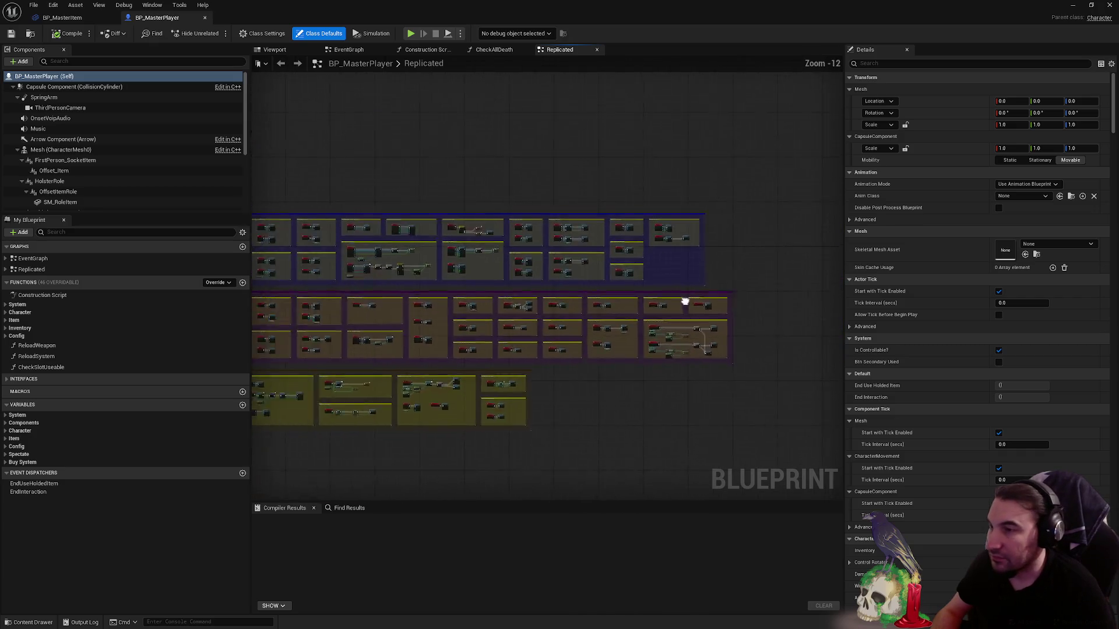
pyautogui.scroll(-2, 587, 213)
pyautogui.click(492, 51)
pyautogui.click(527, 50)
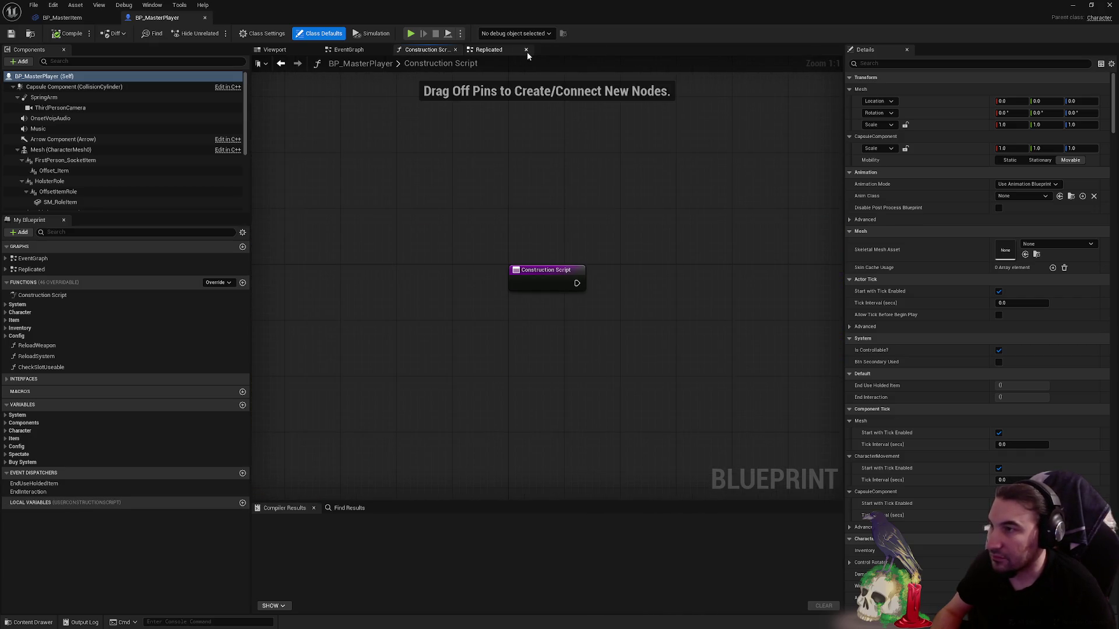
pyautogui.click(348, 50)
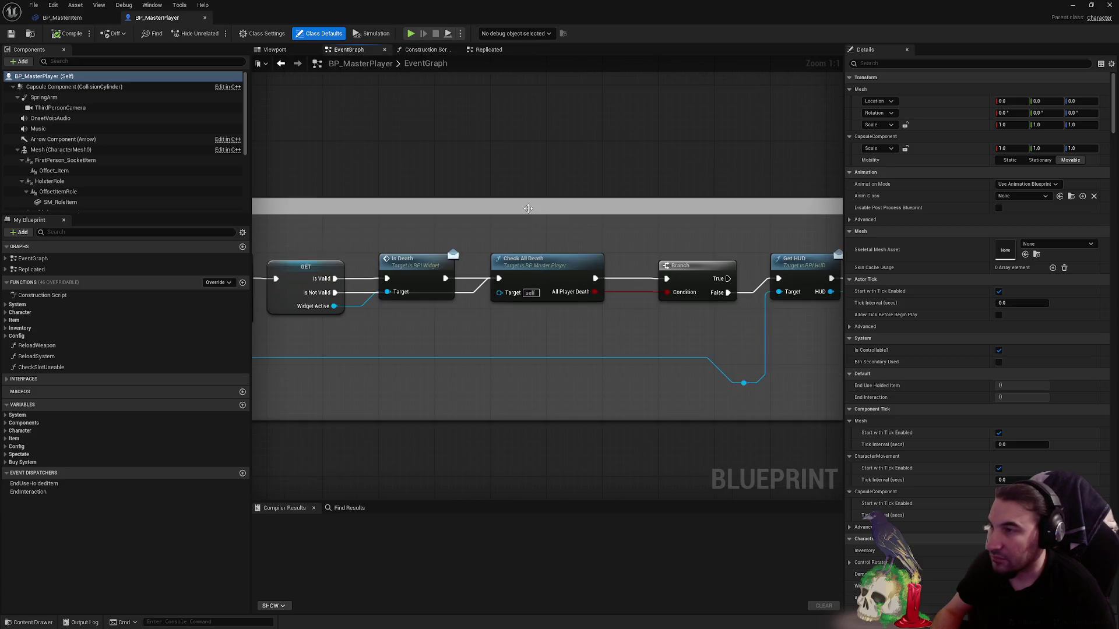
pyautogui.scroll(-4, 531, 222)
pyautogui.scroll(-3, 536, 219)
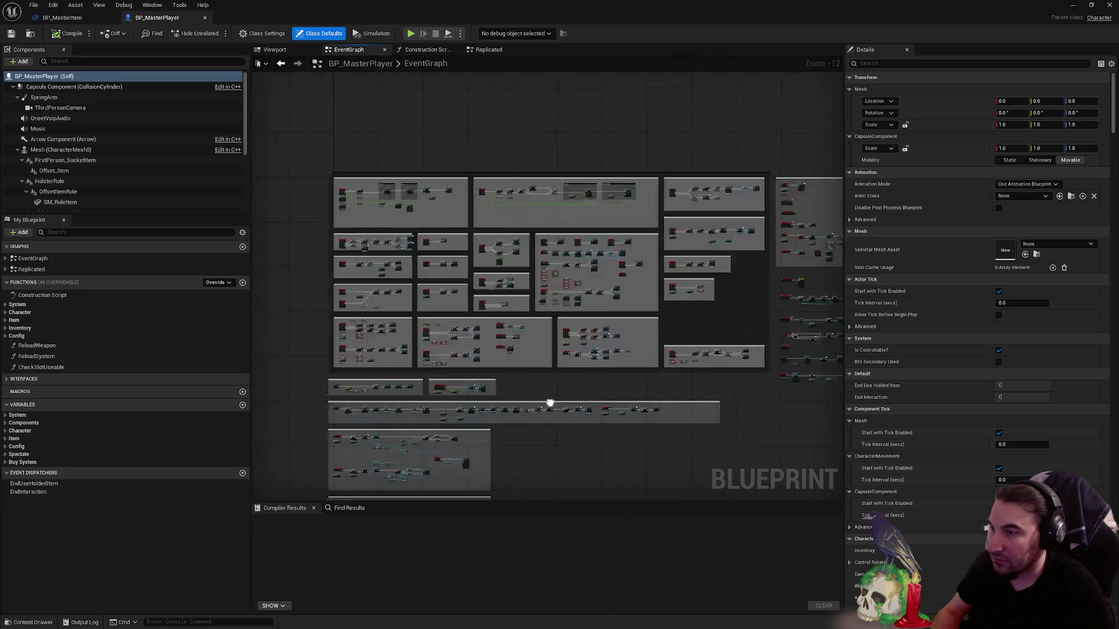
pyautogui.moveTo(299, 417); pyautogui.dragTo(645, 292)
pyautogui.scroll(2, 644, 292)
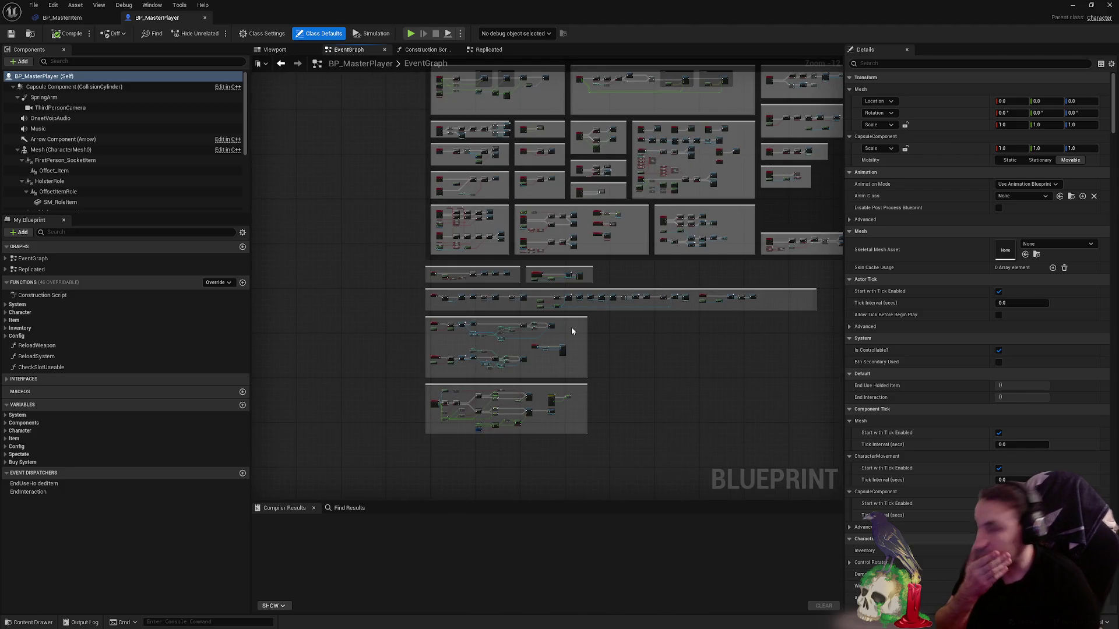
pyautogui.click(69, 18)
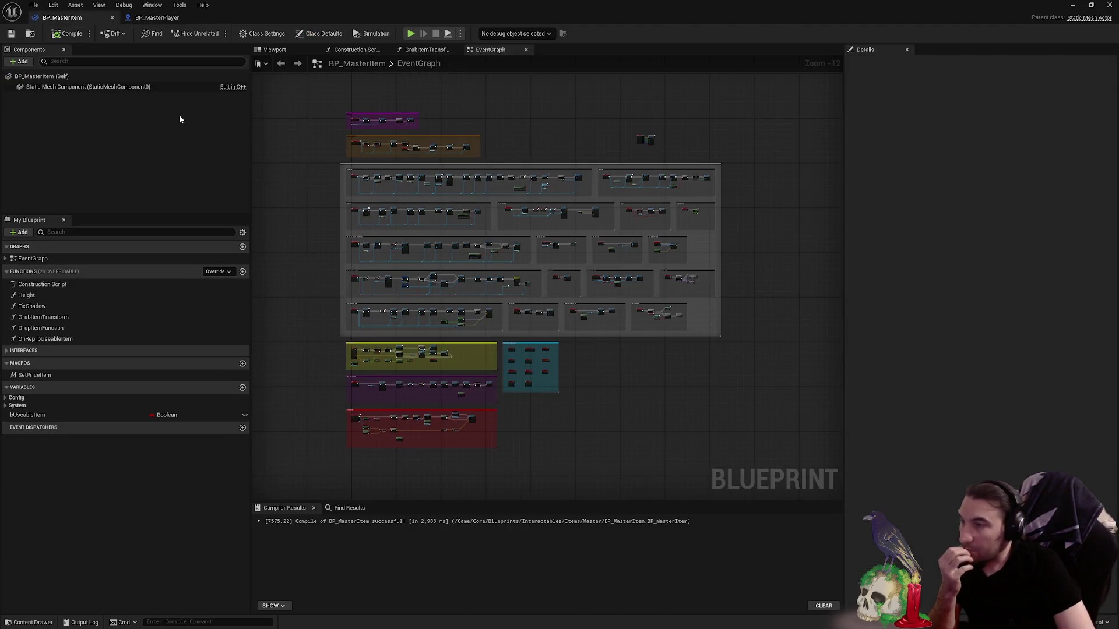
pyautogui.scroll(3, 660, 135)
pyautogui.scroll(3, 659, 135)
pyautogui.scroll(3, 648, 132)
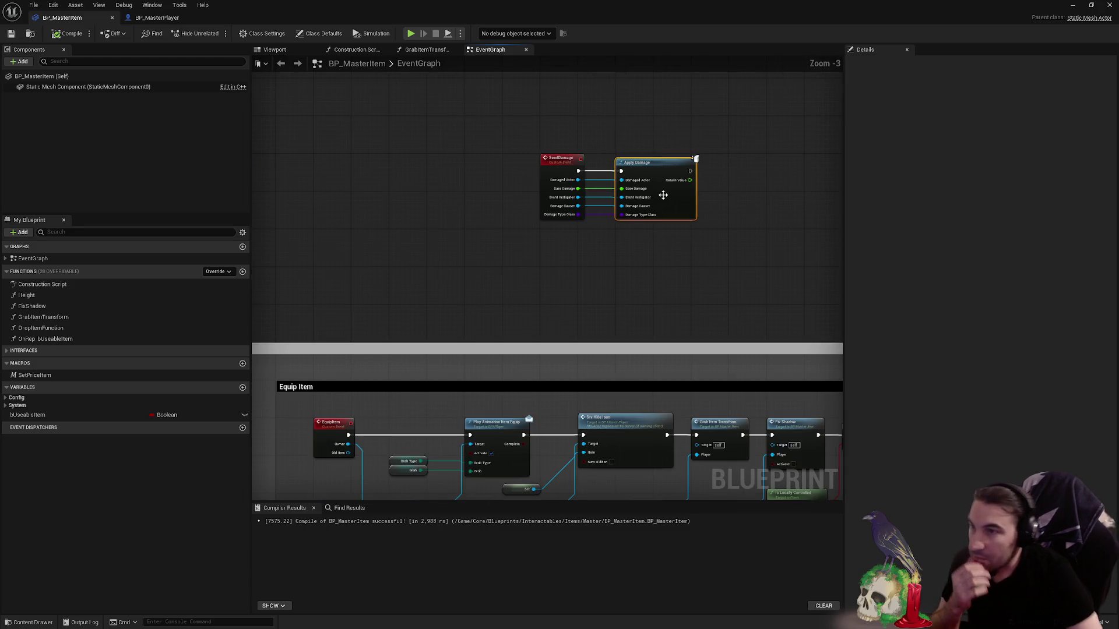
pyautogui.click(152, 5)
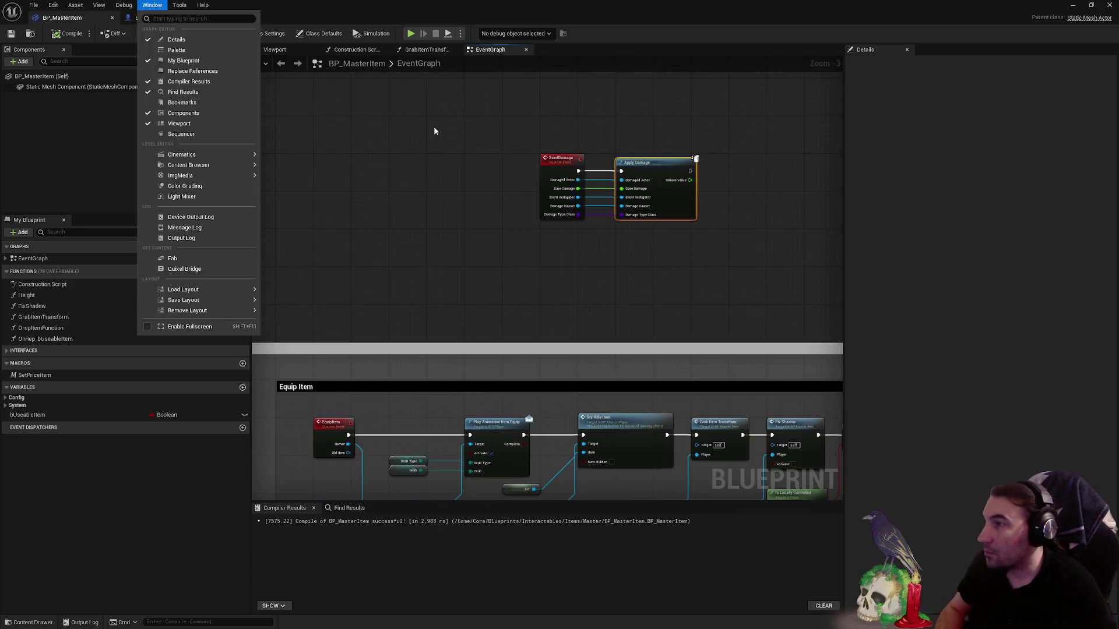
pyautogui.click(158, 18)
pyautogui.click(489, 50)
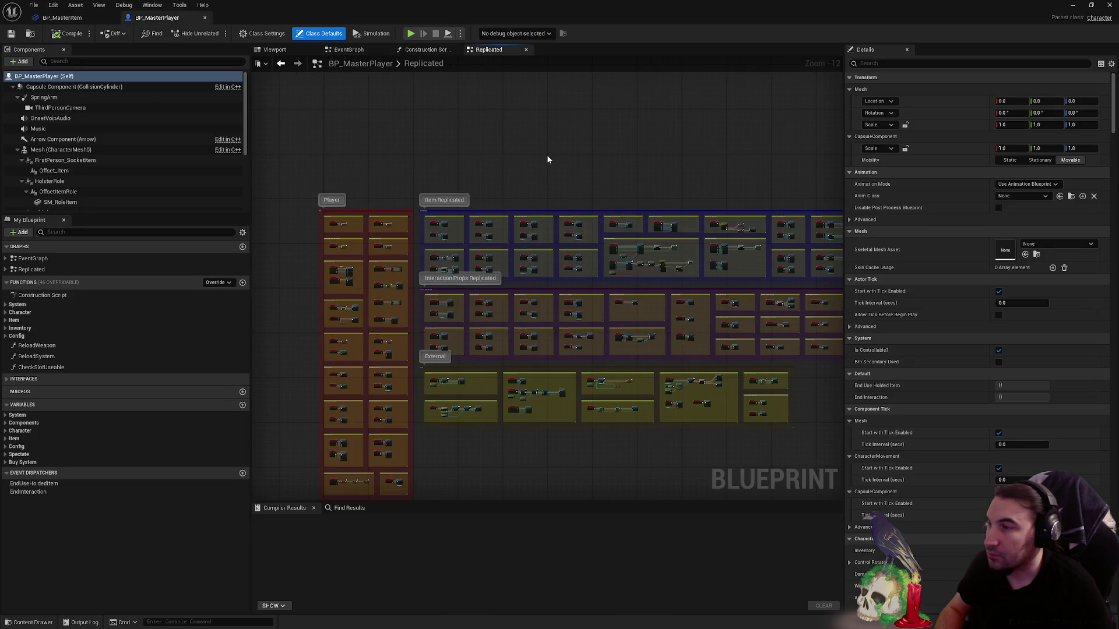
pyautogui.moveTo(399, 50); pyautogui.dragTo(350, 50)
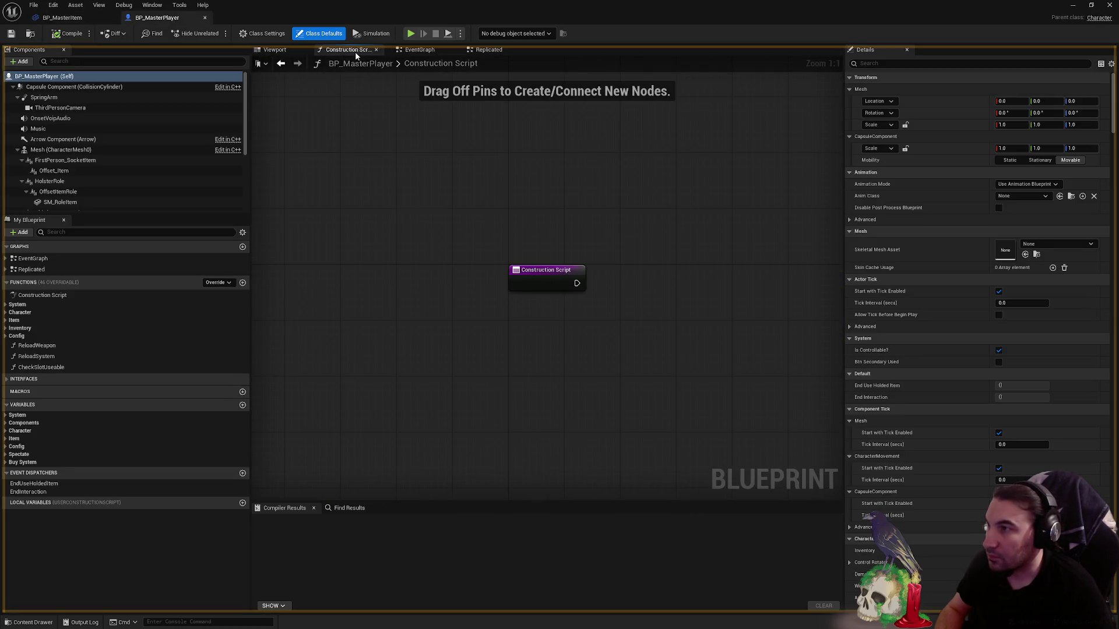
pyautogui.click(490, 50)
pyautogui.scroll(2, 539, 251)
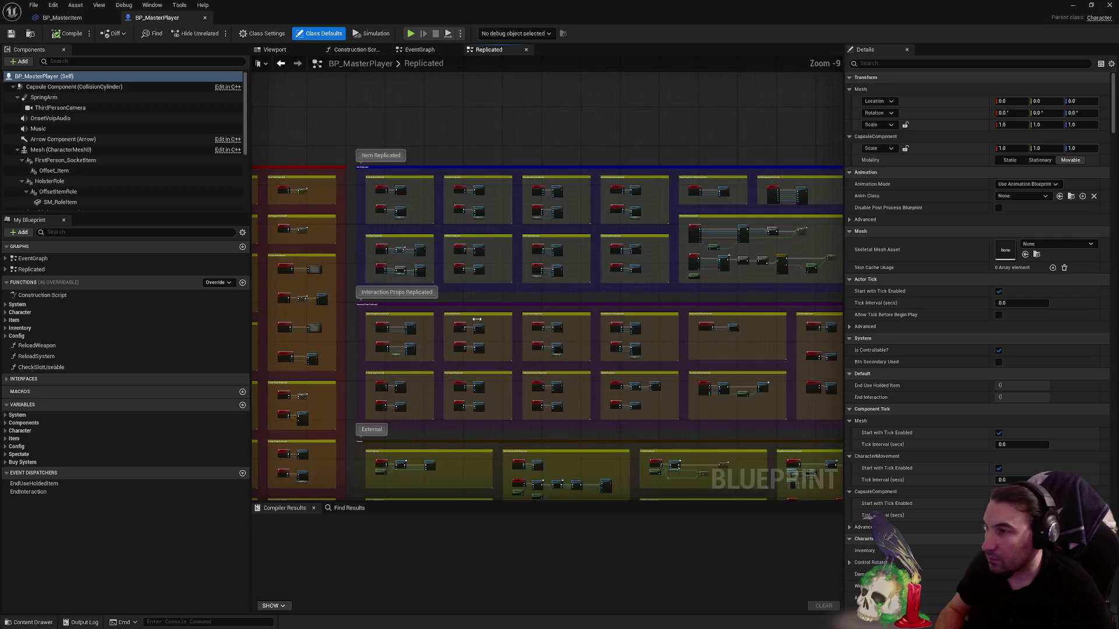
pyautogui.scroll(2, 517, 315)
pyautogui.scroll(2, 516, 315)
pyautogui.scroll(1, 420, 278)
pyautogui.scroll(2, 542, 219)
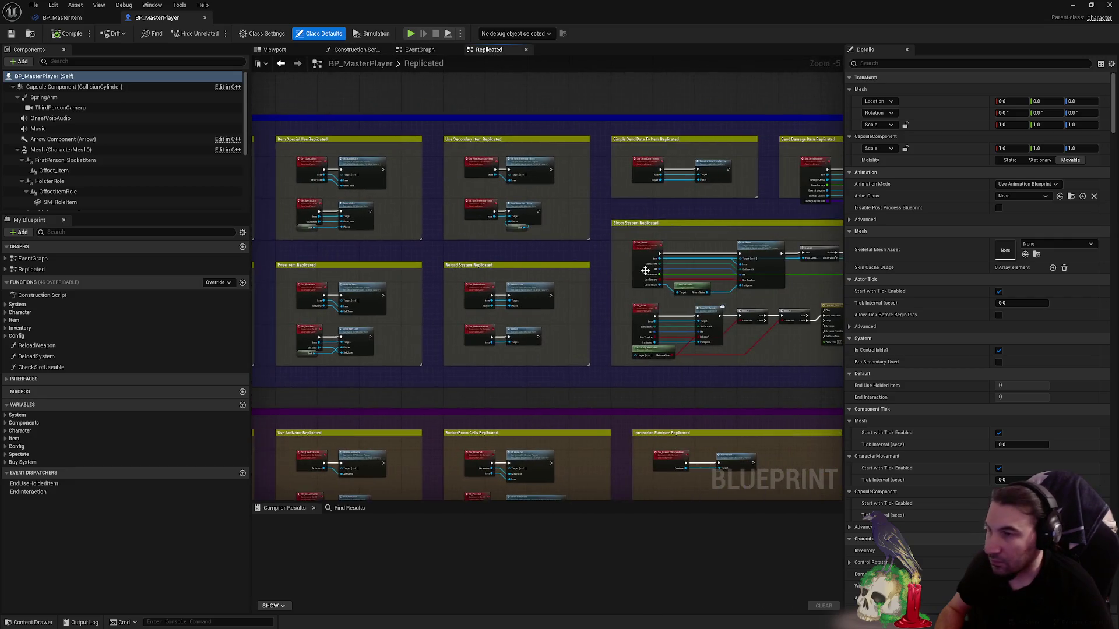
pyautogui.scroll(1, 559, 184)
pyautogui.scroll(2, 577, 146)
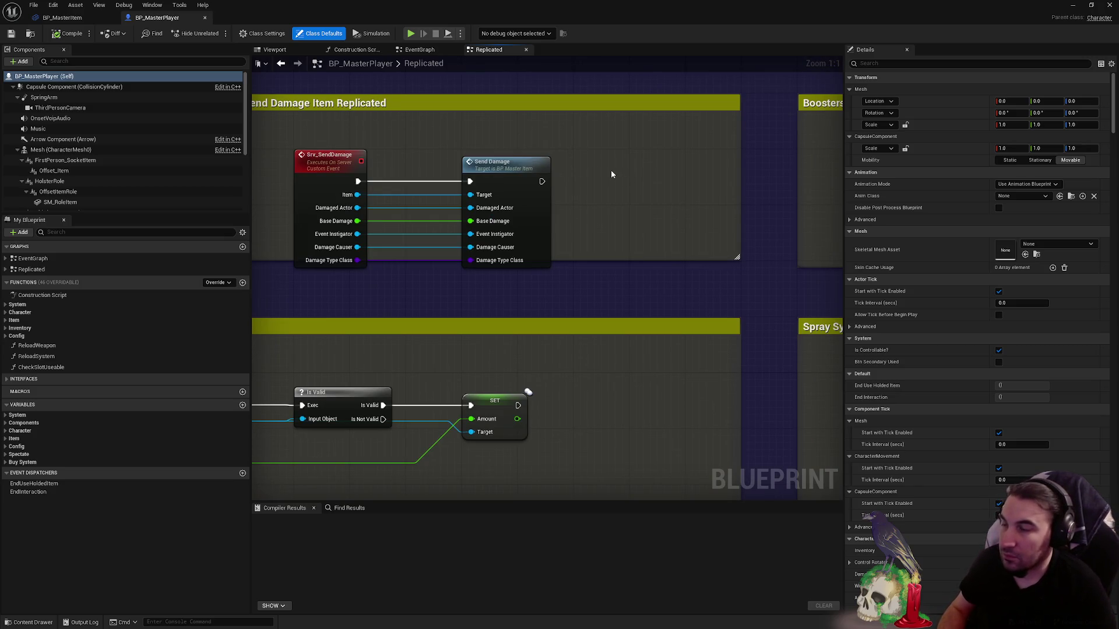
# - Replace the old Send Damage node with a pasted Apply Damage node in its spot
pyautogui.hotkey('ctrl', 'v')
pyautogui.moveTo(611, 169); pyautogui.dragTo(640, 198)
pyautogui.click(551, 212)
pyautogui.press('Delete')
pyautogui.moveTo(699, 227)
pyautogui.mouseDown()
pyautogui.moveTo(542, 219)
pyautogui.moveTo(550, 230)
pyautogui.moveTo(405, 232)
pyautogui.moveTo(537, 252)
pyautogui.mouseUp()
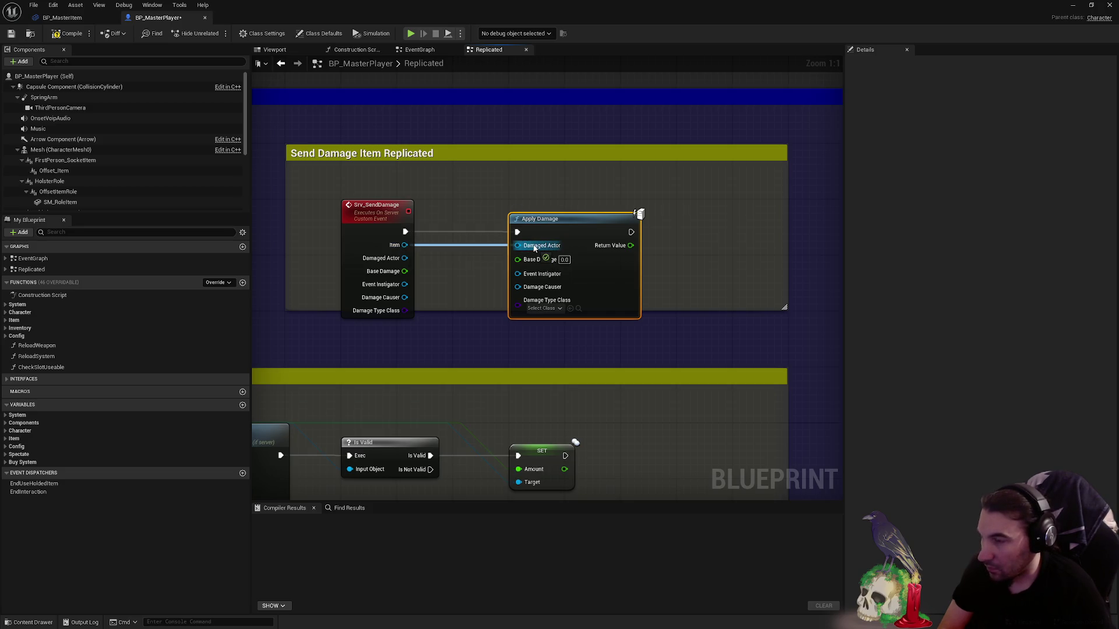
# - Wire Damaged Actor, Base Damage and Damage Type Class into Apply Damage
pyautogui.moveTo(517, 245)
pyautogui.mouseDown()
pyautogui.moveTo(405, 260)
pyautogui.moveTo(518, 260)
pyautogui.mouseUp()
pyautogui.moveTo(405, 284)
pyautogui.mouseDown()
pyautogui.moveTo(518, 273)
pyautogui.moveTo(518, 286)
pyautogui.mouseUp()
pyautogui.moveTo(404, 311); pyautogui.dragTo(517, 299)
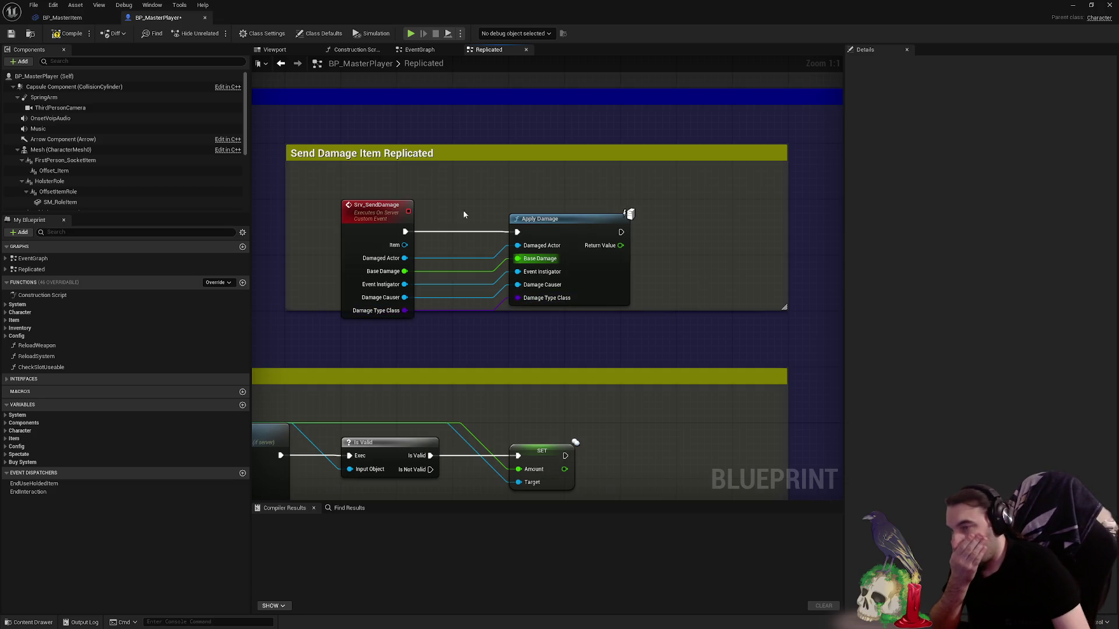
# - Remove the Item input from Srv_SendDamage, then compile and save BP_MasterPlayer
pyautogui.click(376, 210)
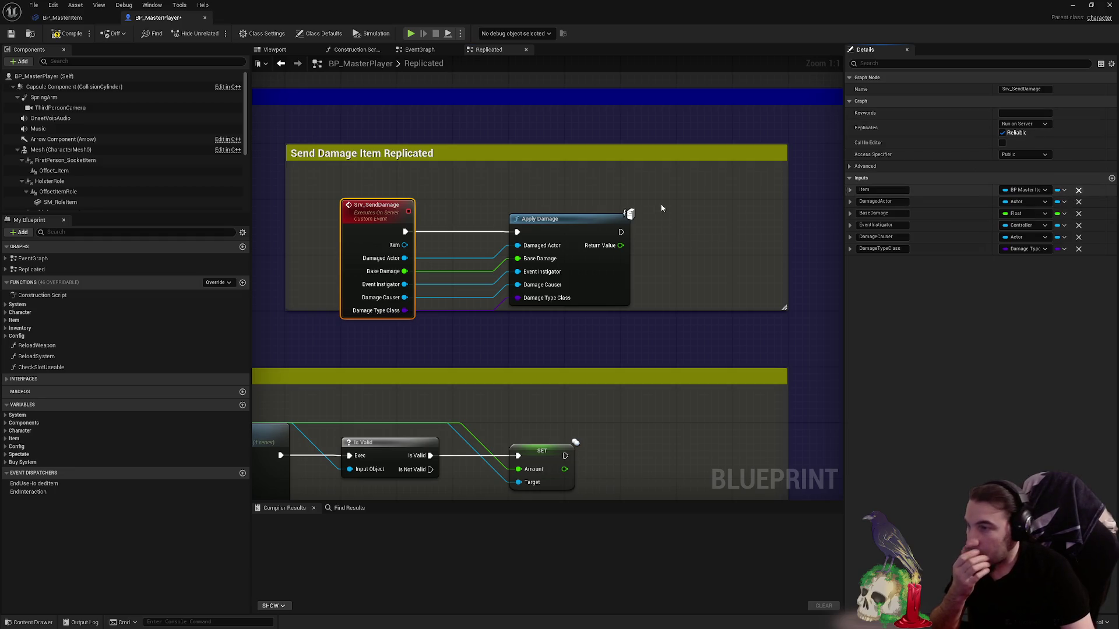
pyautogui.click(504, 208)
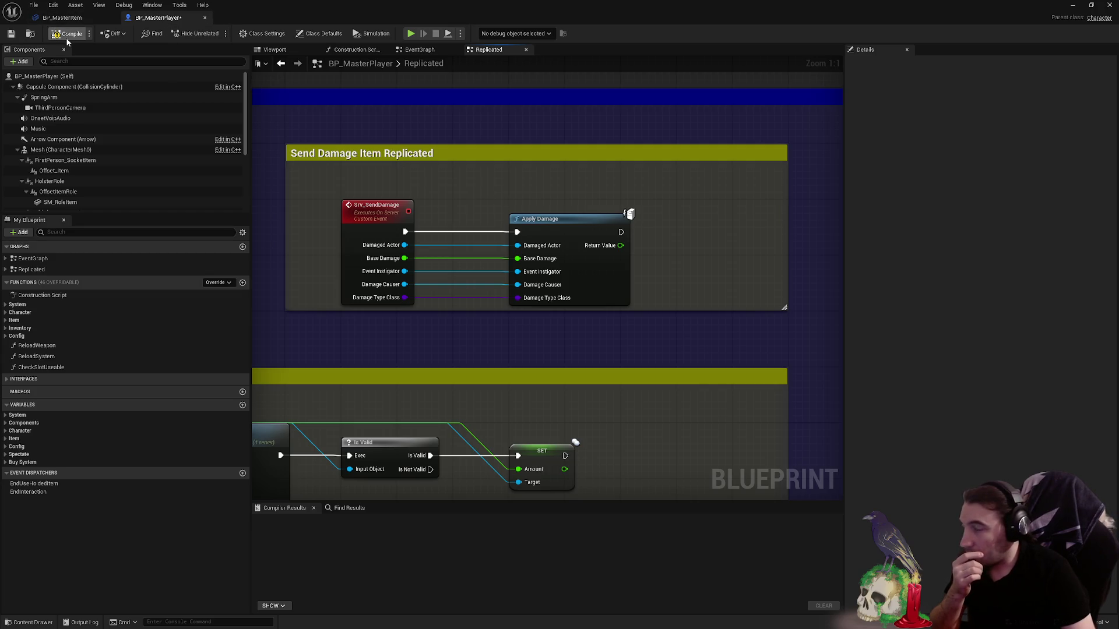
pyautogui.click(15, 38)
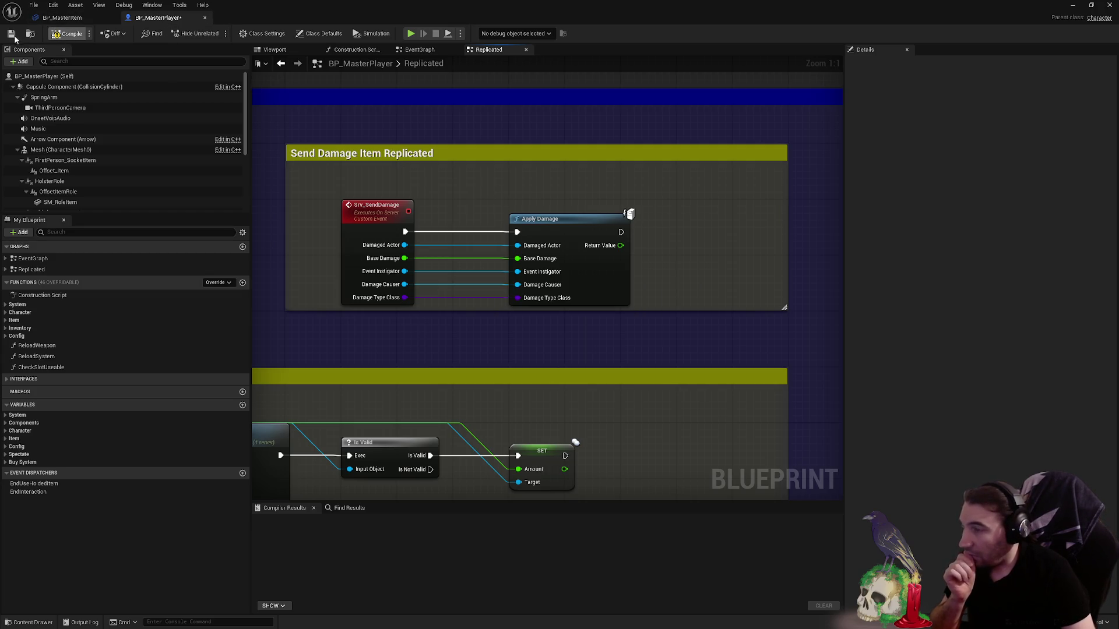
pyautogui.click(15, 37)
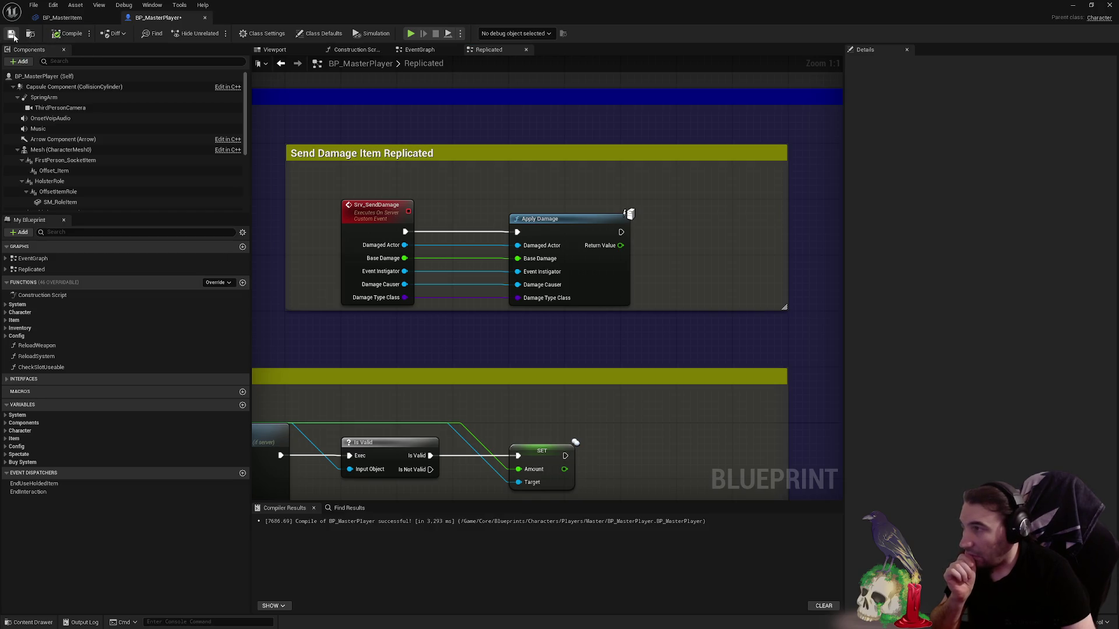
pyautogui.click(78, 21)
# - Delete the two damage event nodes from BP_MasterItem's graph
pyautogui.moveTo(699, 225); pyautogui.dragTo(467, 127)
pyautogui.press('Delete')
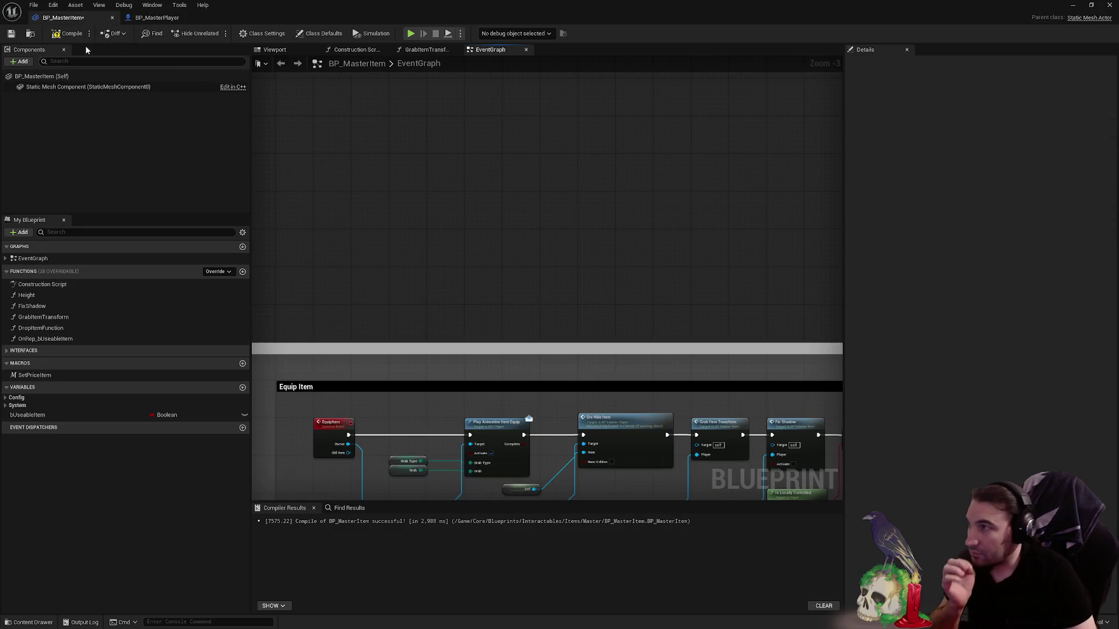
pyautogui.scroll(-2, 692, 305)
pyautogui.scroll(-2, 728, 186)
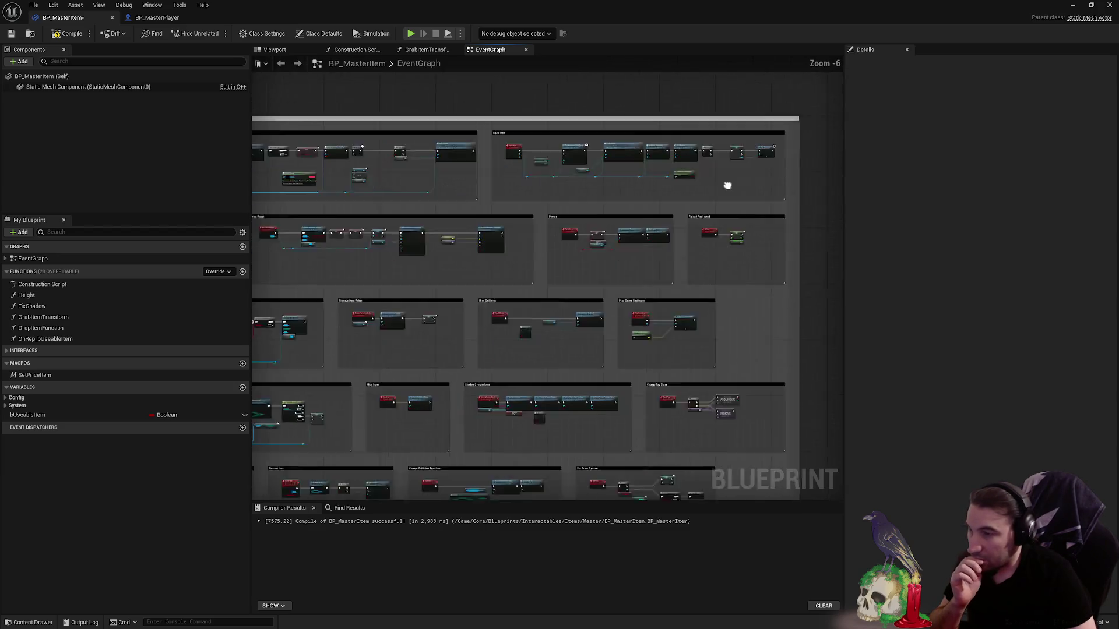
pyautogui.scroll(-1, 728, 185)
pyautogui.scroll(2, 605, 306)
pyautogui.moveTo(704, 239); pyautogui.dragTo(448, 225)
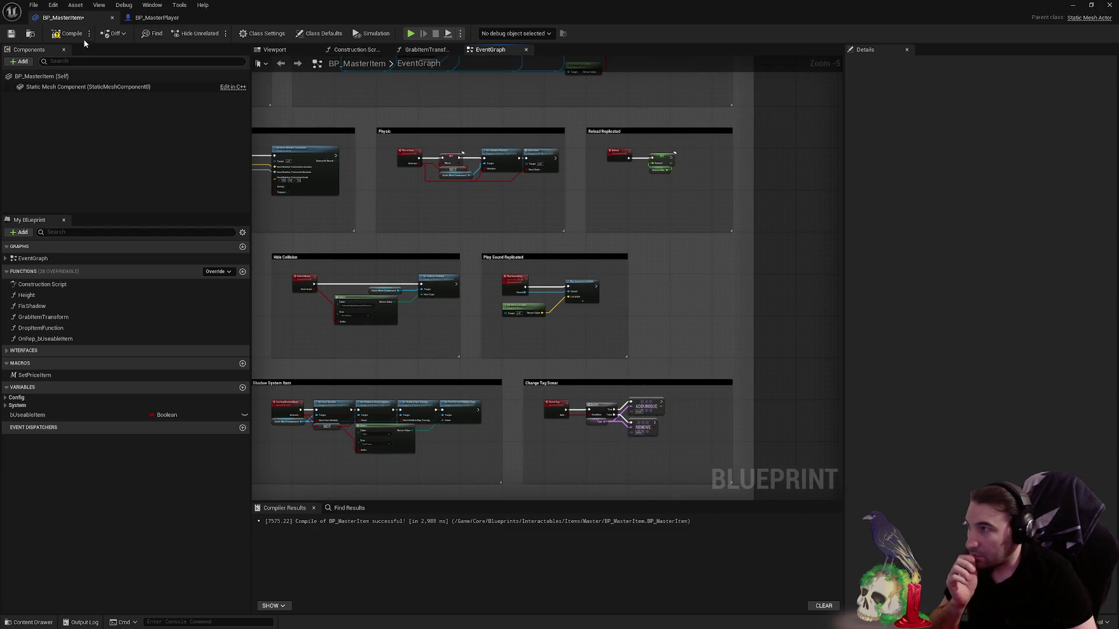
# - Compile and save BP_MasterItem, then shrink the editor to reveal the level editor
pyautogui.click(67, 32)
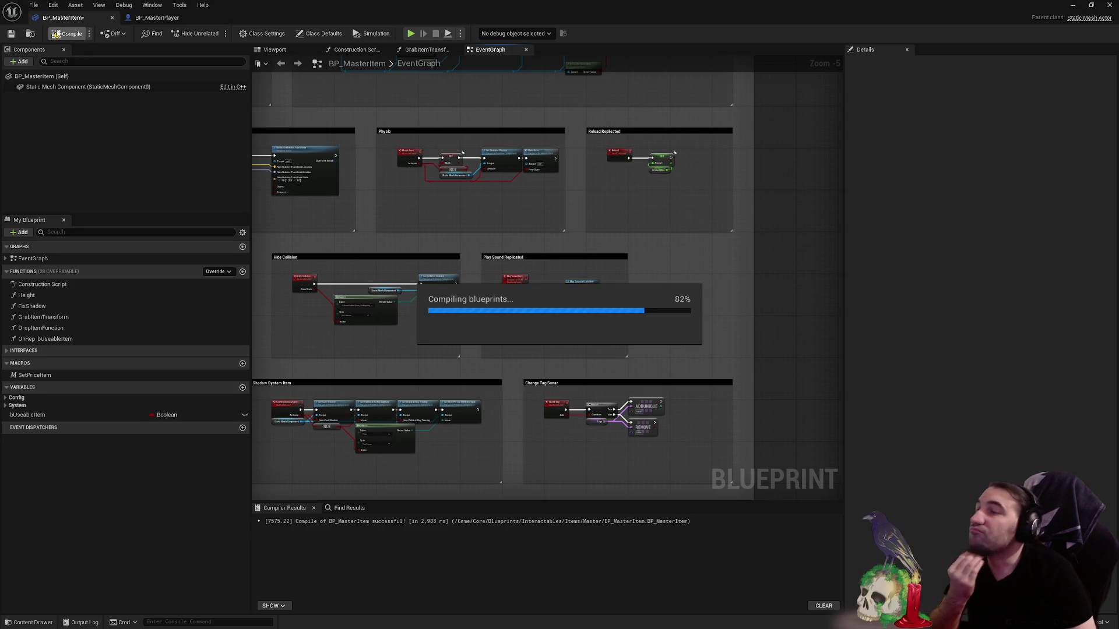
pyautogui.click(17, 34)
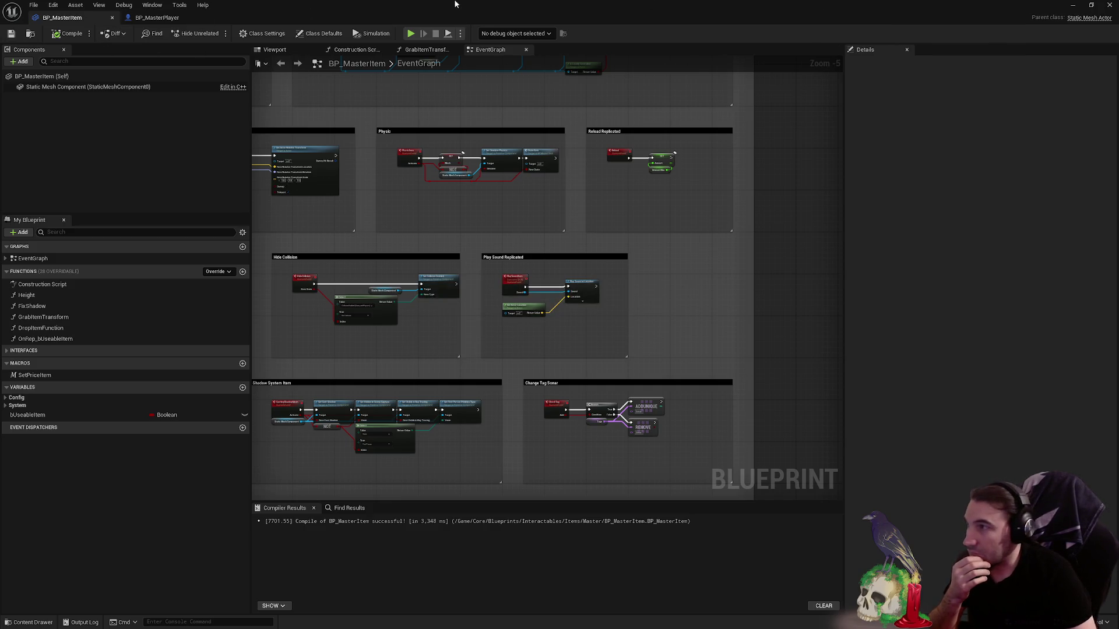
pyautogui.moveTo(455, 4); pyautogui.dragTo(480, 59)
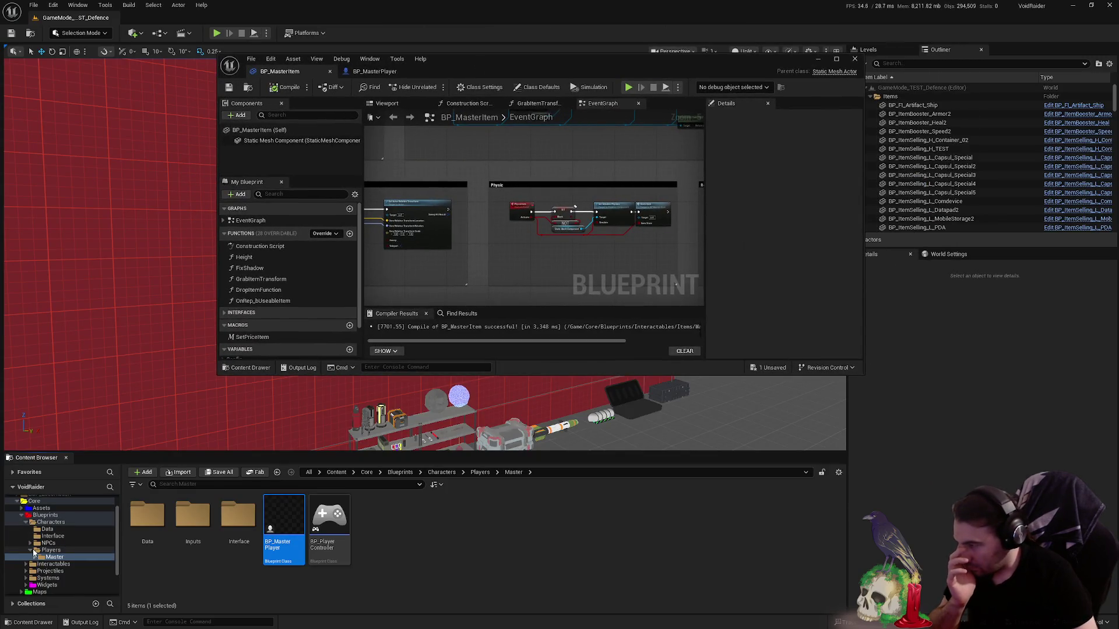
# - Browse the Content Browser to Interactables > Items > ItemsUseables > Weapons
pyautogui.click(50, 522)
pyautogui.click(67, 537)
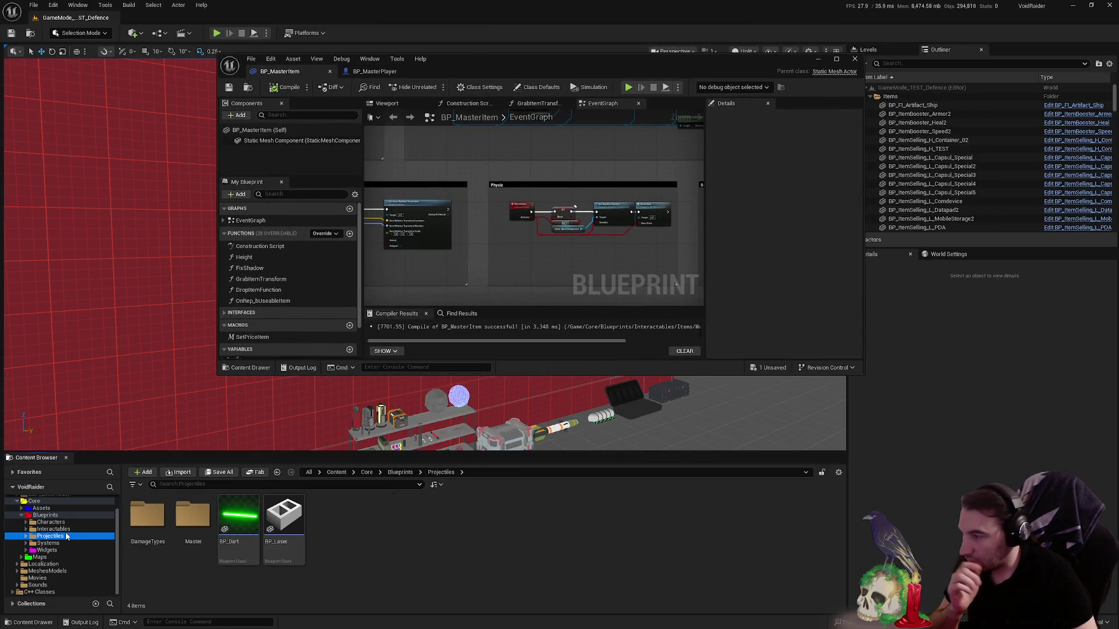
pyautogui.click(53, 529)
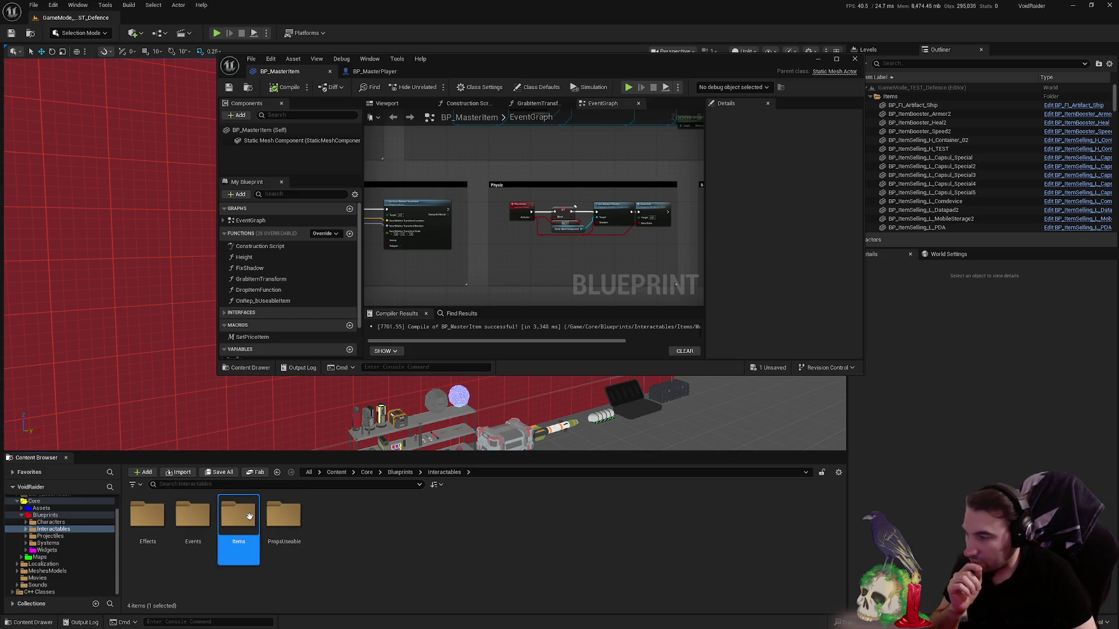
pyautogui.doubleClick(238, 516)
pyautogui.doubleClick(330, 517)
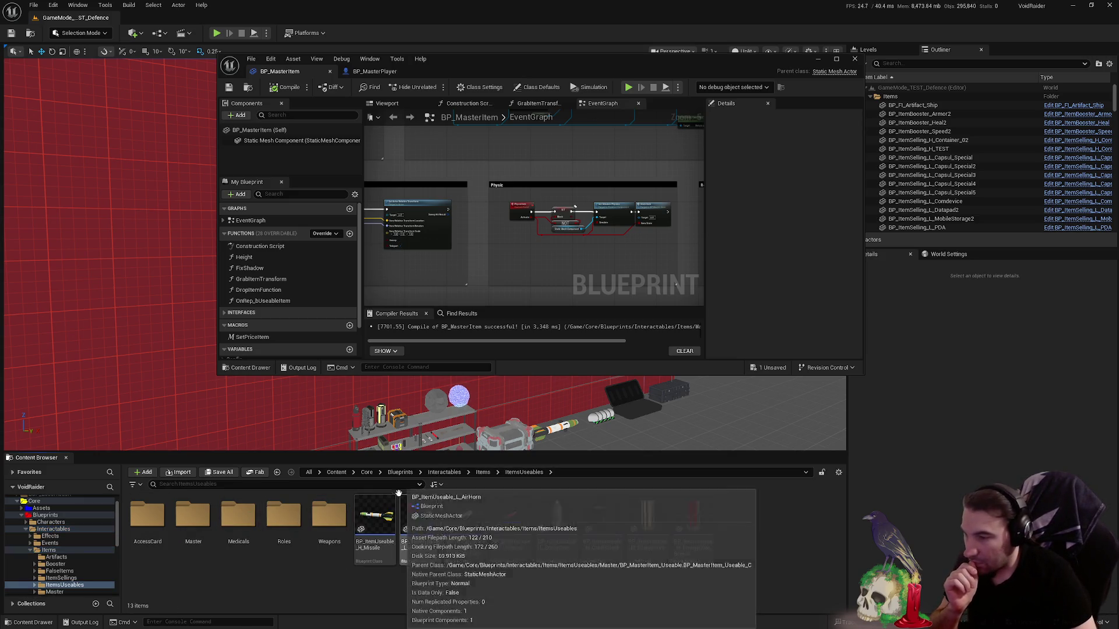
pyautogui.doubleClick(340, 516)
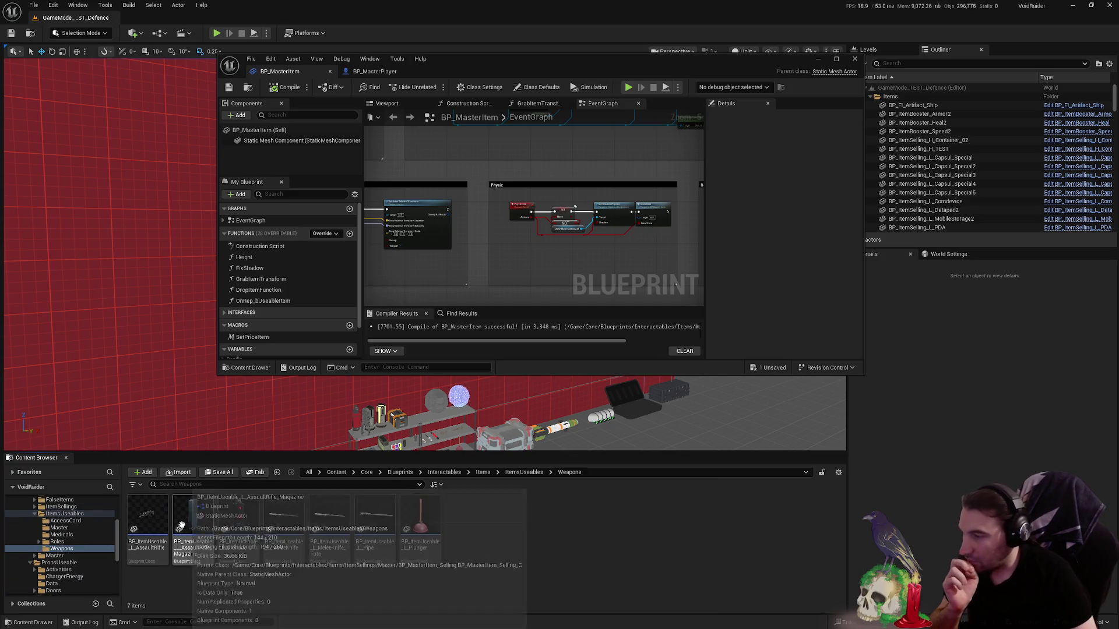
# - Open BP_ItemUseable_L_AssaultRifle maximized and enter its CheckDamage function graph
pyautogui.click(161, 525)
pyautogui.doubleClick(162, 525)
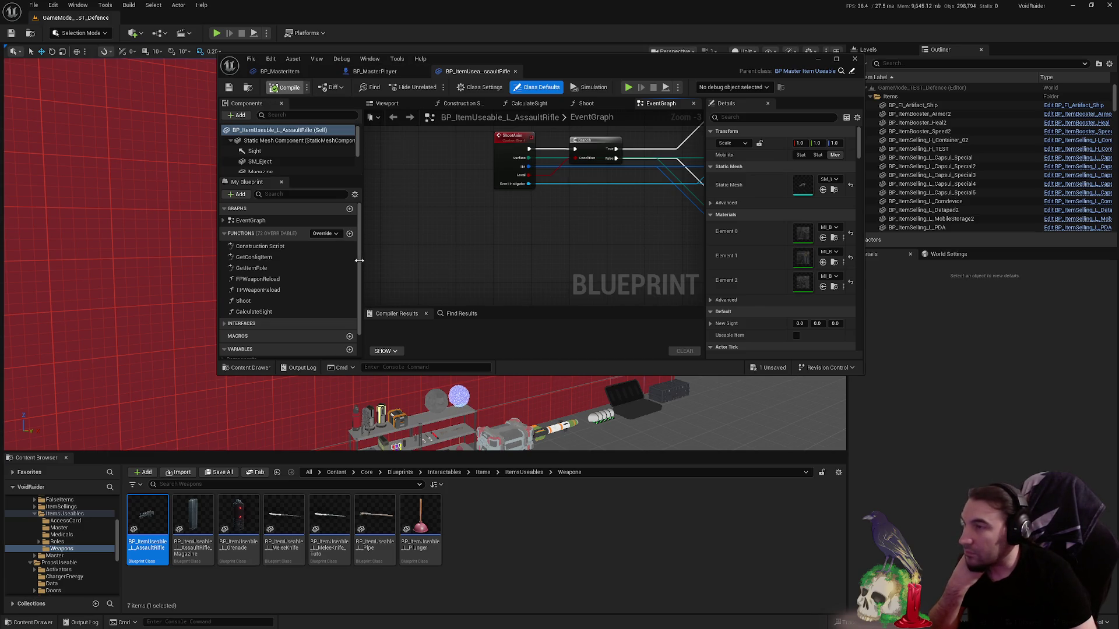
pyautogui.doubleClick(630, 58)
pyautogui.scroll(-3, 638, 177)
pyautogui.scroll(3, 577, 254)
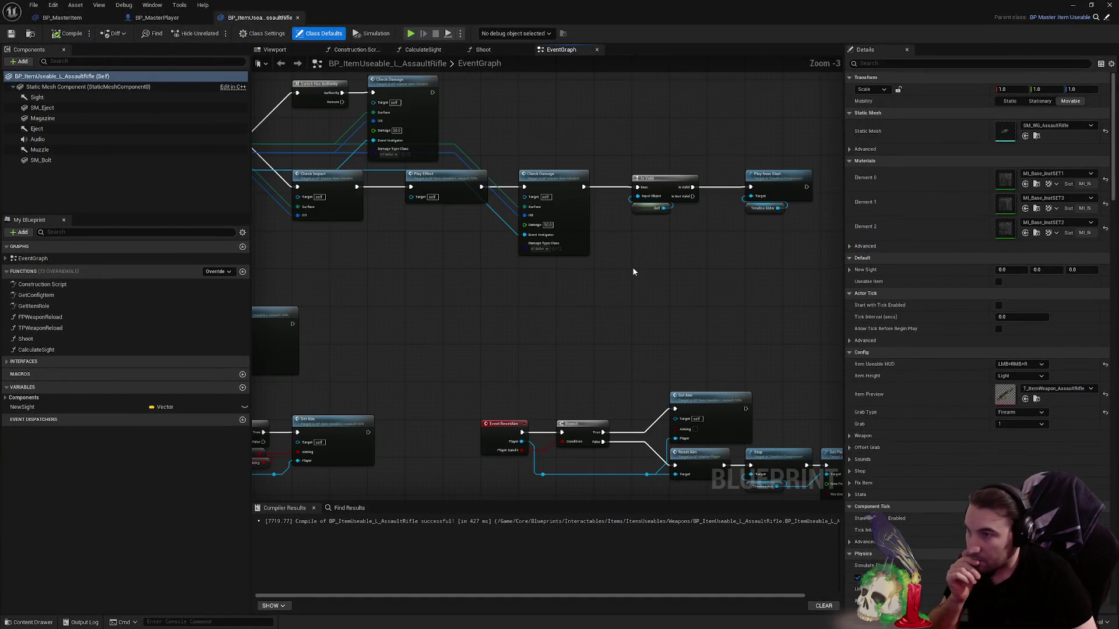
pyautogui.rightClick(663, 278)
pyautogui.click(564, 176)
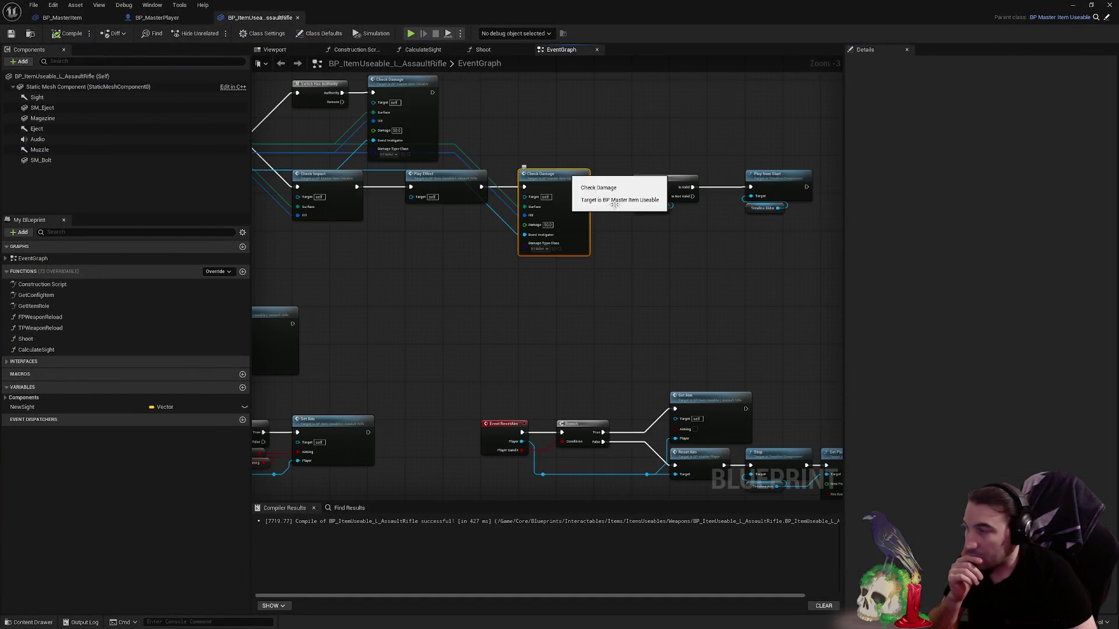
pyautogui.doubleClick(564, 174)
pyautogui.scroll(8, 341, 278)
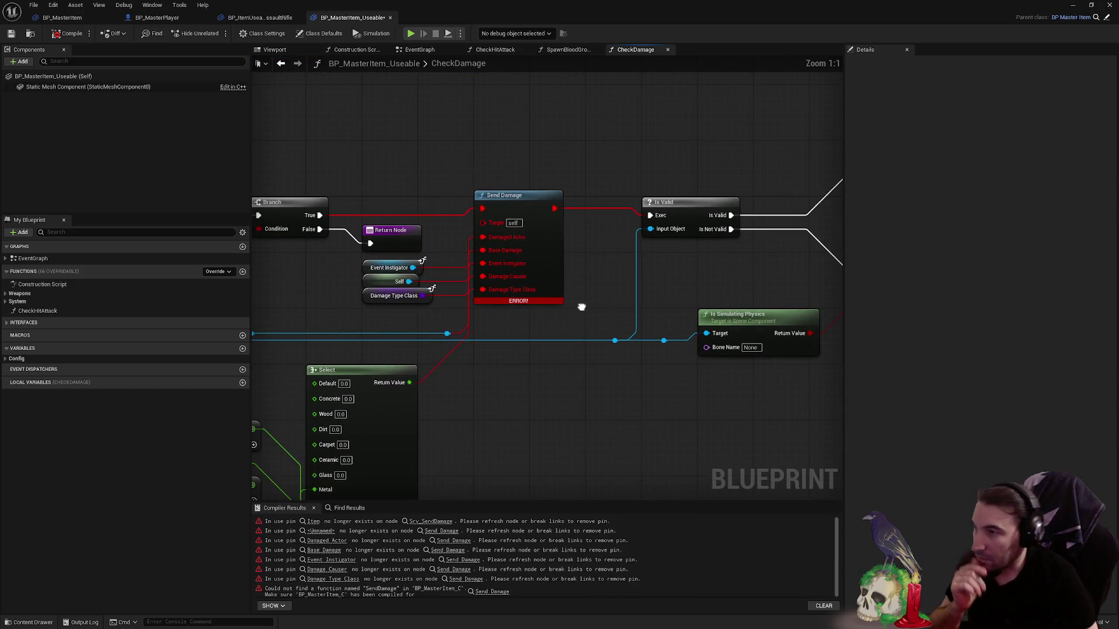
pyautogui.moveTo(490, 253); pyautogui.dragTo(697, 249)
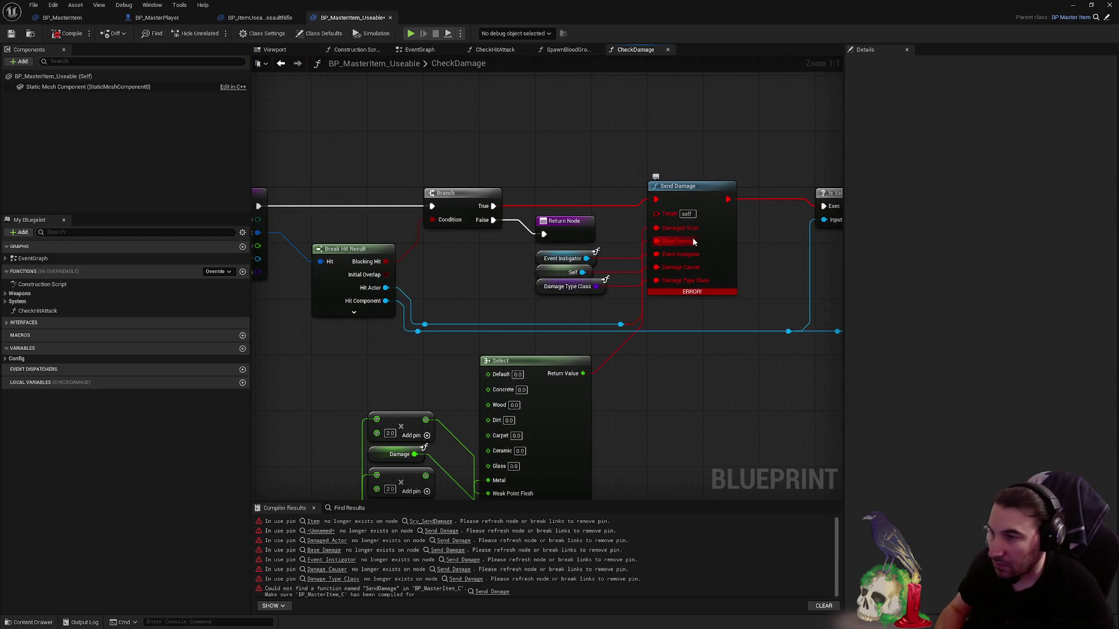
pyautogui.moveTo(519, 253)
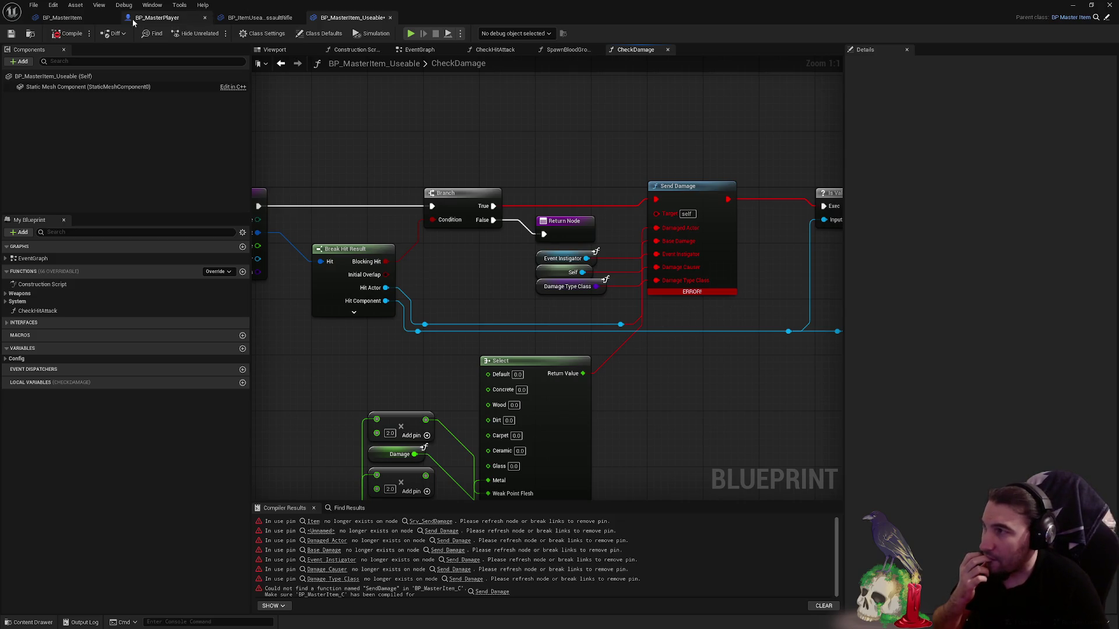
pyautogui.click(65, 16)
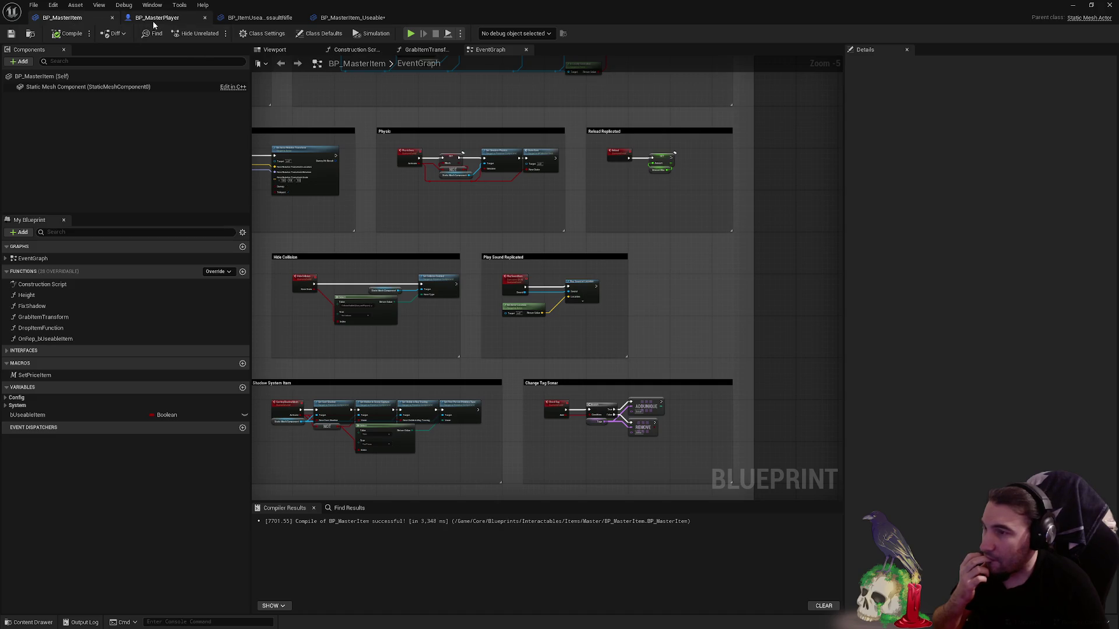
pyautogui.click(153, 19)
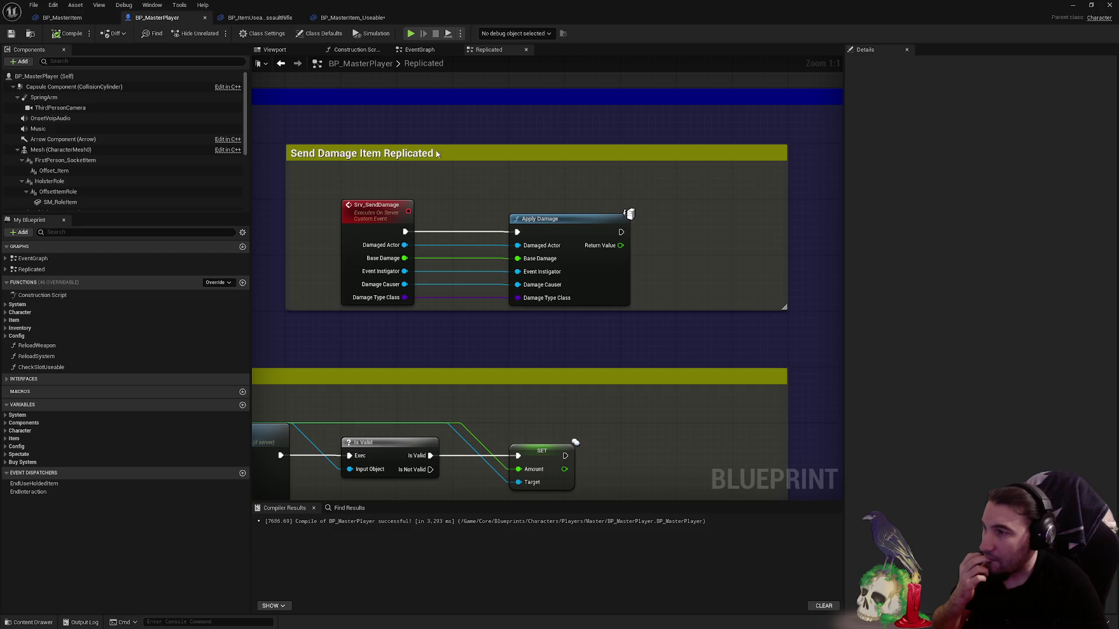
pyautogui.click(345, 18)
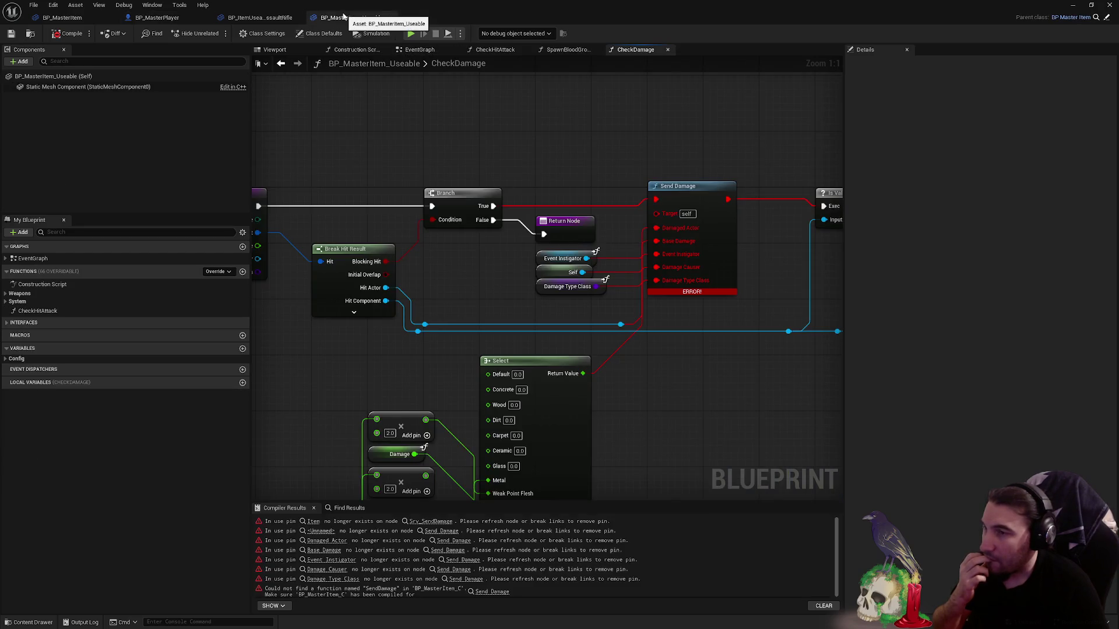
pyautogui.click(255, 18)
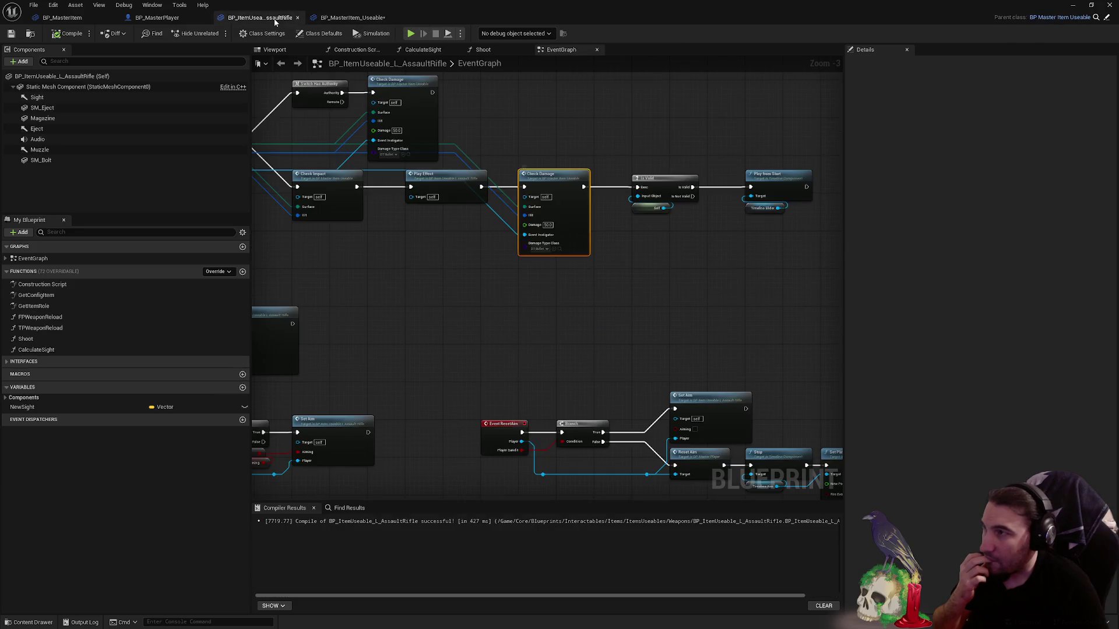
pyautogui.click(324, 20)
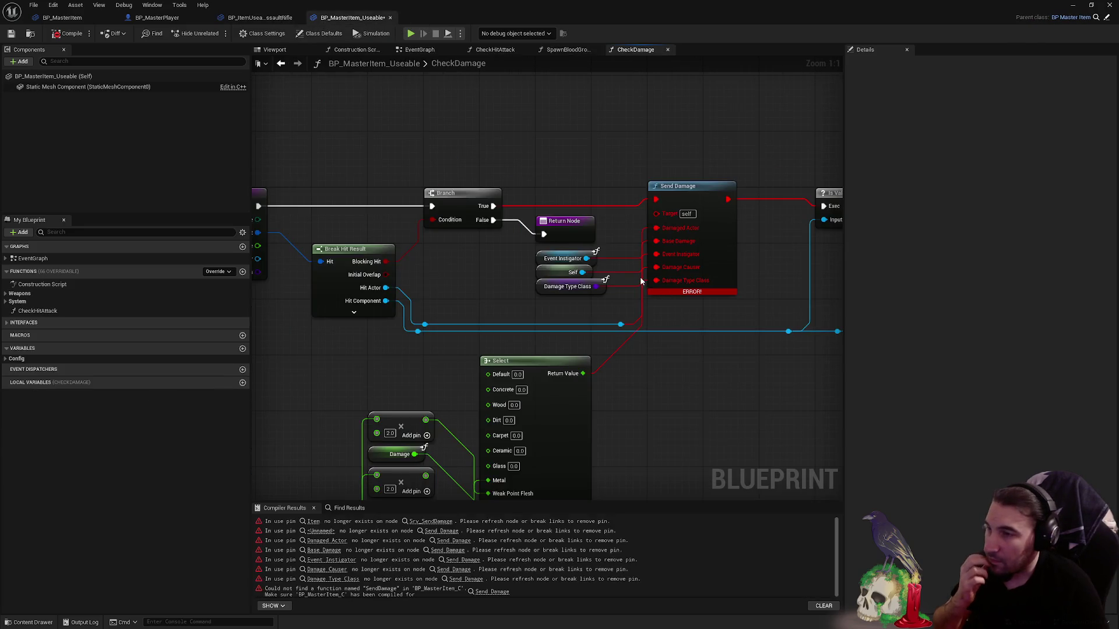
pyautogui.scroll(-2, 640, 277)
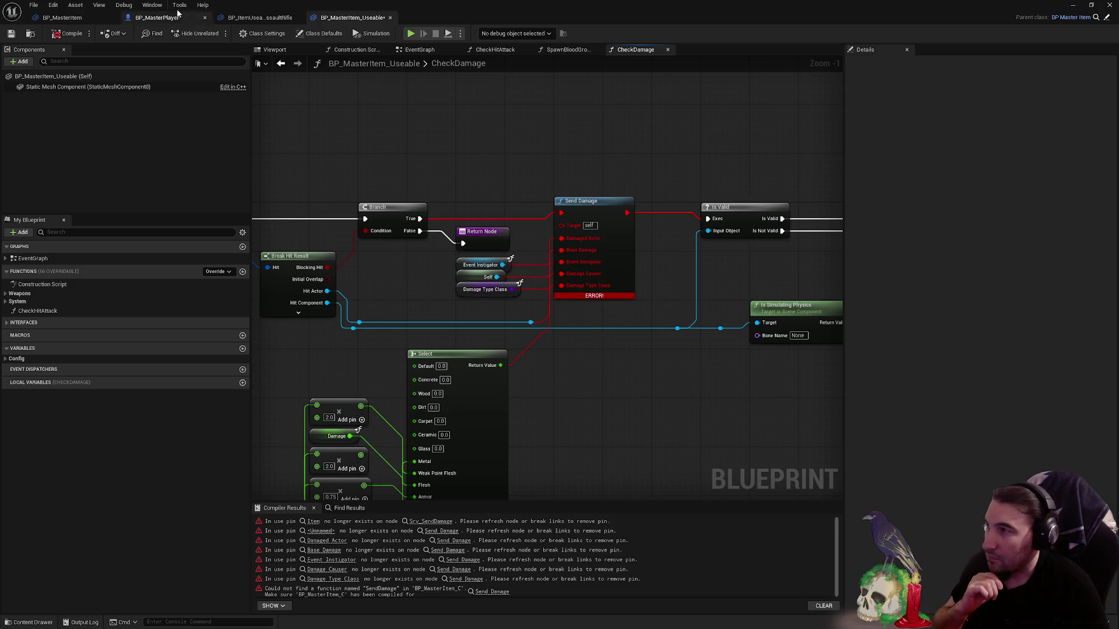
pyautogui.click(157, 18)
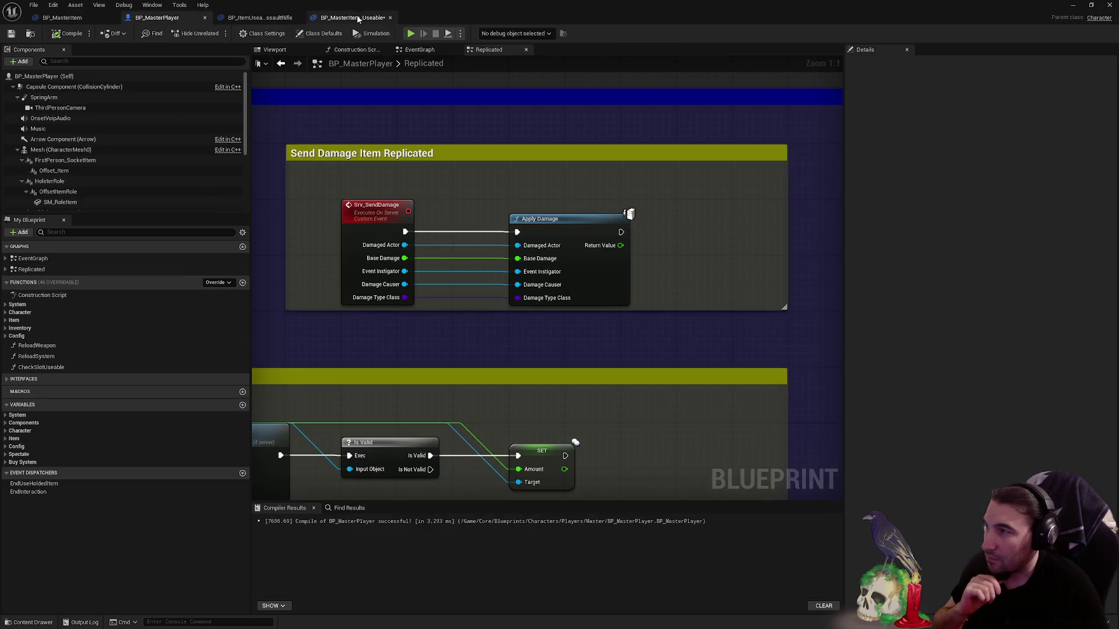
pyautogui.click(358, 18)
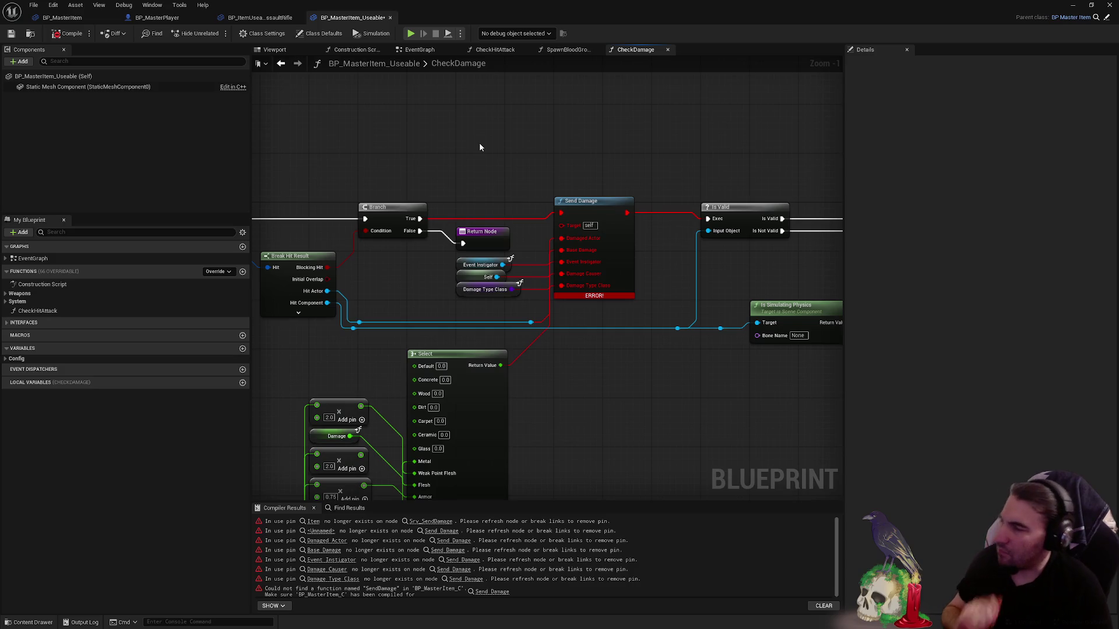
pyautogui.click(82, 19)
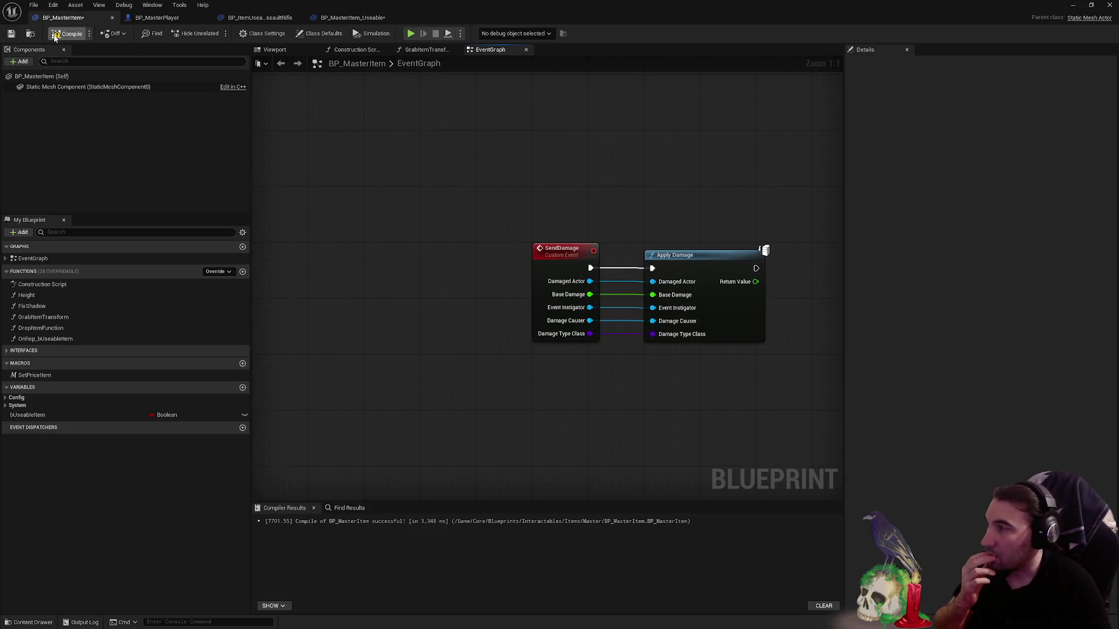
# - Compile and save BP_MasterItem, then switch to BP_MasterPlayer
pyautogui.click(11, 33)
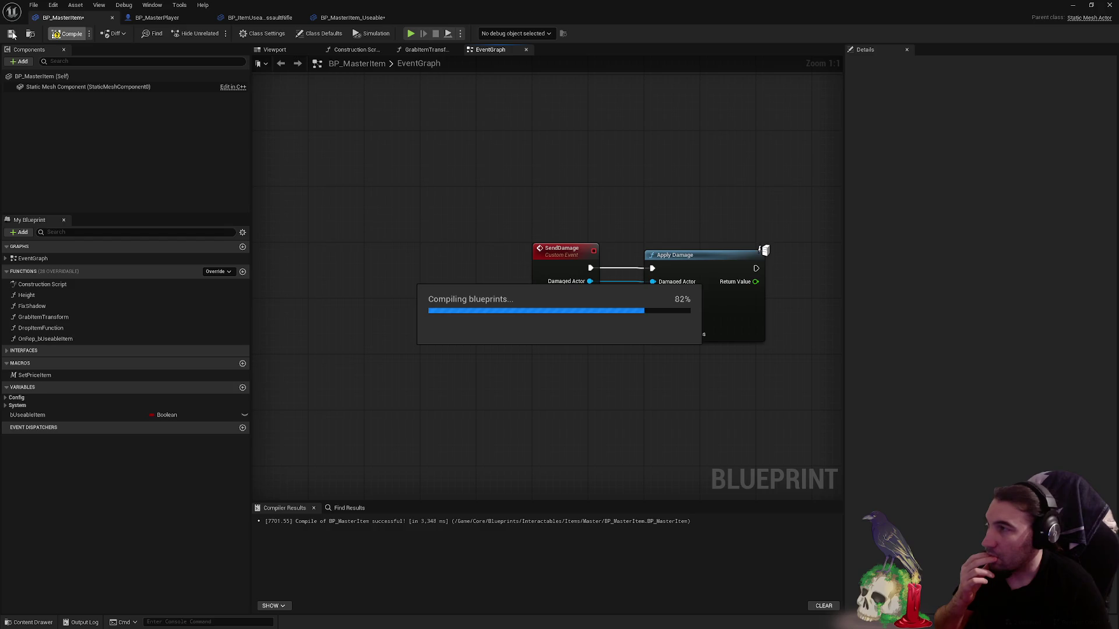
pyautogui.click(11, 35)
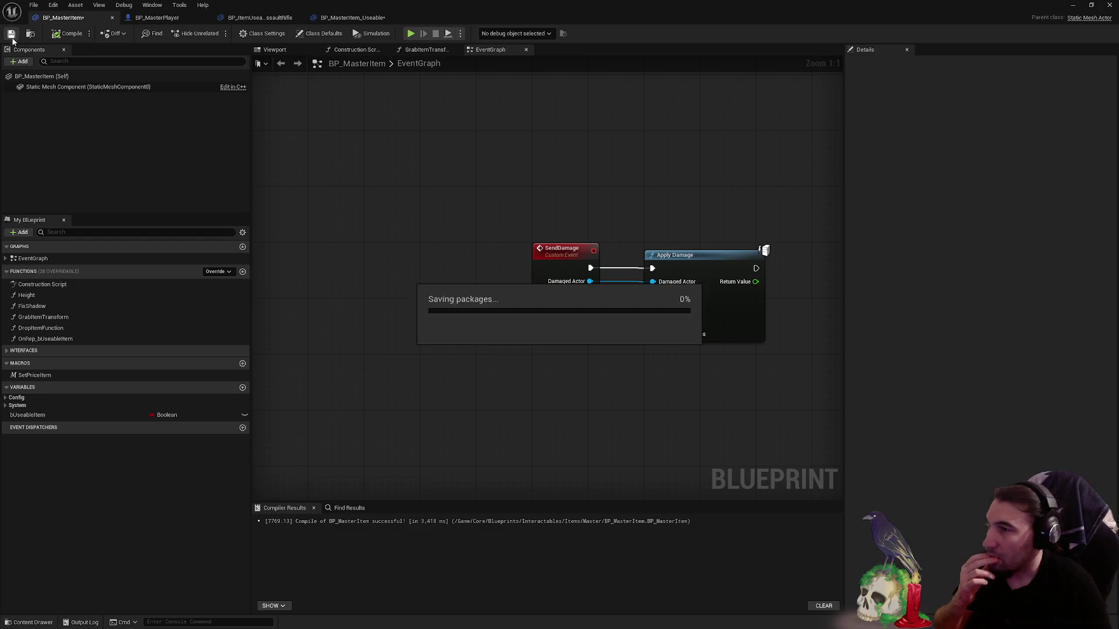
pyautogui.click(157, 18)
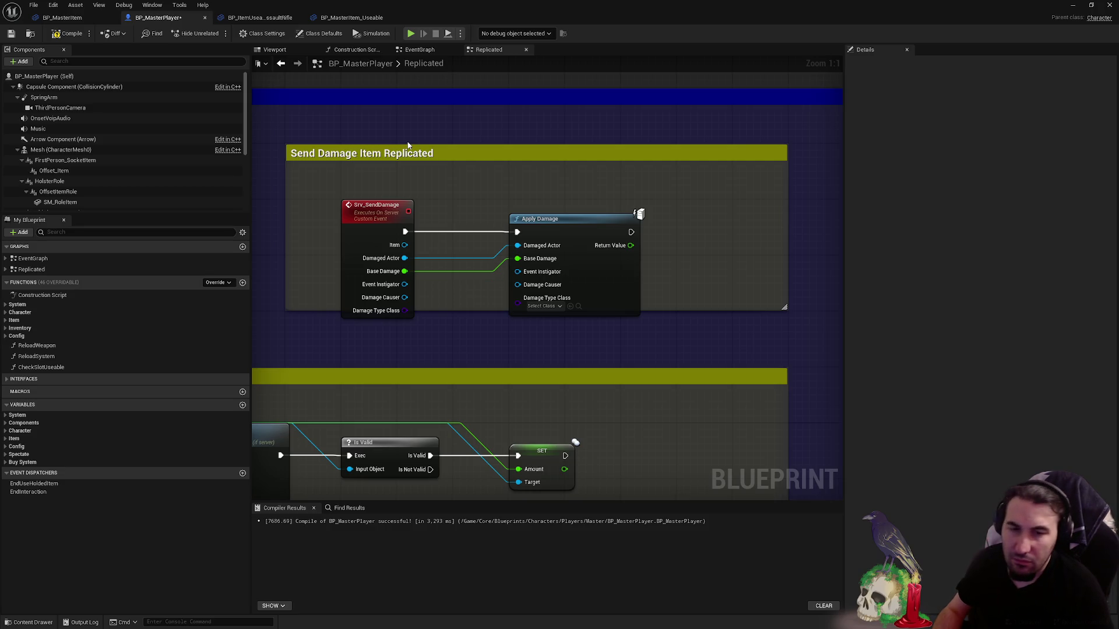
# - Undo the Apply Damage changes to restore Srv_SendDamage's wired Send Damage call
pyautogui.hotkey('ctrl', 'z')
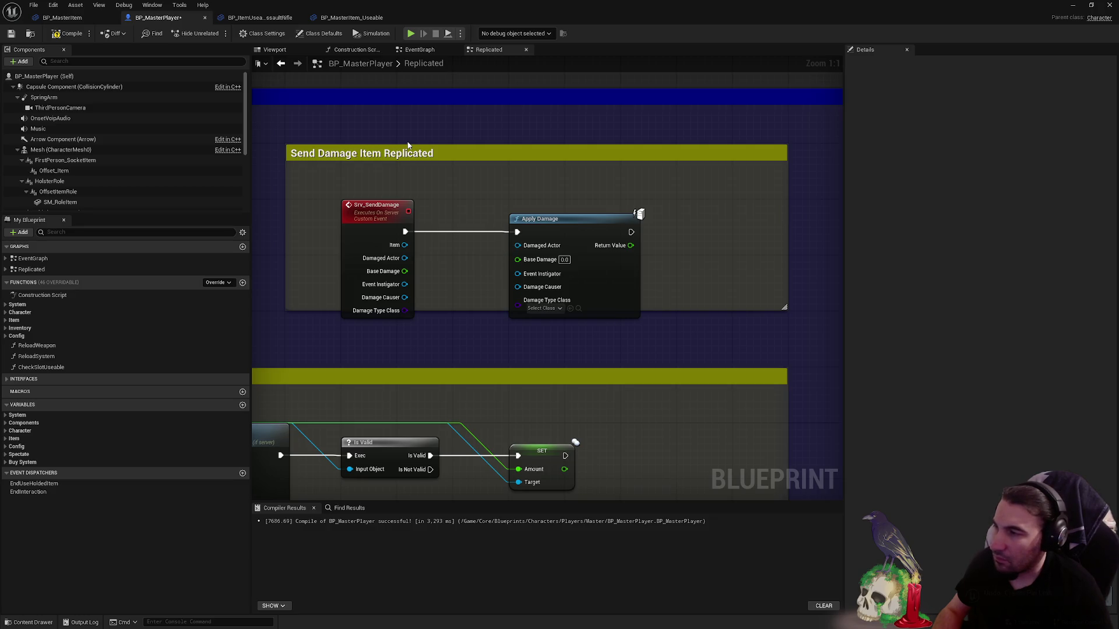
pyautogui.hotkey('ctrl', 'z')
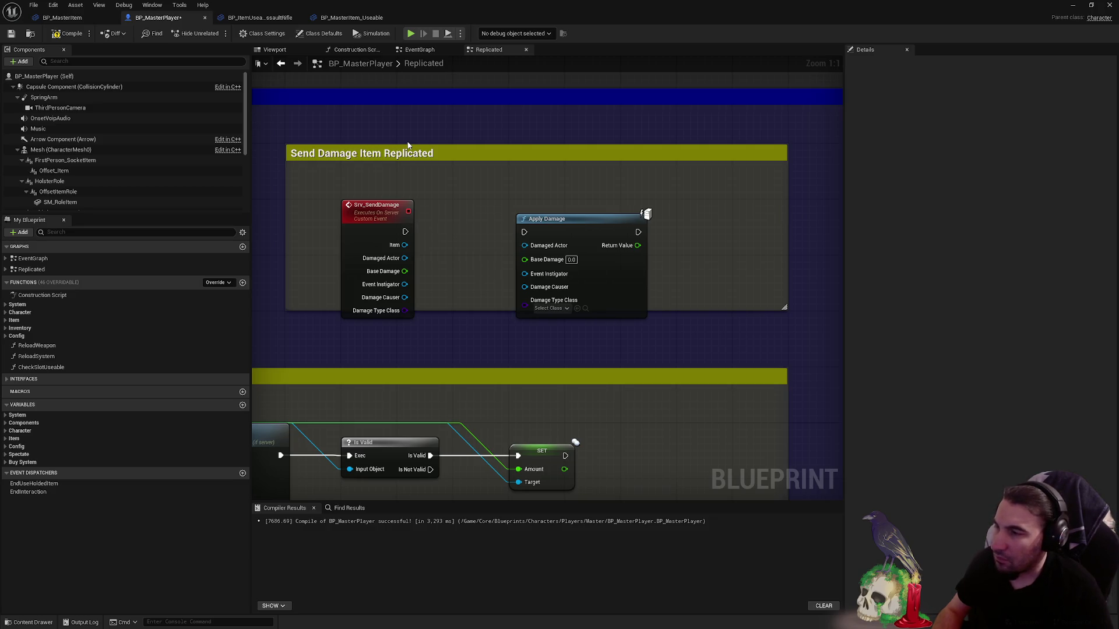
pyautogui.hotkey('ctrl', 'z')
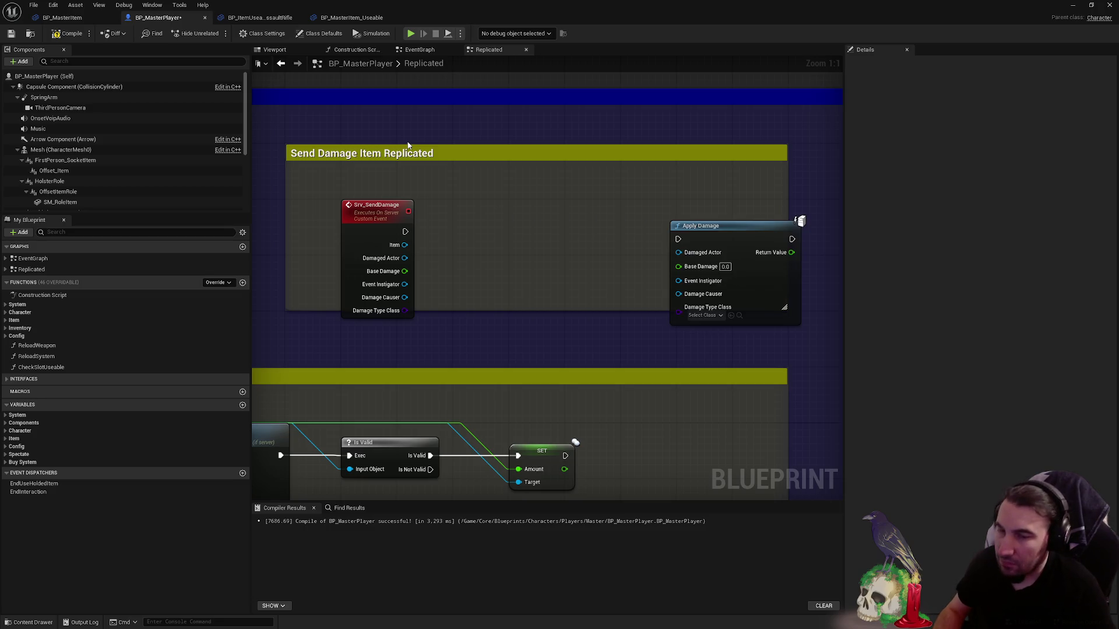
pyautogui.hotkey('ctrl', 'z')
pyautogui.hotkey('ctrl', 'z')
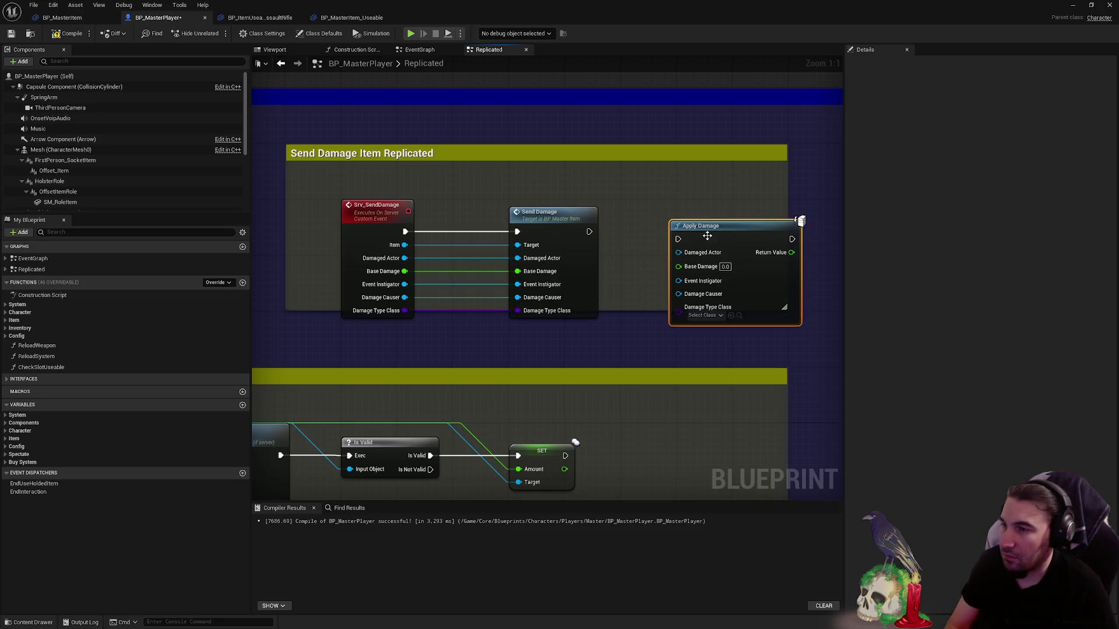
pyautogui.hotkey('ctrl', 'z')
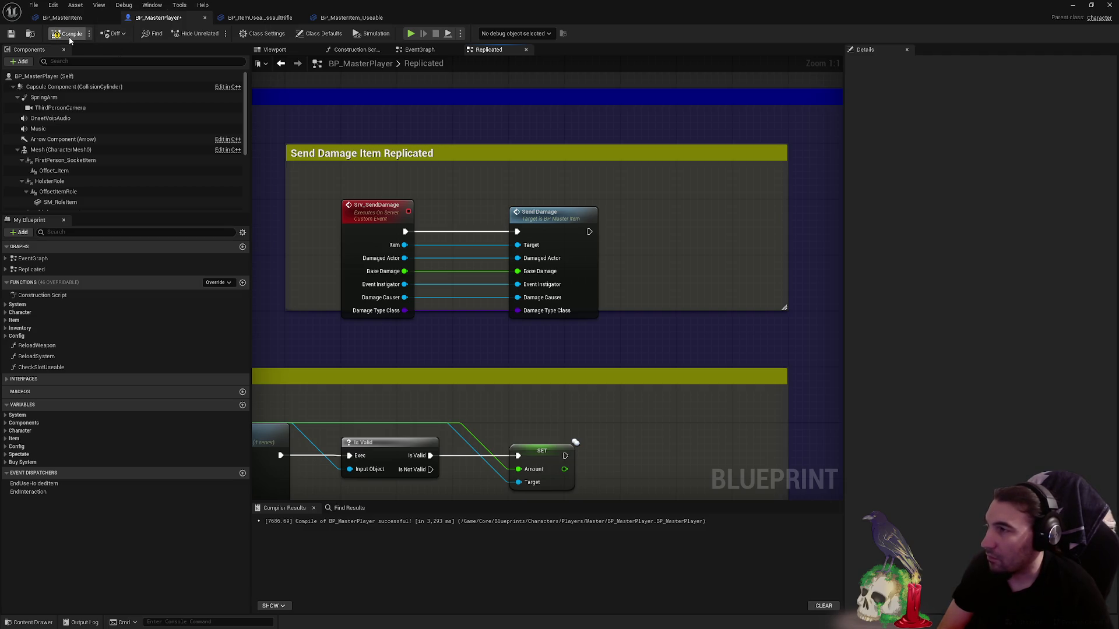
# - Compile and save BP_MasterPlayer, then switch to BP_MasterItem
pyautogui.click(16, 36)
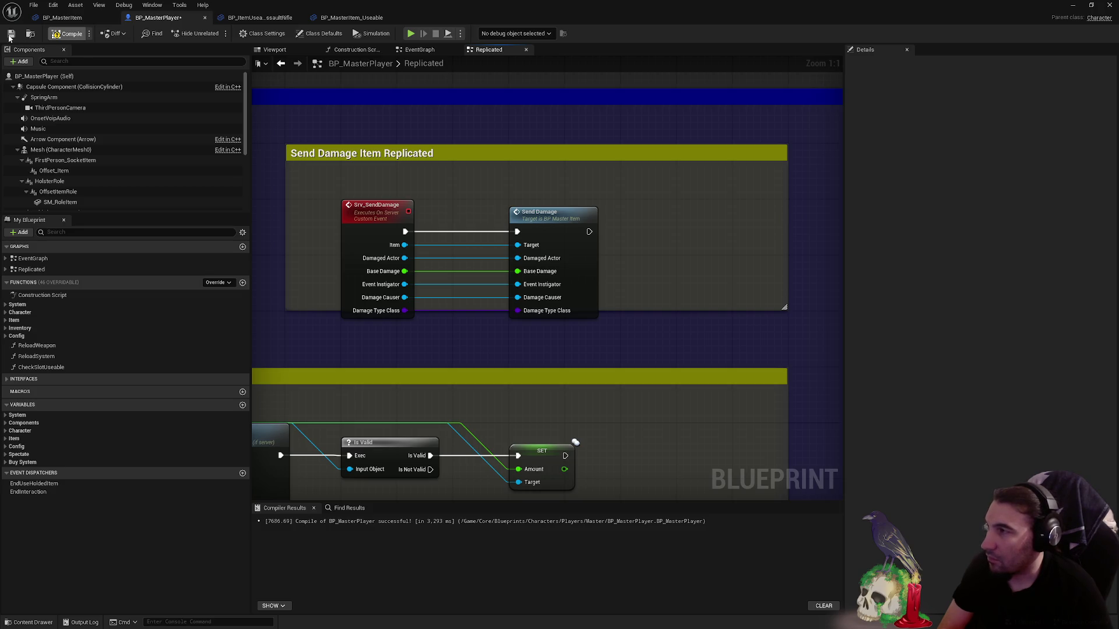
pyautogui.click(11, 34)
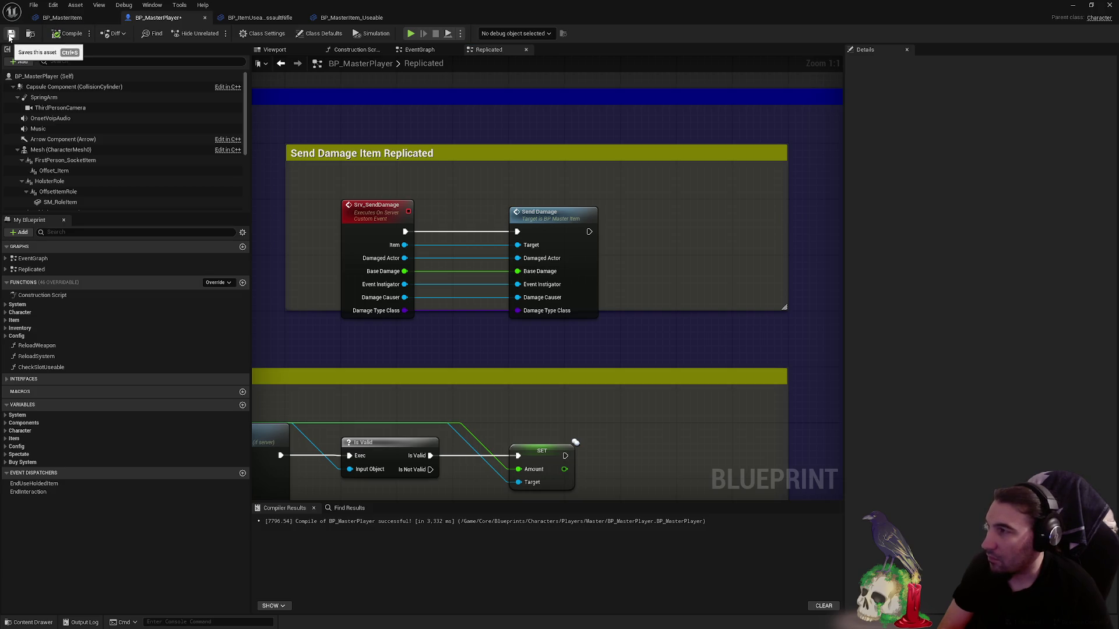
pyautogui.click(63, 17)
# - Move the SendDamage and Apply Damage nodes near Reload Replicated, adjusting nearby comment boxes
pyautogui.moveTo(457, 195); pyautogui.dragTo(745, 324)
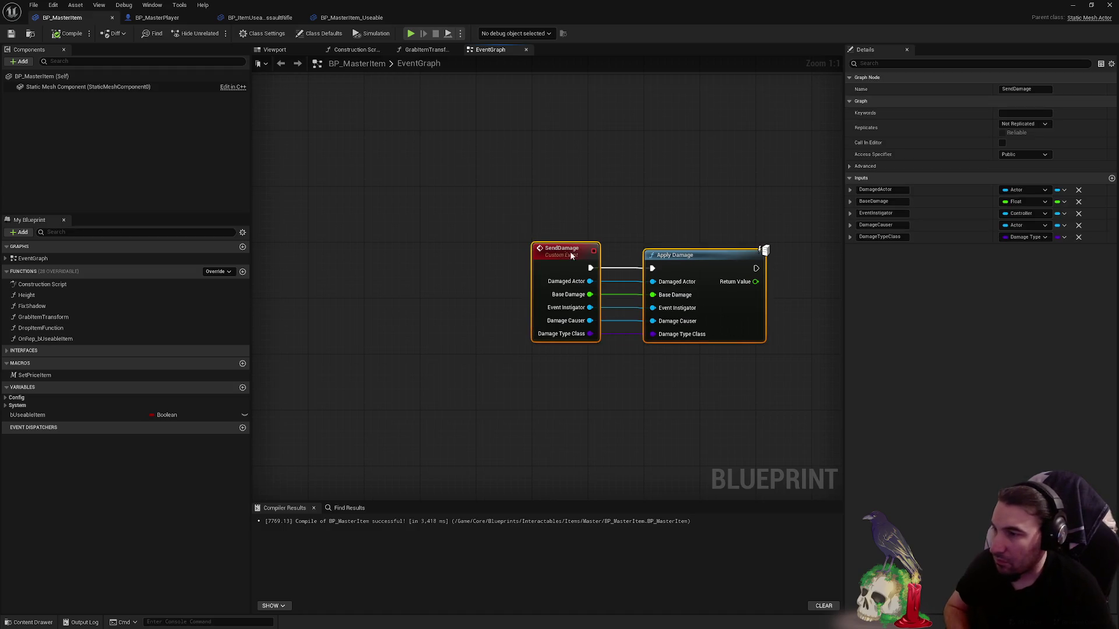
pyautogui.scroll(6, 612, 400)
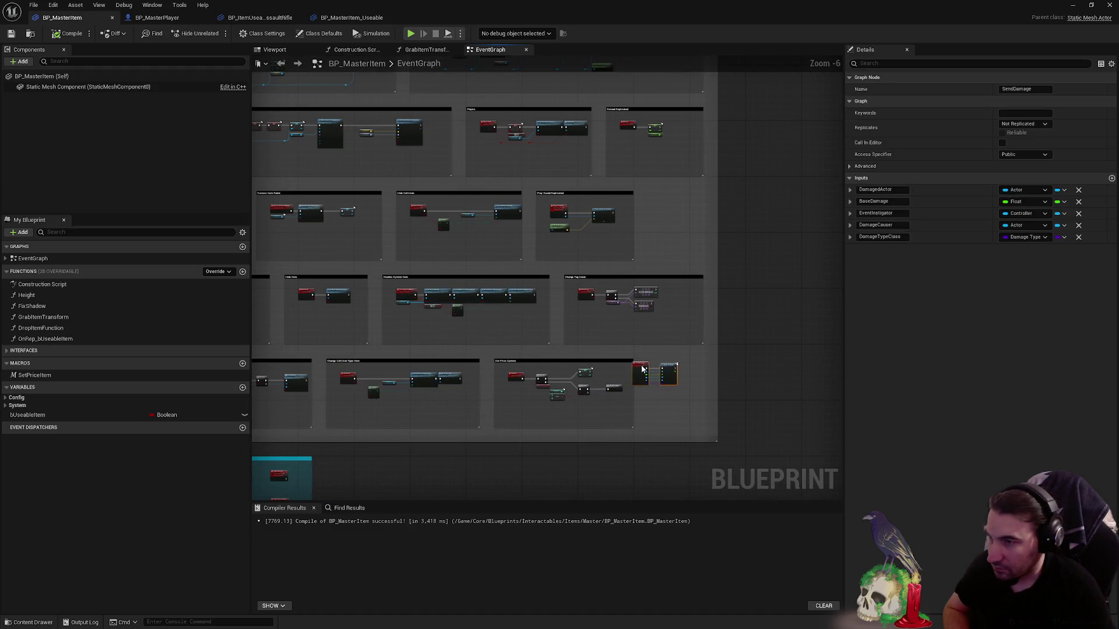
pyautogui.scroll(6, 647, 395)
pyautogui.scroll(-8, 572, 328)
pyautogui.scroll(8, 573, 220)
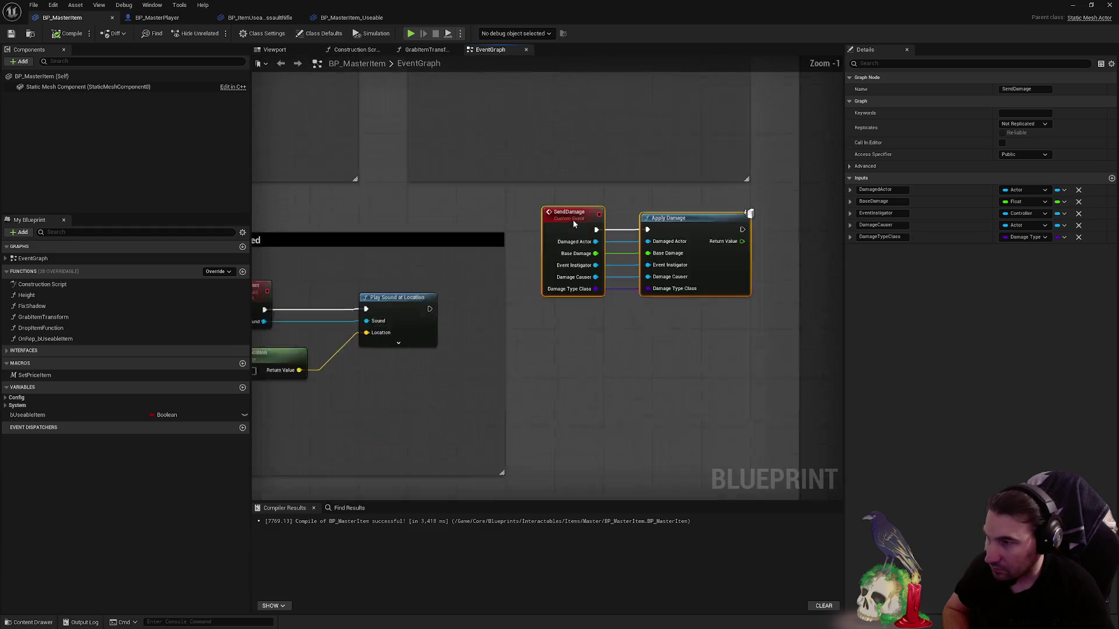
pyautogui.scroll(-6, 592, 301)
pyautogui.scroll(5, 591, 300)
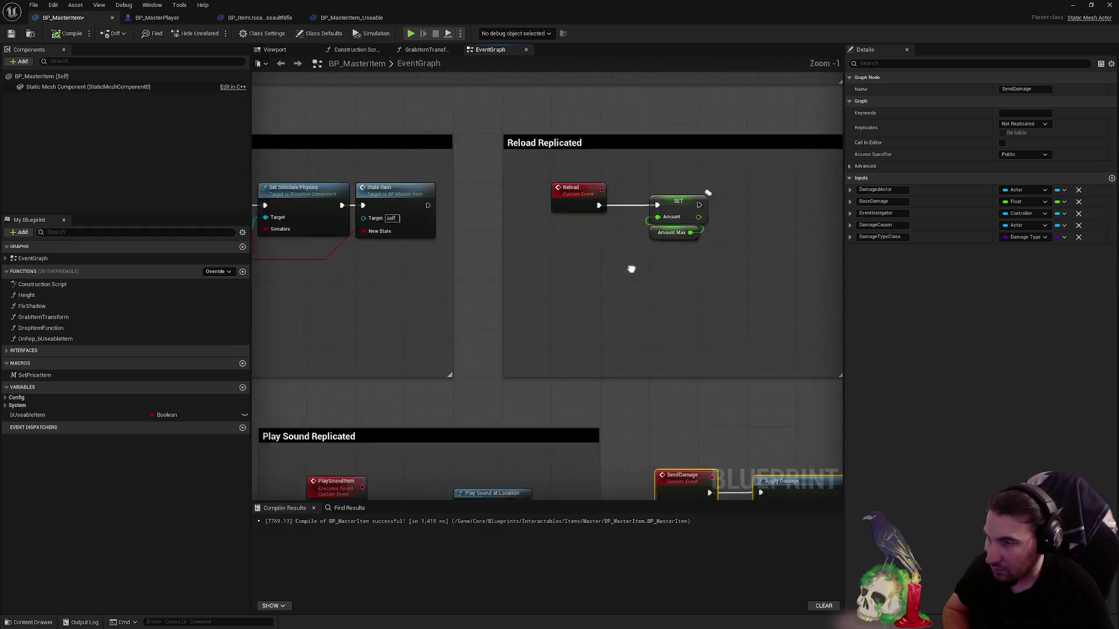
pyautogui.scroll(1, 626, 426)
pyautogui.moveTo(626, 426); pyautogui.dragTo(523, 232)
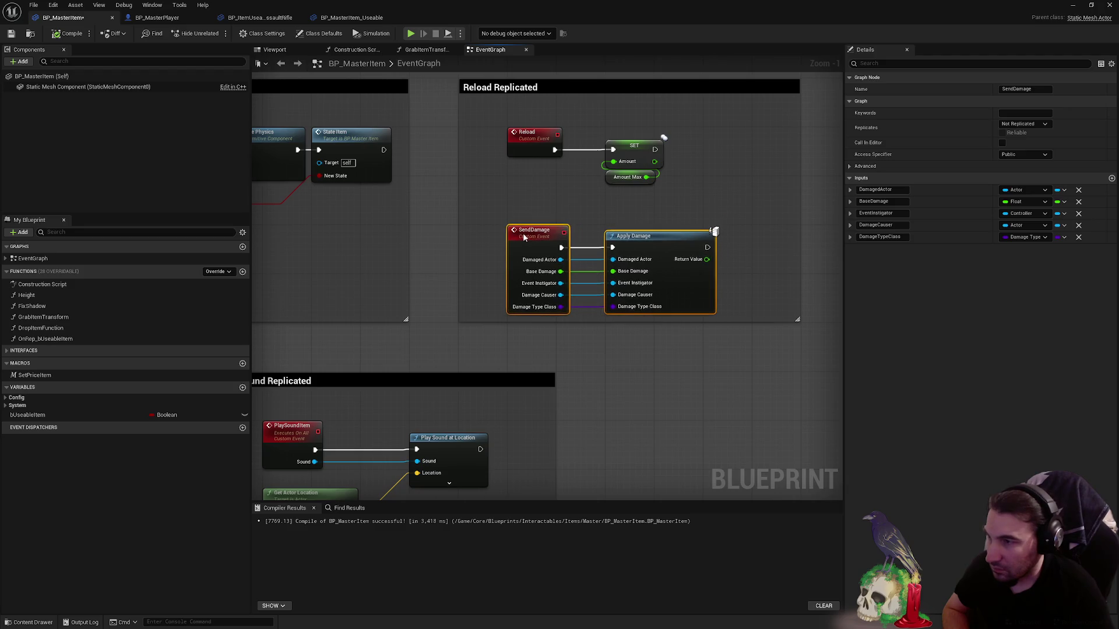
pyautogui.scroll(-1, 522, 232)
pyautogui.scroll(-1, 517, 303)
pyautogui.scroll(-2, 517, 304)
pyautogui.scroll(-1, 520, 280)
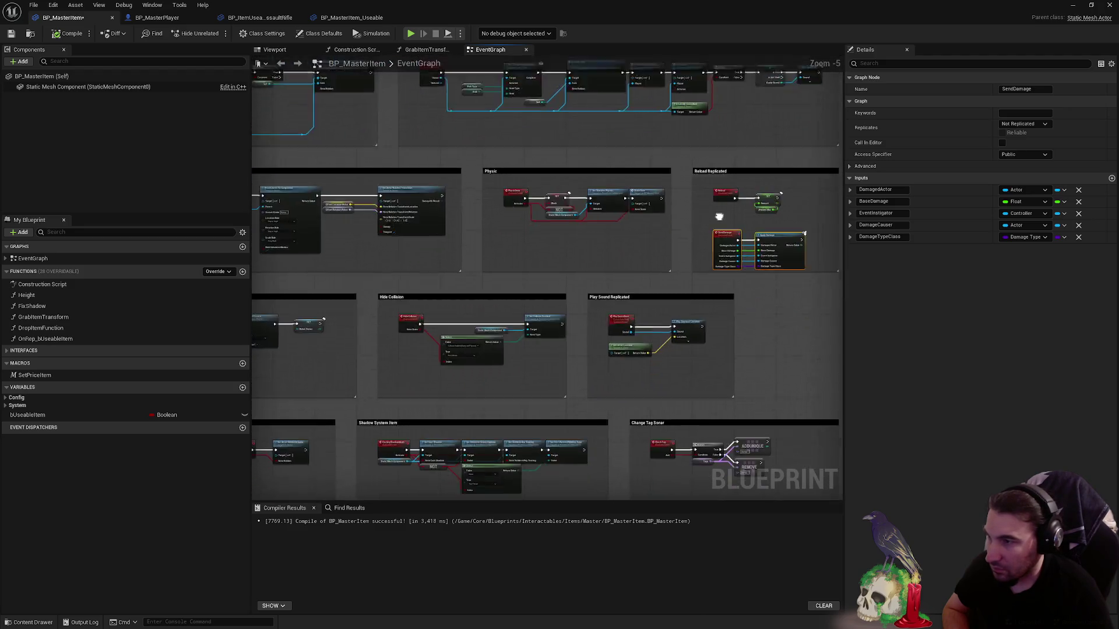
pyautogui.scroll(-1, 719, 218)
pyautogui.scroll(-1, 670, 180)
pyautogui.scroll(4, 656, 288)
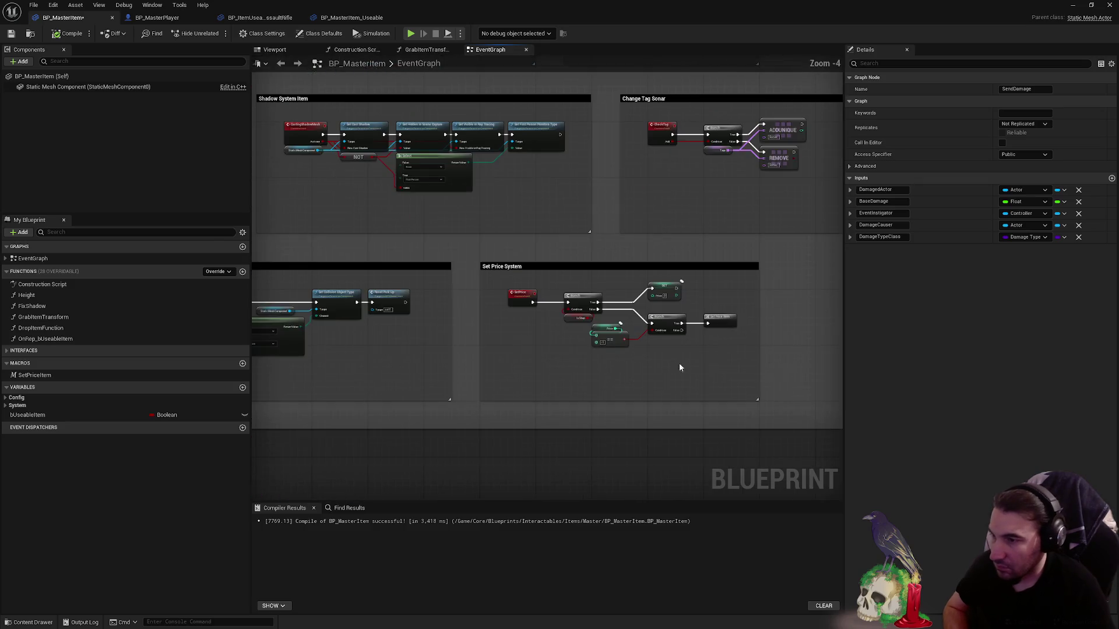
pyautogui.scroll(1, 679, 363)
pyautogui.scroll(1, 840, 277)
pyautogui.scroll(4, 765, 292)
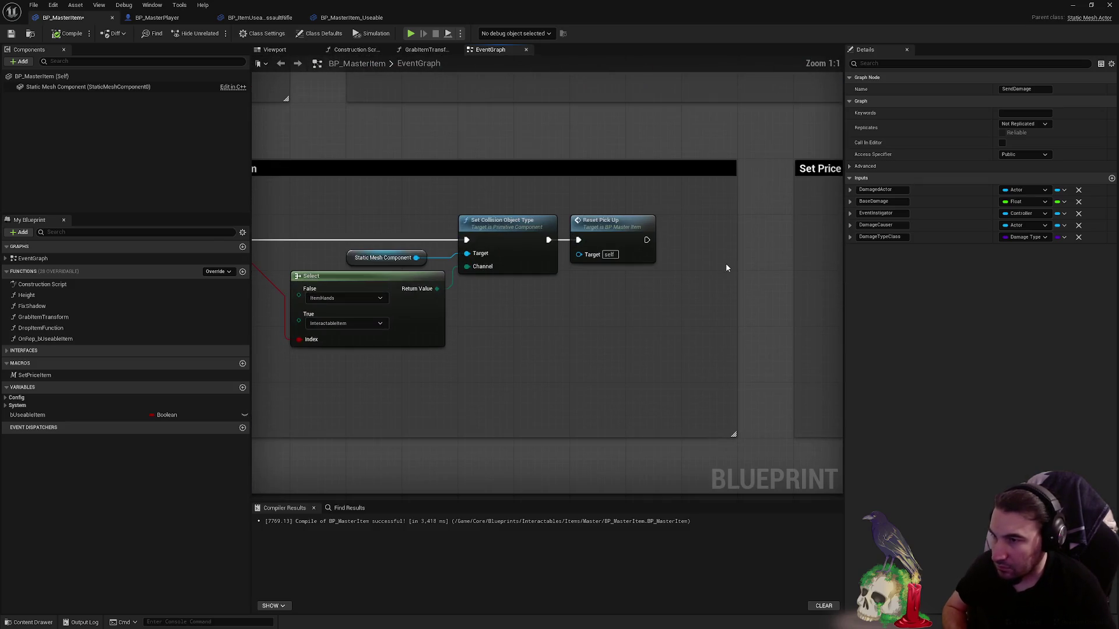
pyautogui.moveTo(737, 258); pyautogui.dragTo(682, 257)
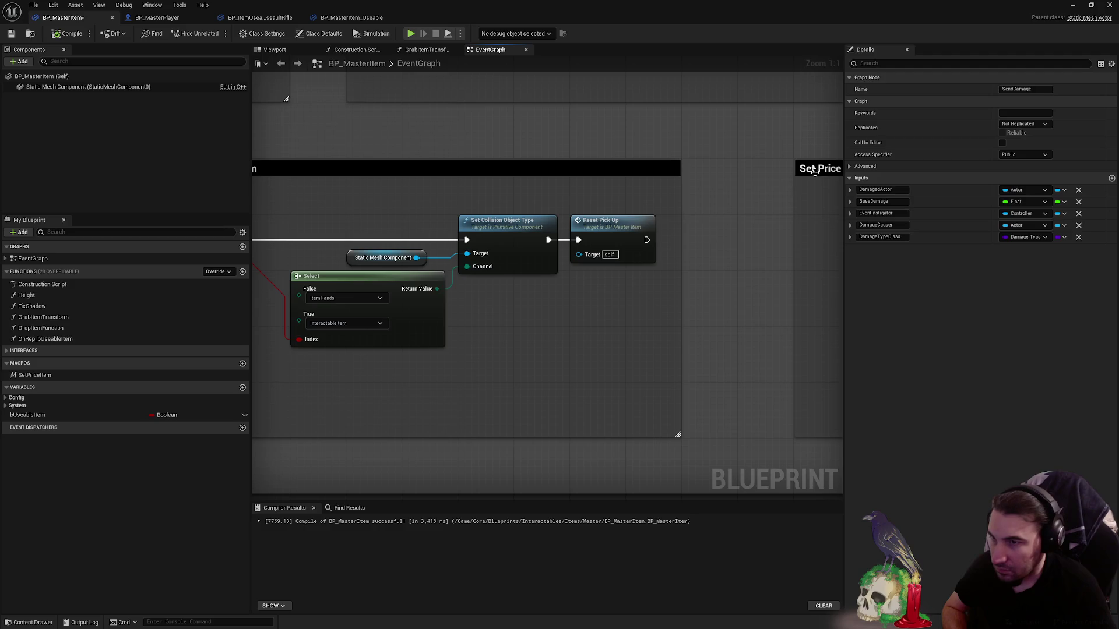
pyautogui.moveTo(813, 172); pyautogui.dragTo(754, 171)
pyautogui.scroll(-6, 756, 170)
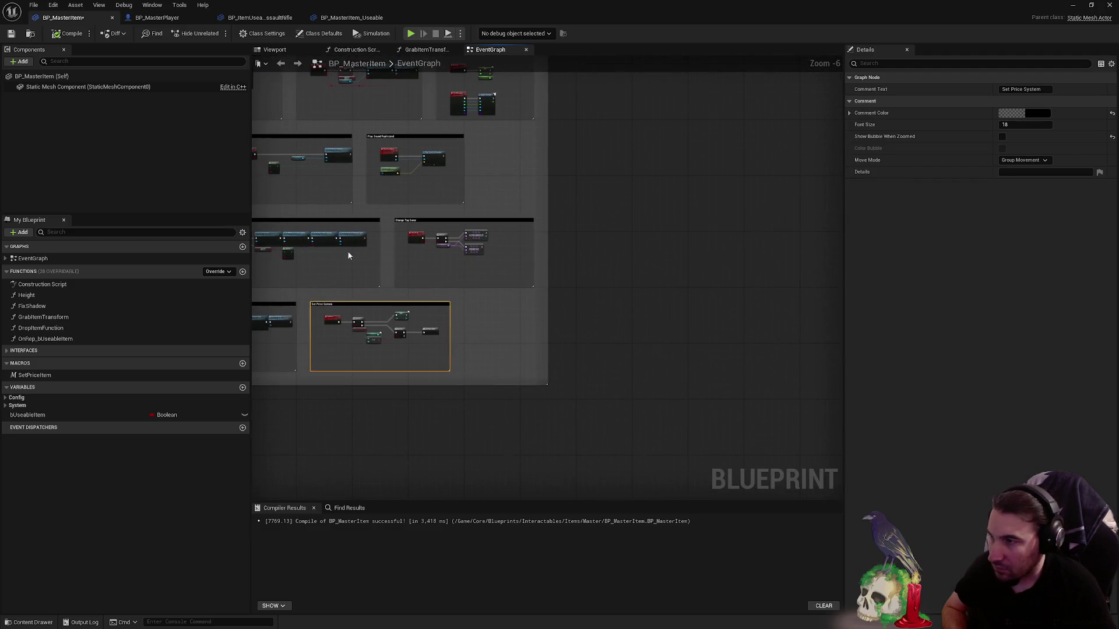
pyautogui.scroll(3, 458, 128)
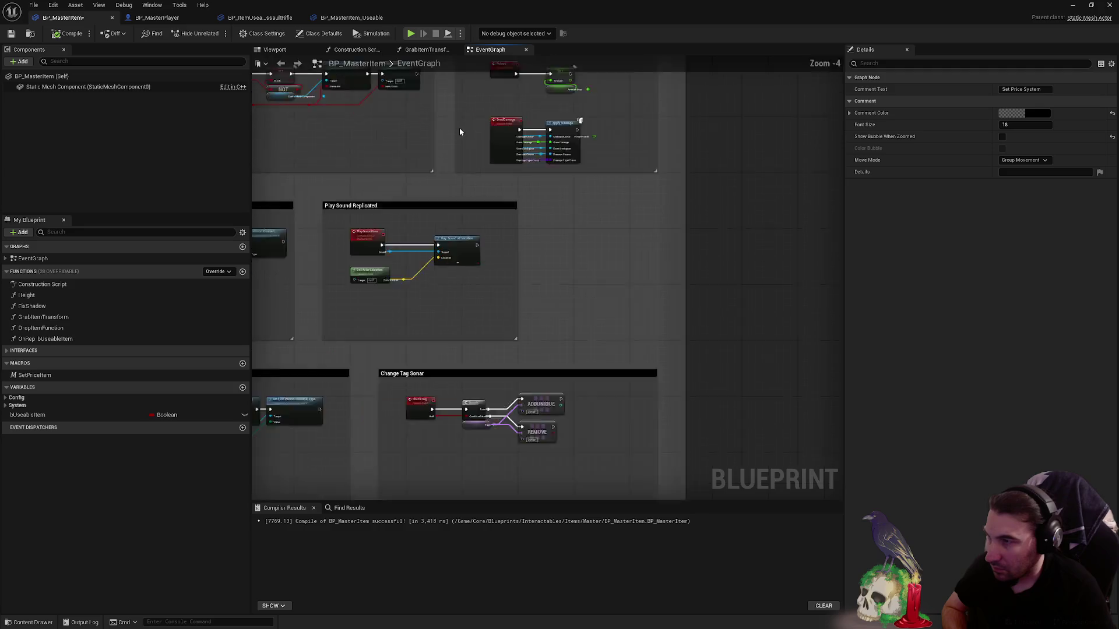
pyautogui.scroll(4, 447, 134)
pyautogui.moveTo(450, 136); pyautogui.dragTo(463, 134)
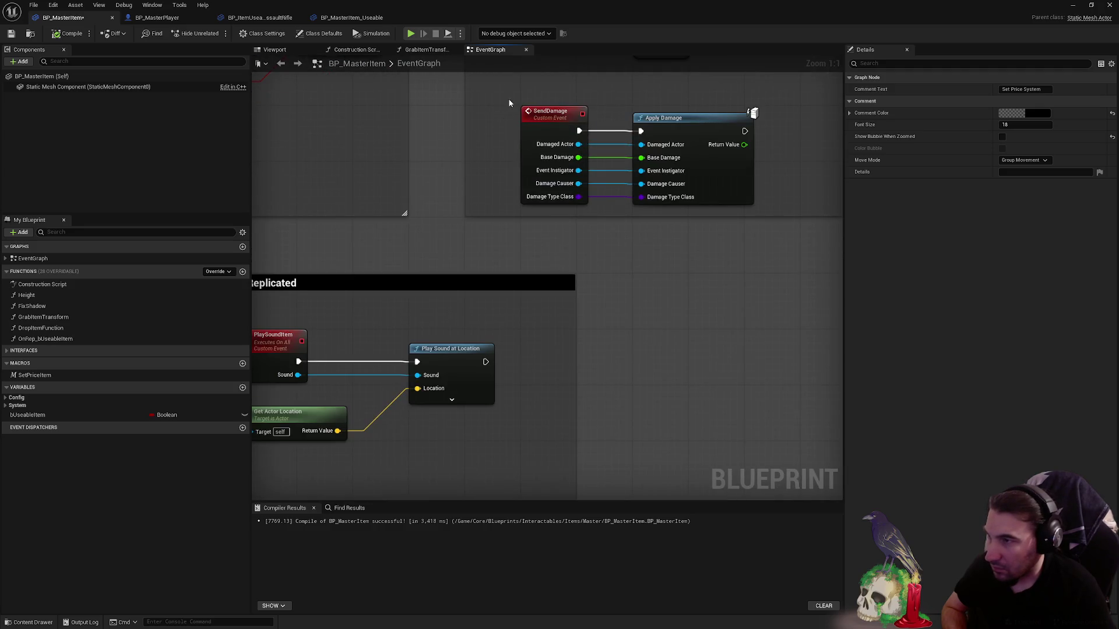
pyautogui.click(551, 111)
pyautogui.scroll(-3, 594, 236)
pyautogui.scroll(3, 517, 236)
pyautogui.moveTo(517, 236)
pyautogui.mouseDown()
pyautogui.moveTo(723, 236)
pyautogui.moveTo(520, 238)
pyautogui.mouseUp()
# - Pan across the graph's comment blocks to find a free spot near Hide Collision
pyautogui.moveTo(552, 272)
pyautogui.mouseDown()
pyautogui.moveTo(598, 289)
pyautogui.moveTo(818, 277)
pyautogui.mouseUp()
pyautogui.scroll(-2, 817, 278)
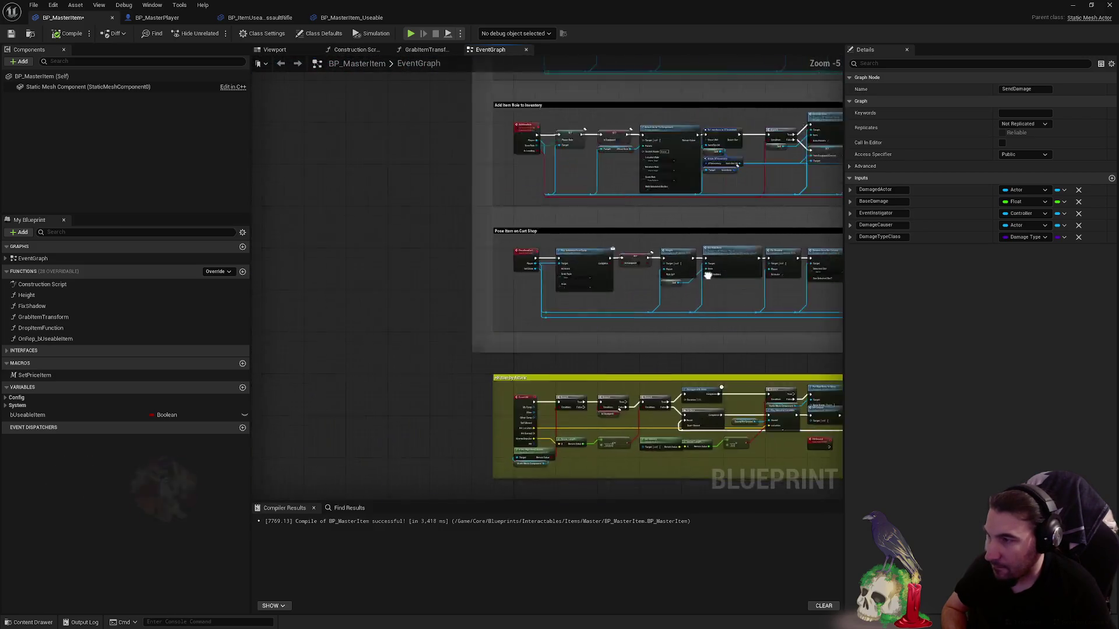
pyautogui.moveTo(344, 411); pyautogui.dragTo(464, 379)
pyautogui.scroll(3, 614, 292)
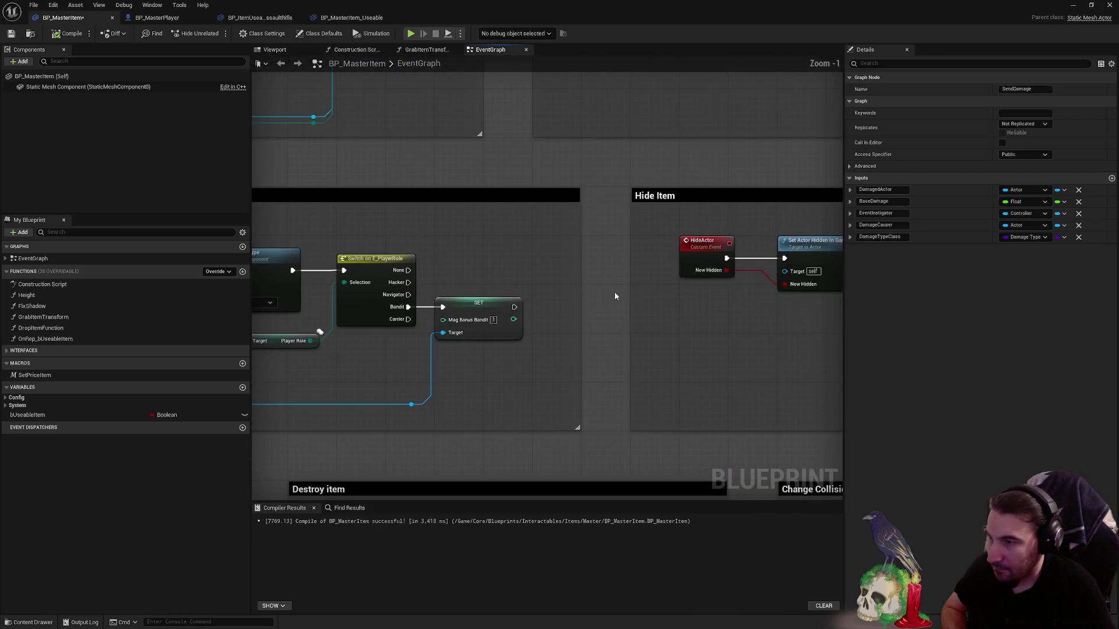
pyautogui.moveTo(615, 291)
pyautogui.mouseDown()
pyautogui.moveTo(349, 277)
pyautogui.moveTo(412, 314)
pyautogui.mouseUp()
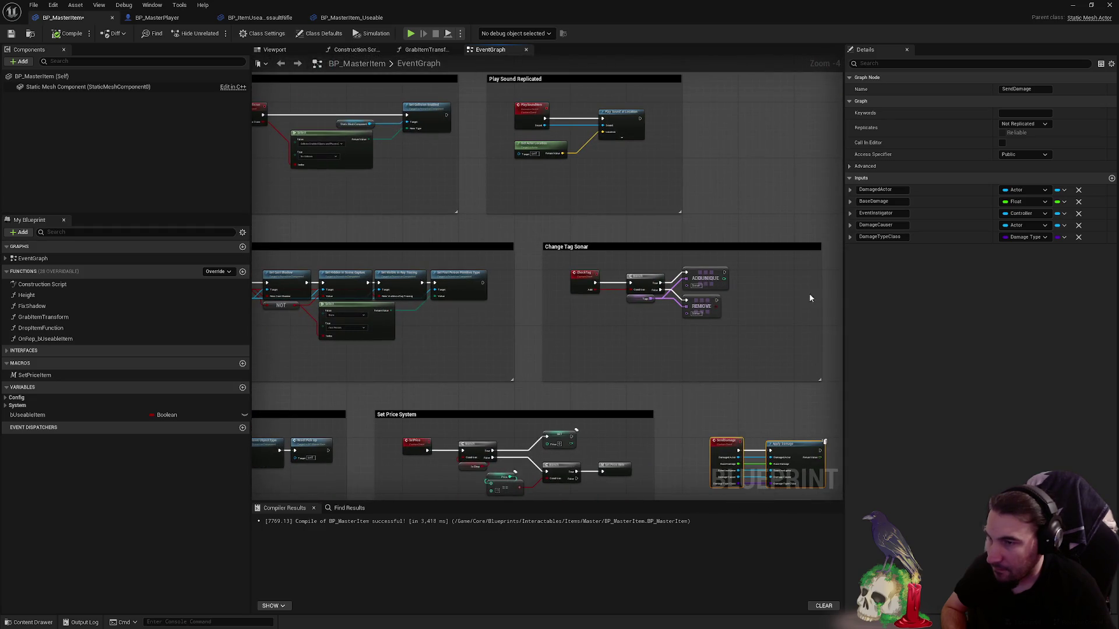
pyautogui.scroll(1, 809, 298)
pyautogui.moveTo(802, 289); pyautogui.dragTo(646, 275)
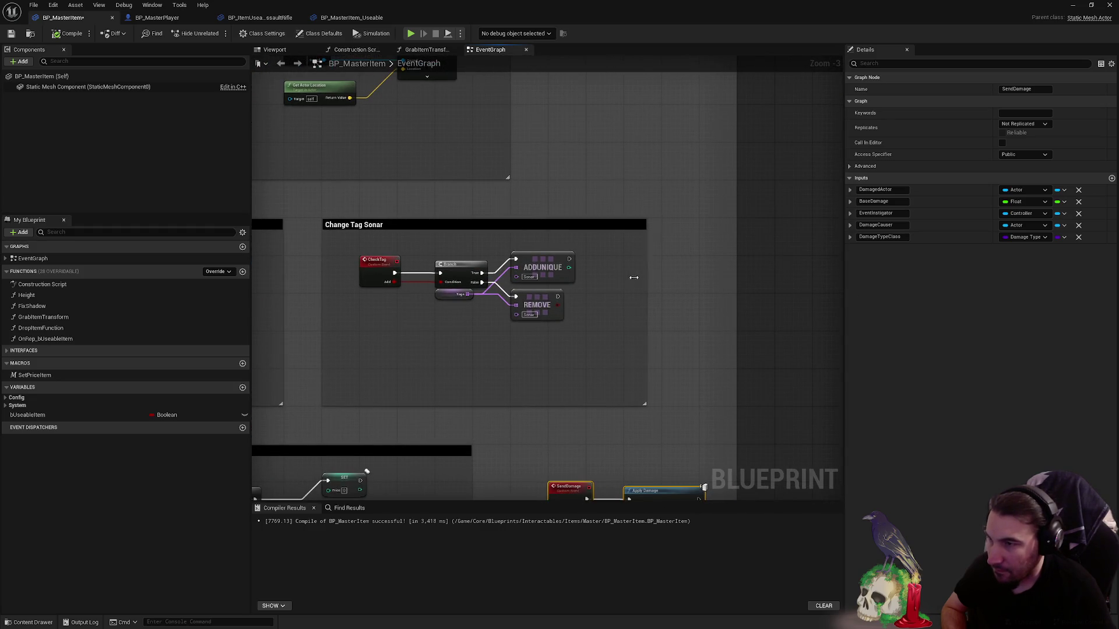
pyautogui.scroll(-5, 616, 277)
pyautogui.scroll(5, 616, 245)
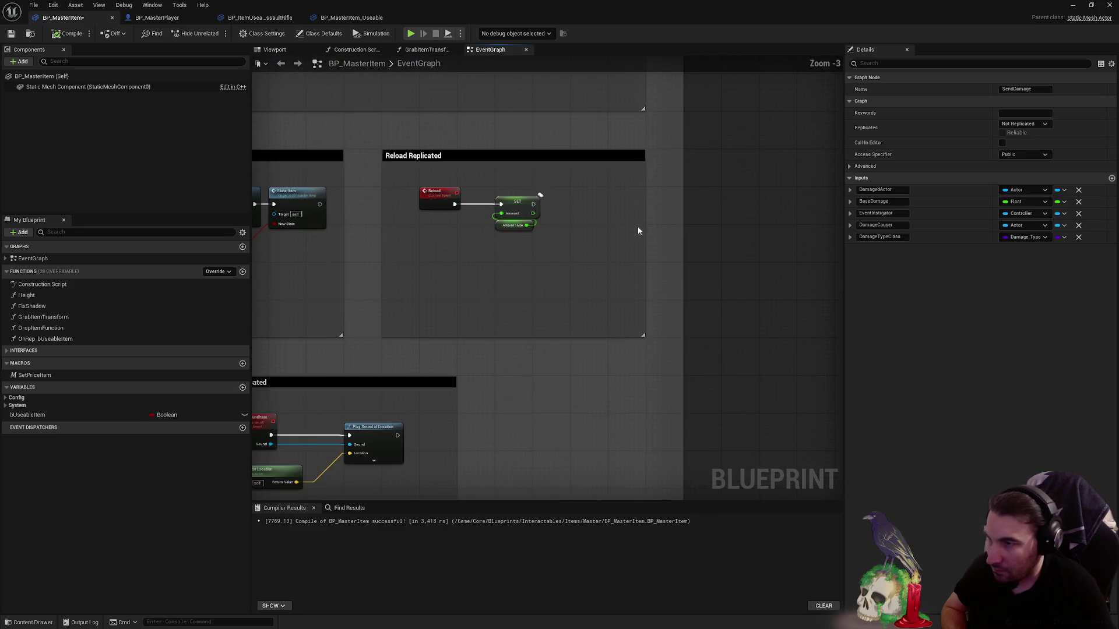
pyautogui.scroll(-2, 567, 228)
pyautogui.moveTo(602, 267); pyautogui.dragTo(645, 325)
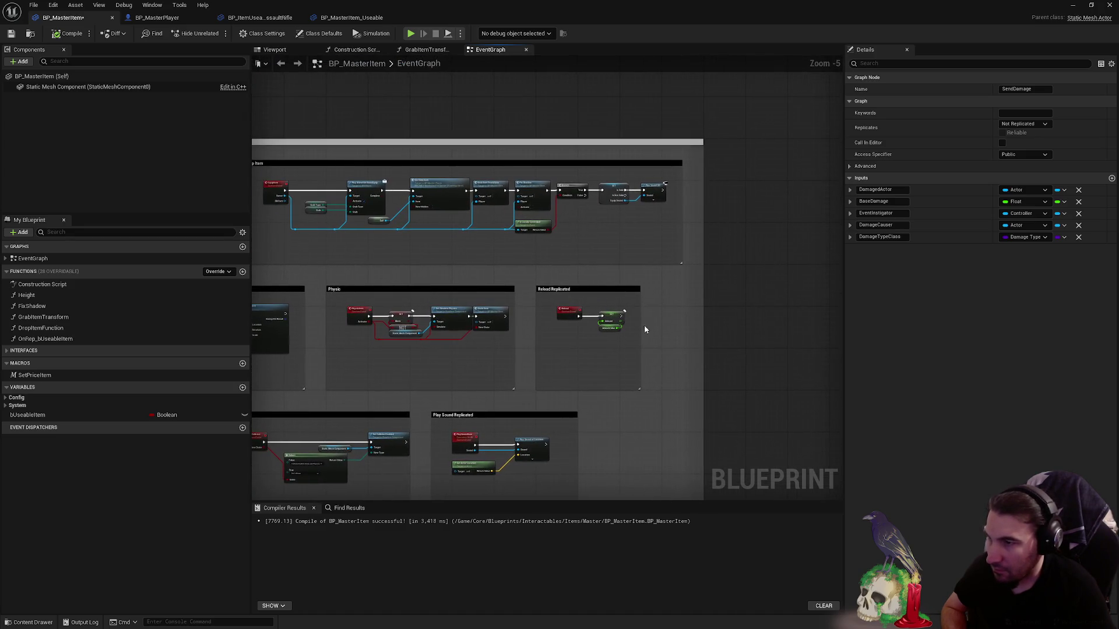
pyautogui.moveTo(707, 274); pyautogui.dragTo(586, 274)
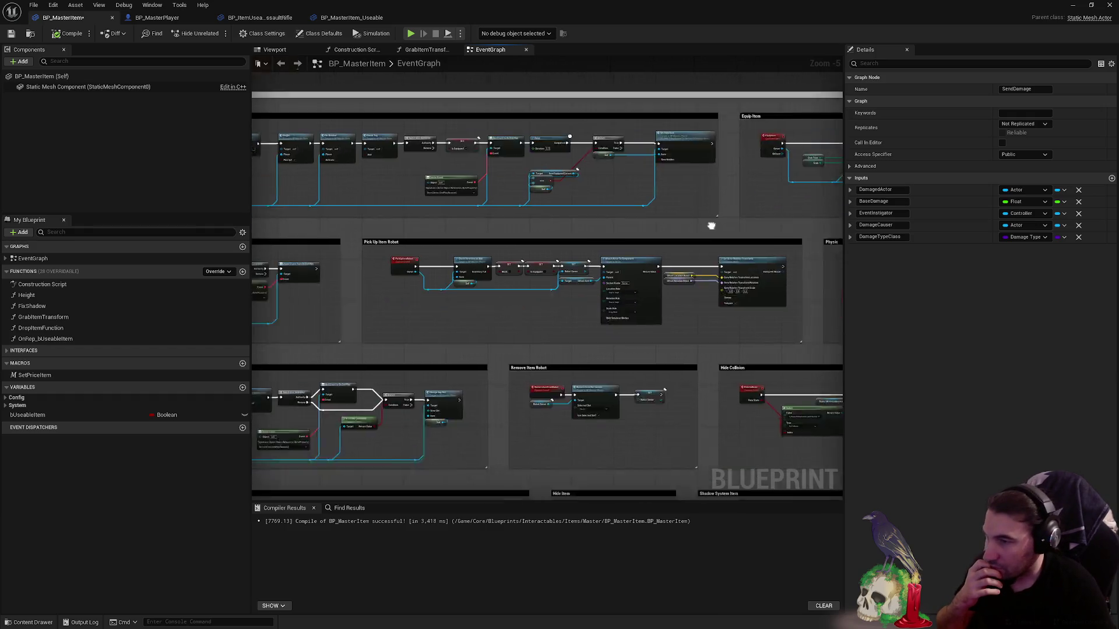
pyautogui.scroll(2, 587, 275)
pyautogui.scroll(3, 654, 260)
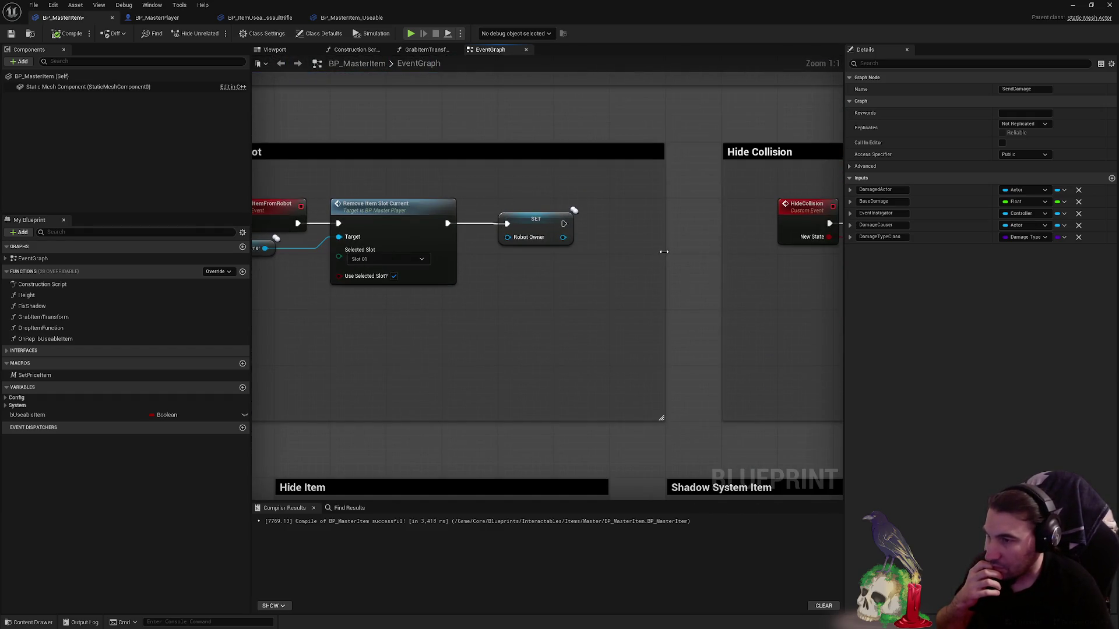
pyautogui.moveTo(602, 248); pyautogui.dragTo(608, 223)
# - Shift the Hide Collision and Play Sound Replicated comments left to make room
pyautogui.moveTo(665, 163); pyautogui.dragTo(603, 164)
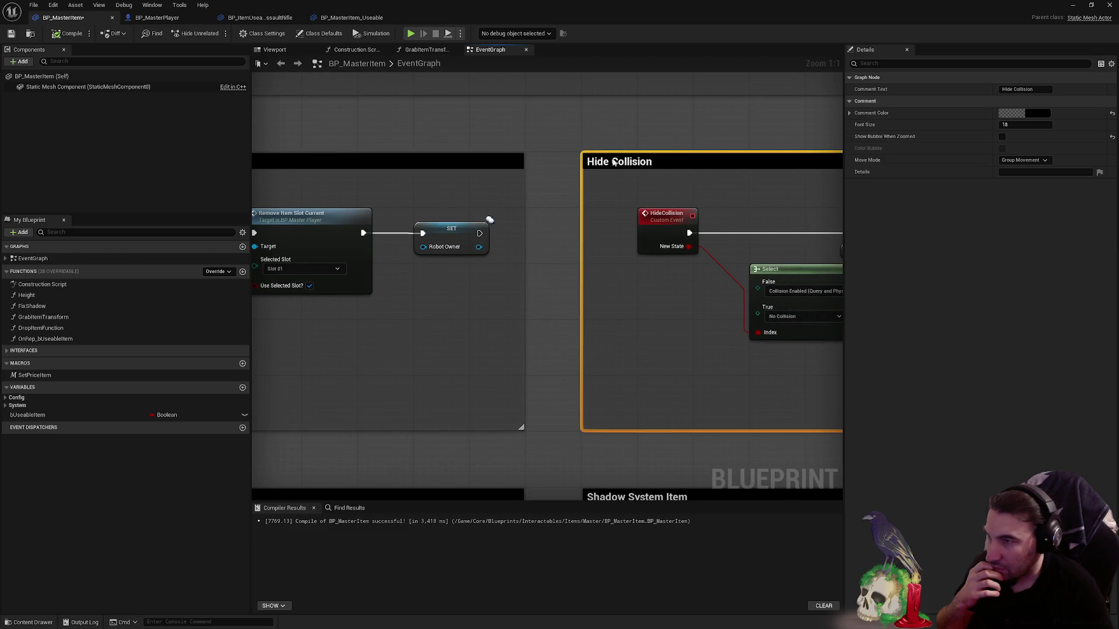
pyautogui.scroll(-3, 656, 166)
pyautogui.scroll(3, 663, 183)
pyautogui.moveTo(692, 175); pyautogui.dragTo(635, 174)
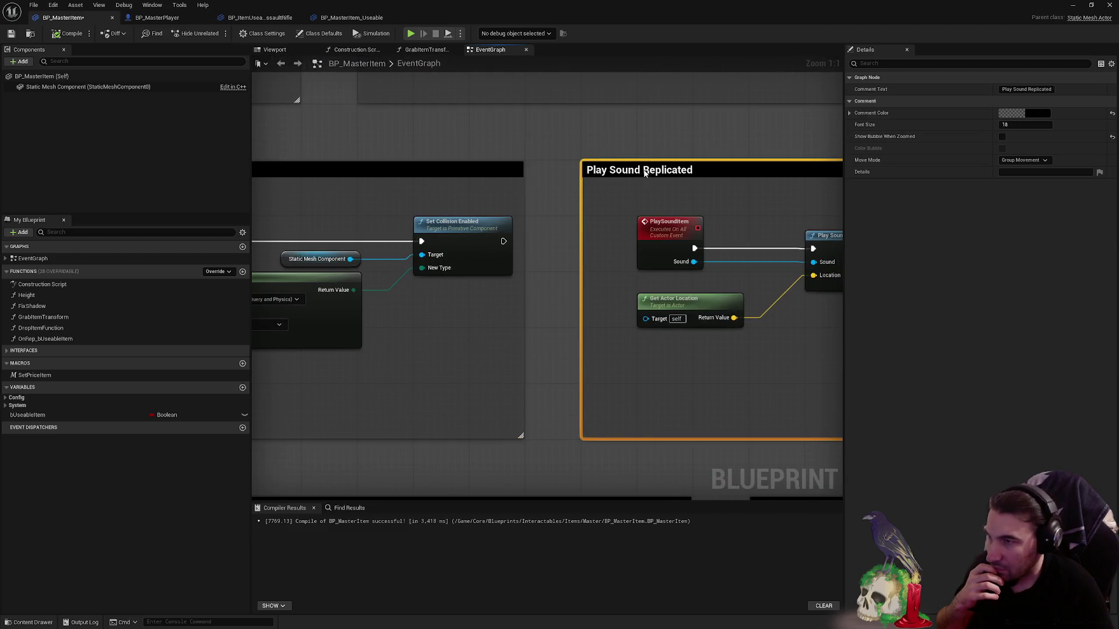
pyautogui.scroll(-5, 635, 175)
pyautogui.click(634, 254)
pyautogui.scroll(-3, 628, 235)
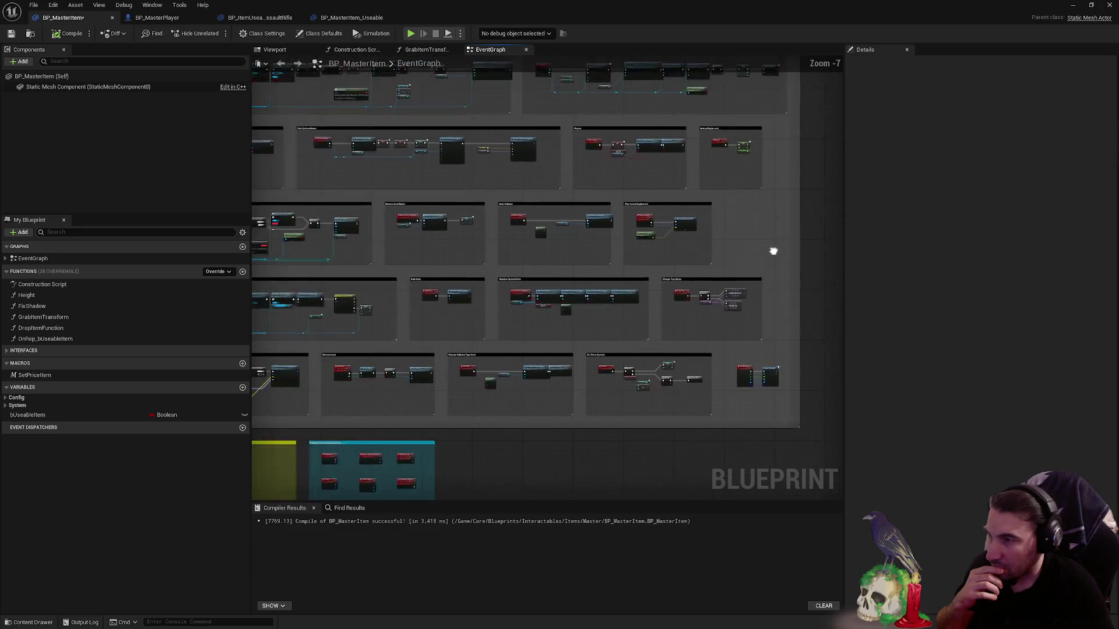
pyautogui.scroll(7, 569, 237)
pyautogui.scroll(-3, 532, 232)
pyautogui.scroll(2, 586, 225)
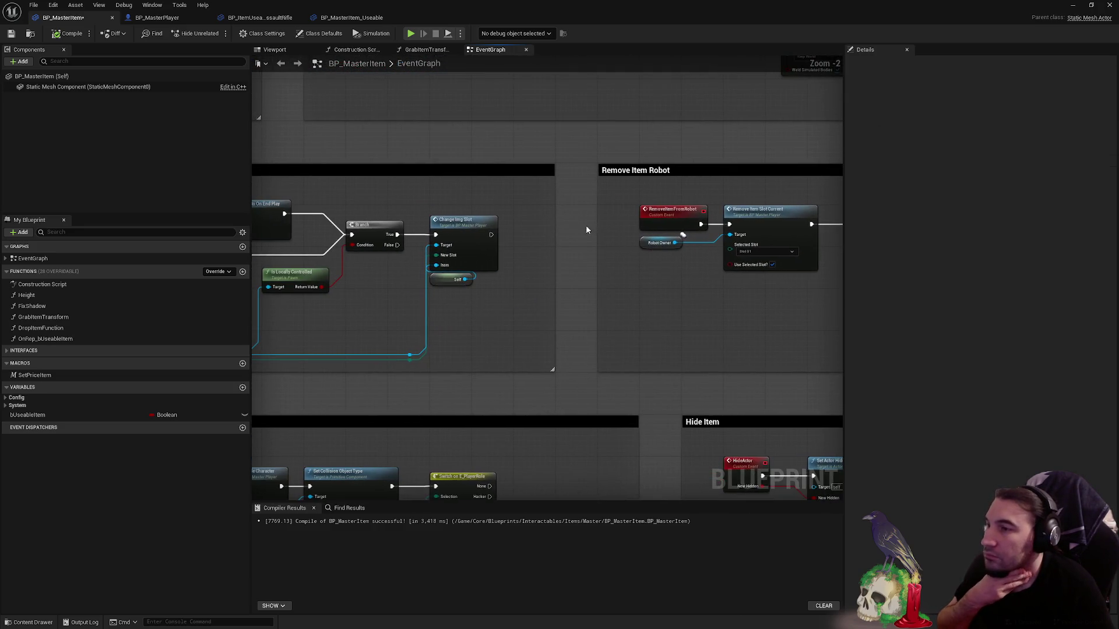
pyautogui.moveTo(551, 219); pyautogui.dragTo(522, 216)
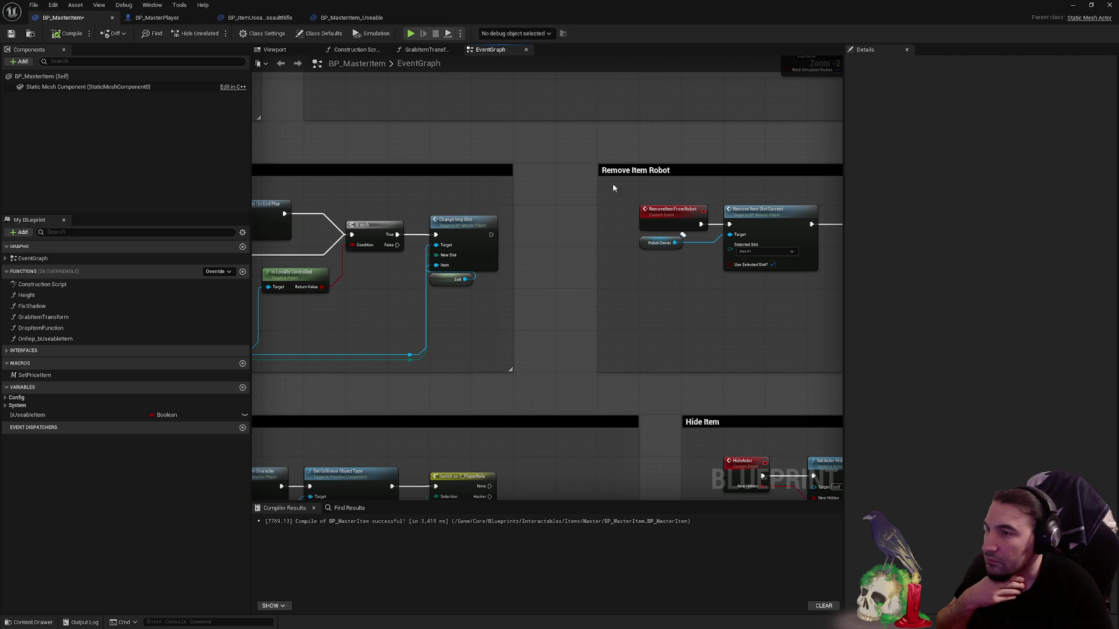
pyautogui.click(632, 174)
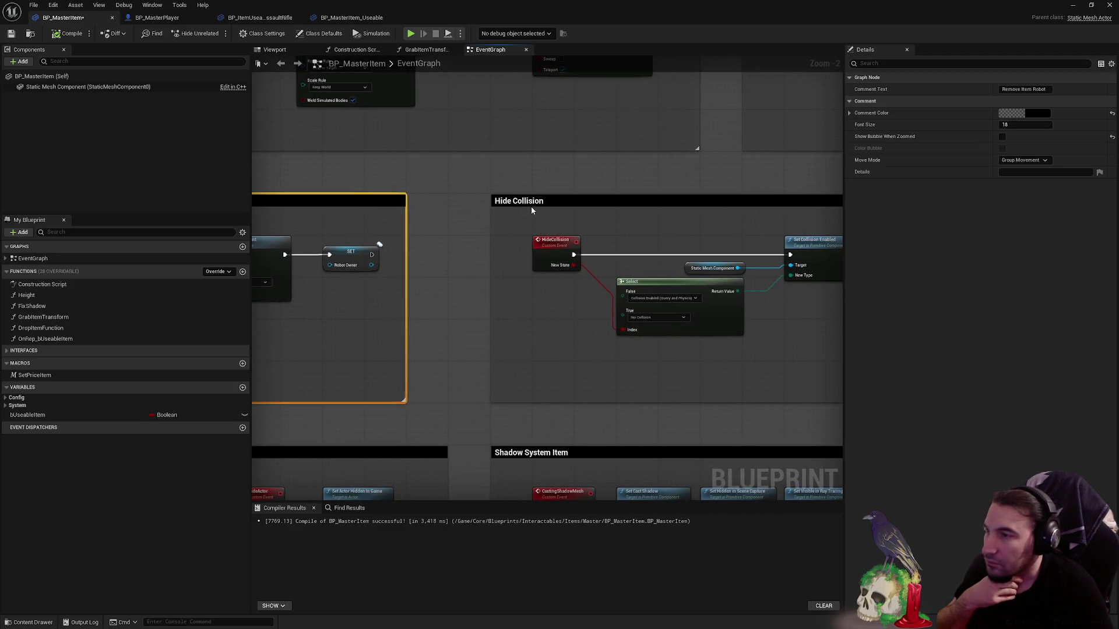
pyautogui.click(494, 203)
pyautogui.scroll(-2, 494, 203)
pyautogui.scroll(-1, 506, 216)
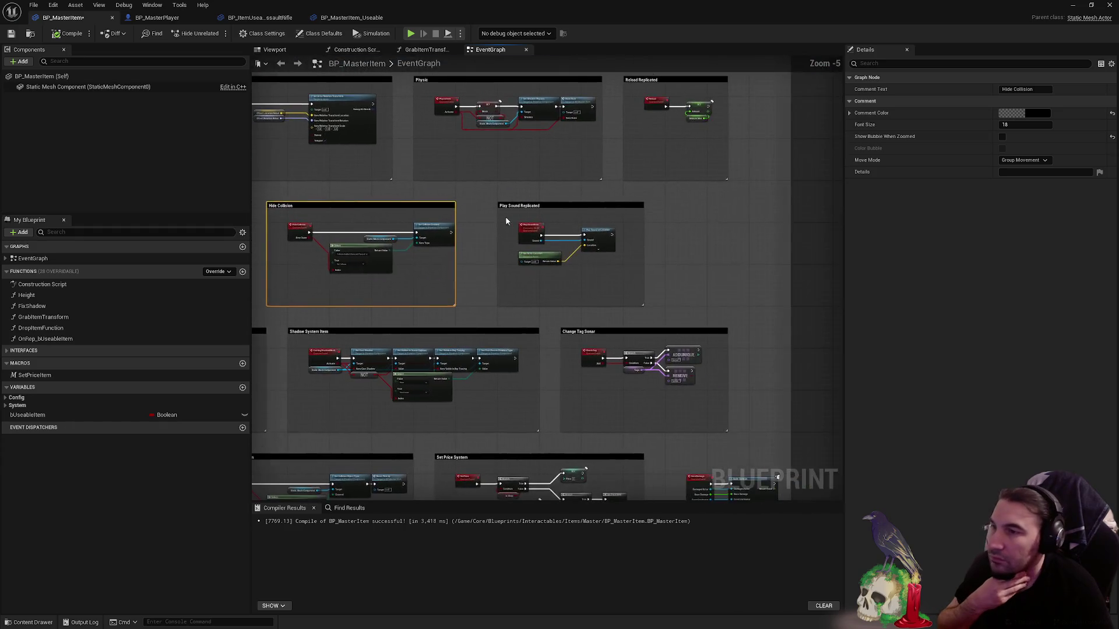
pyautogui.scroll(4, 506, 216)
pyautogui.moveTo(523, 198); pyautogui.dragTo(480, 200)
pyautogui.scroll(-3, 555, 215)
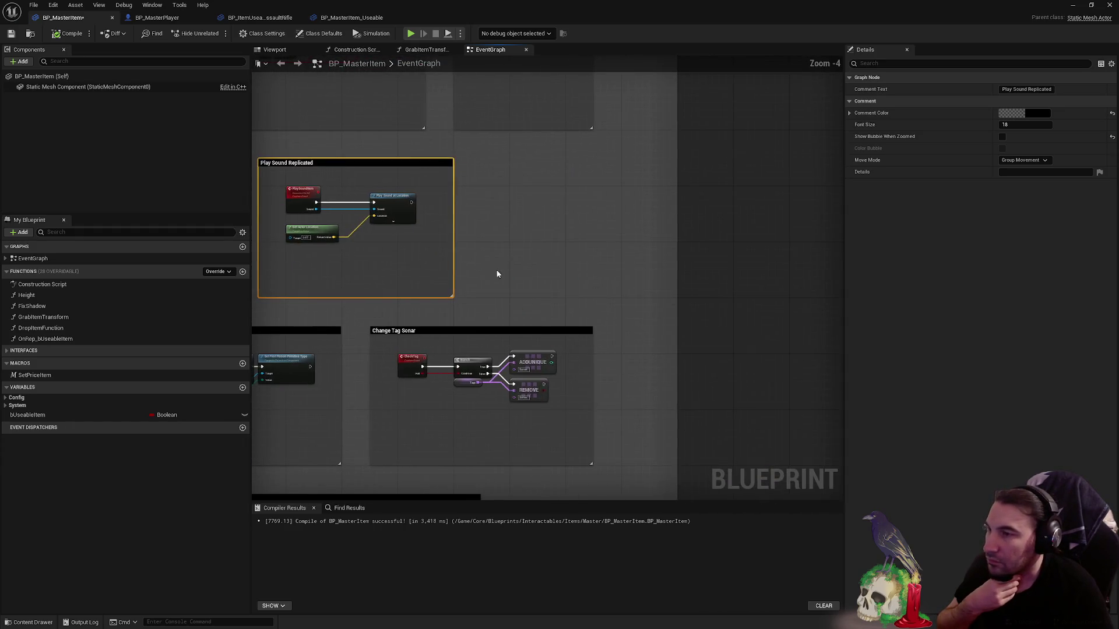
# - Place the SendDamage and Apply Damage nodes above Change Tag Sonar
pyautogui.moveTo(640, 368); pyautogui.dragTo(516, 450)
pyautogui.moveTo(533, 395); pyautogui.dragTo(509, 117)
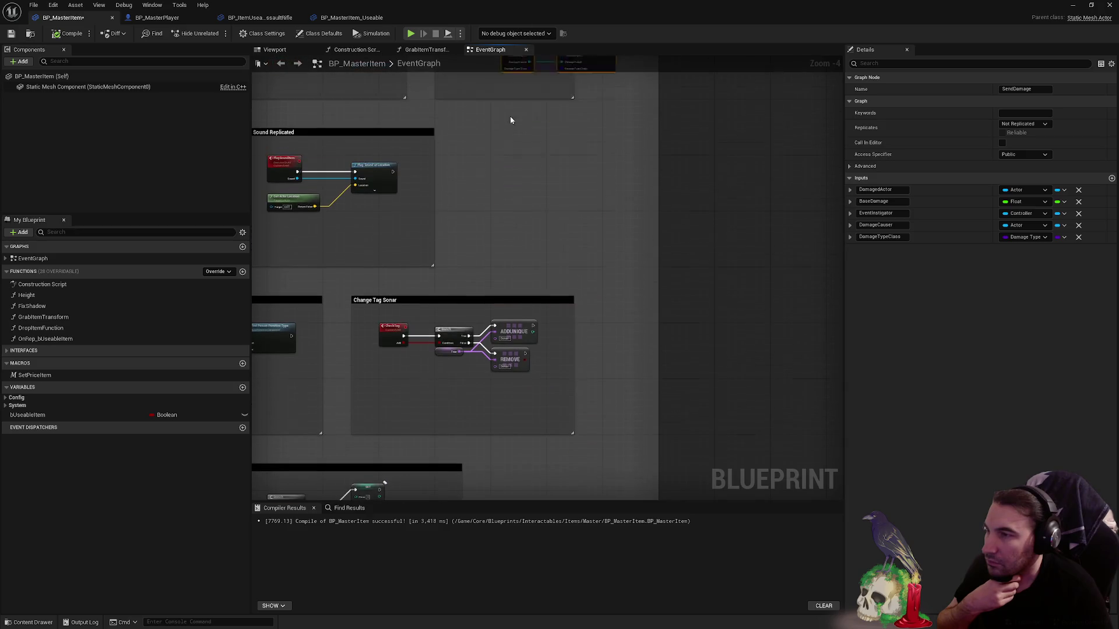
pyautogui.scroll(4, 520, 175)
pyautogui.moveTo(520, 175); pyautogui.dragTo(495, 147)
pyautogui.moveTo(562, 126); pyautogui.dragTo(594, 219)
# - Wrap the two damage nodes in a comment box sized around them, renamed Send Damage
pyautogui.press('c')
pyautogui.moveTo(461, 198); pyautogui.dragTo(432, 172)
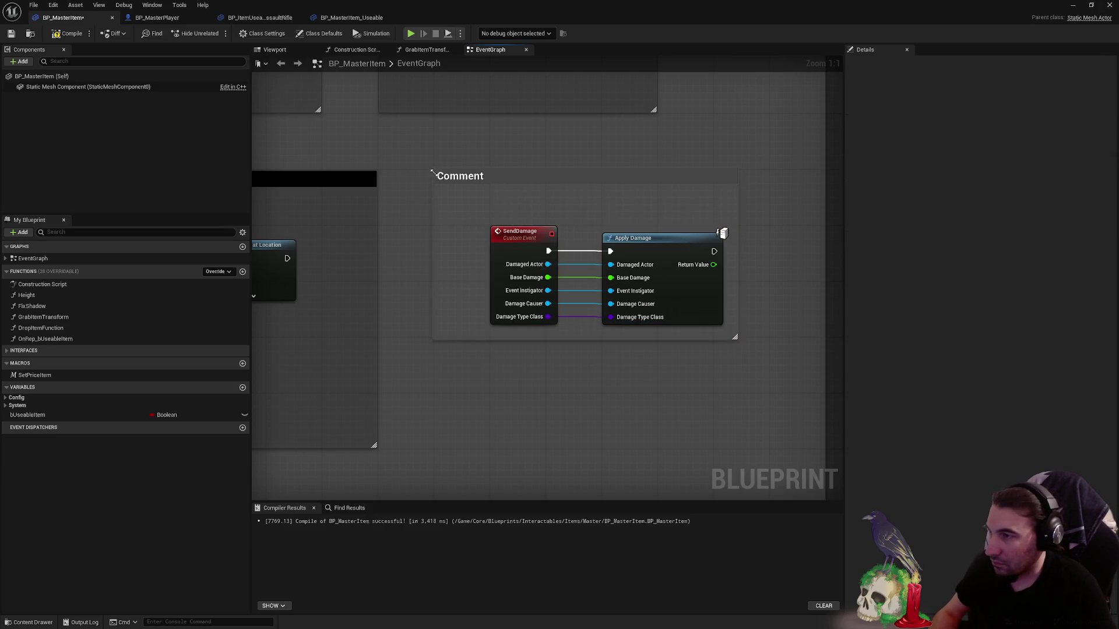
pyautogui.moveTo(644, 262)
pyautogui.mouseDown()
pyautogui.moveTo(679, 348)
pyautogui.moveTo(673, 374)
pyautogui.mouseUp()
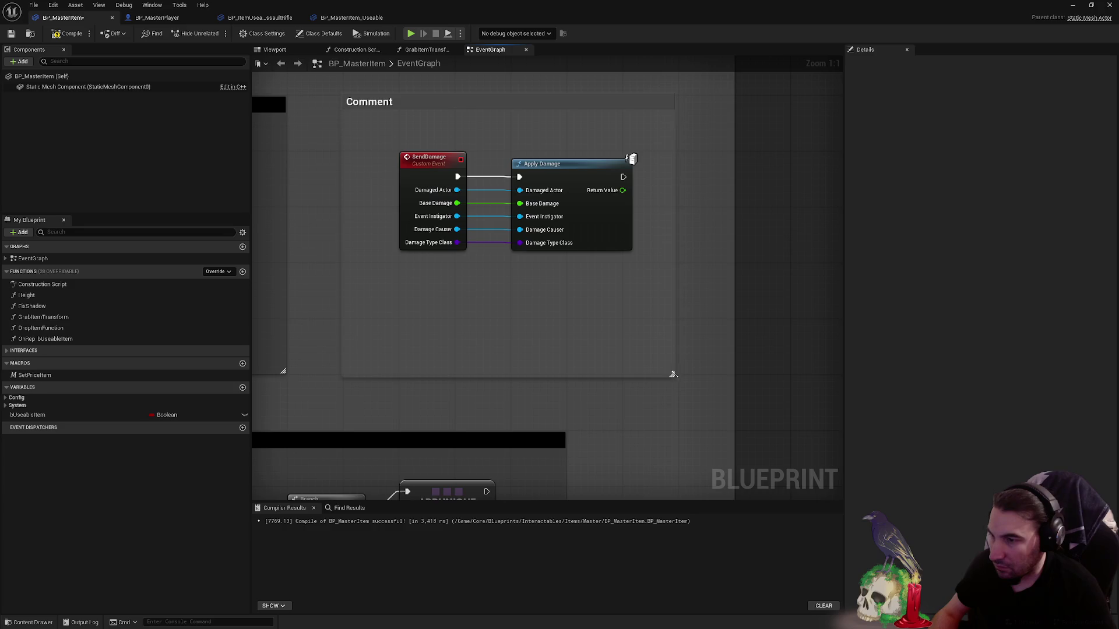
pyautogui.click(519, 209)
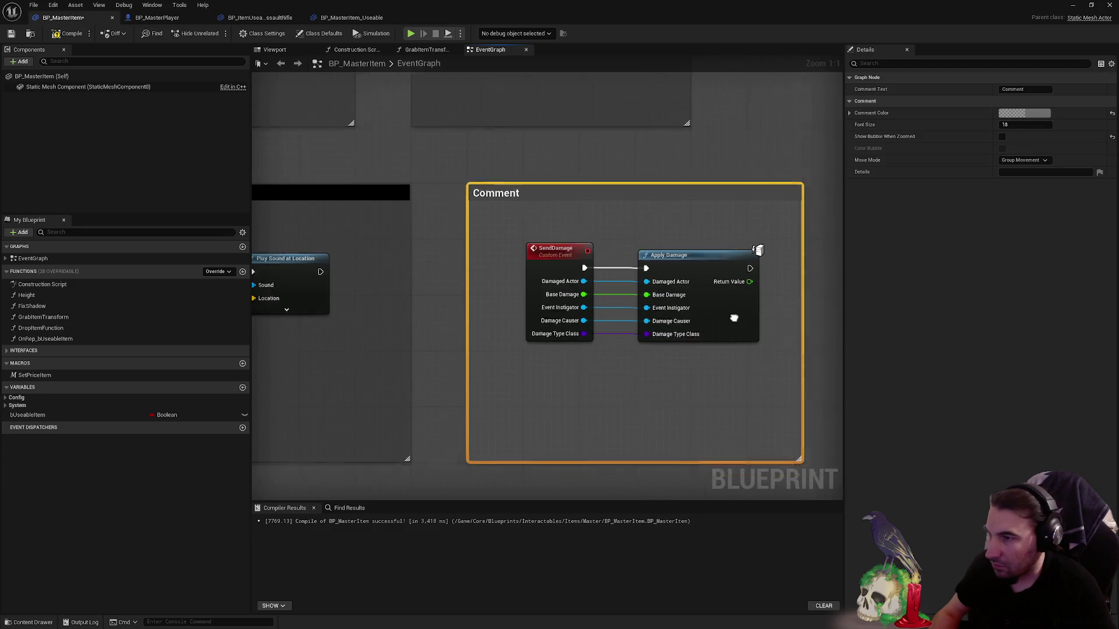
pyautogui.click(494, 136)
pyautogui.moveTo(483, 232); pyautogui.dragTo(480, 229)
pyautogui.click(503, 173)
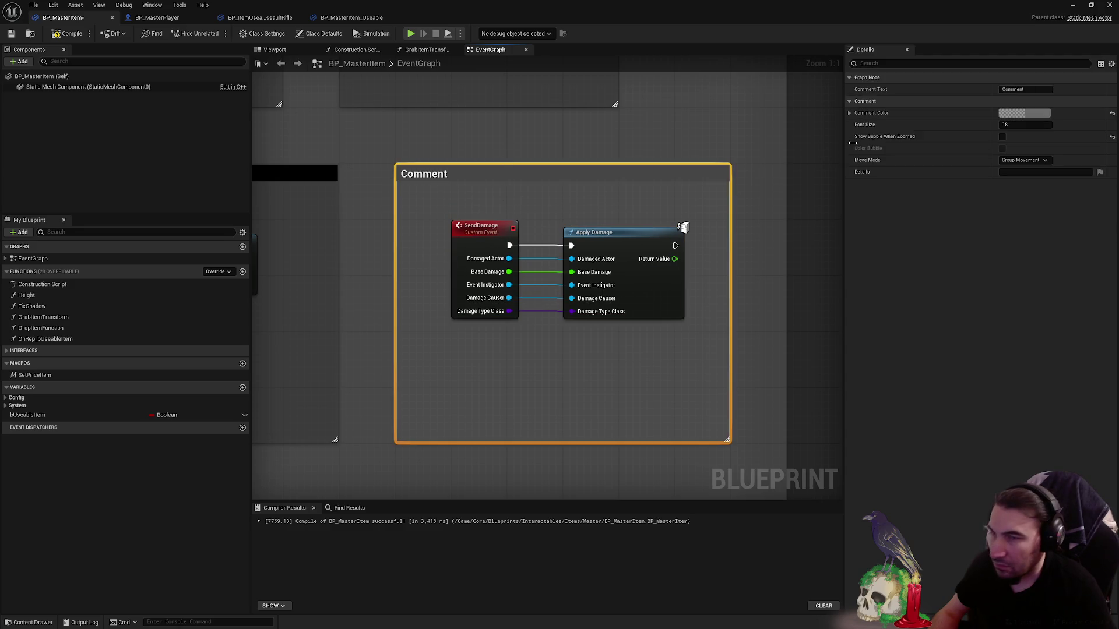
pyautogui.write('Send Damage')
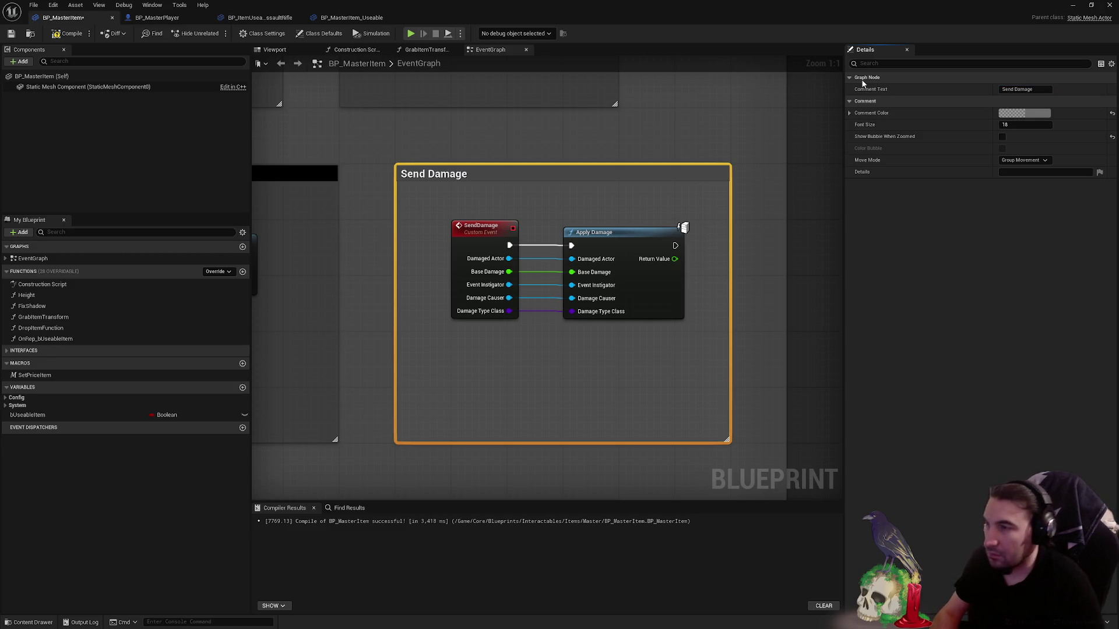
# - Set the comment colour to black, then compile and save BP_MasterItem
pyautogui.click(1025, 113)
pyautogui.moveTo(977, 176); pyautogui.dragTo(975, 271)
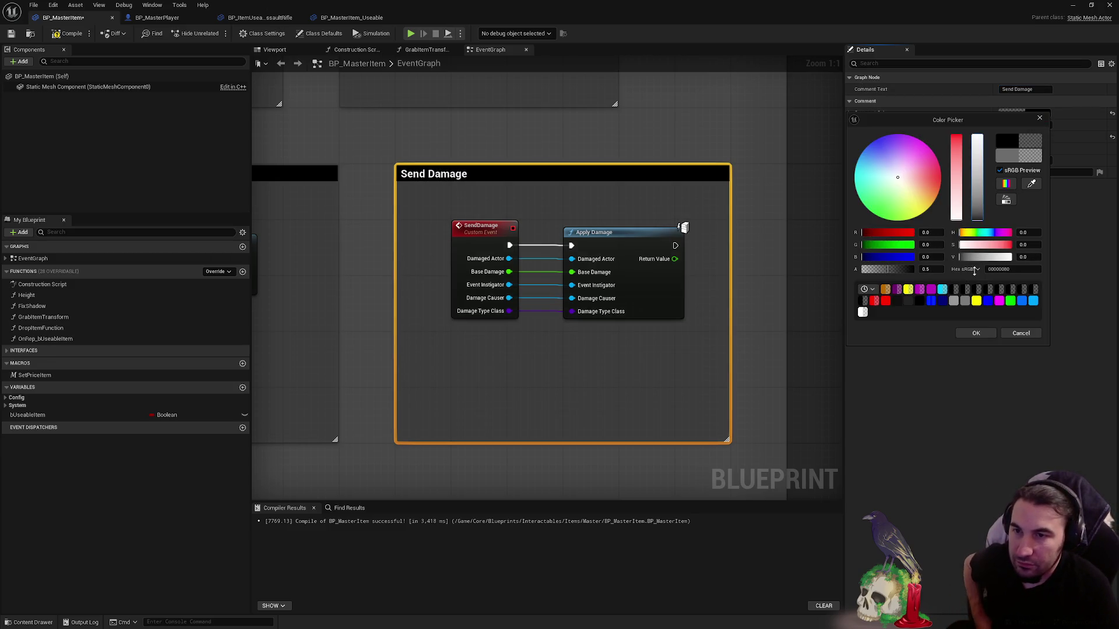
pyautogui.click(976, 333)
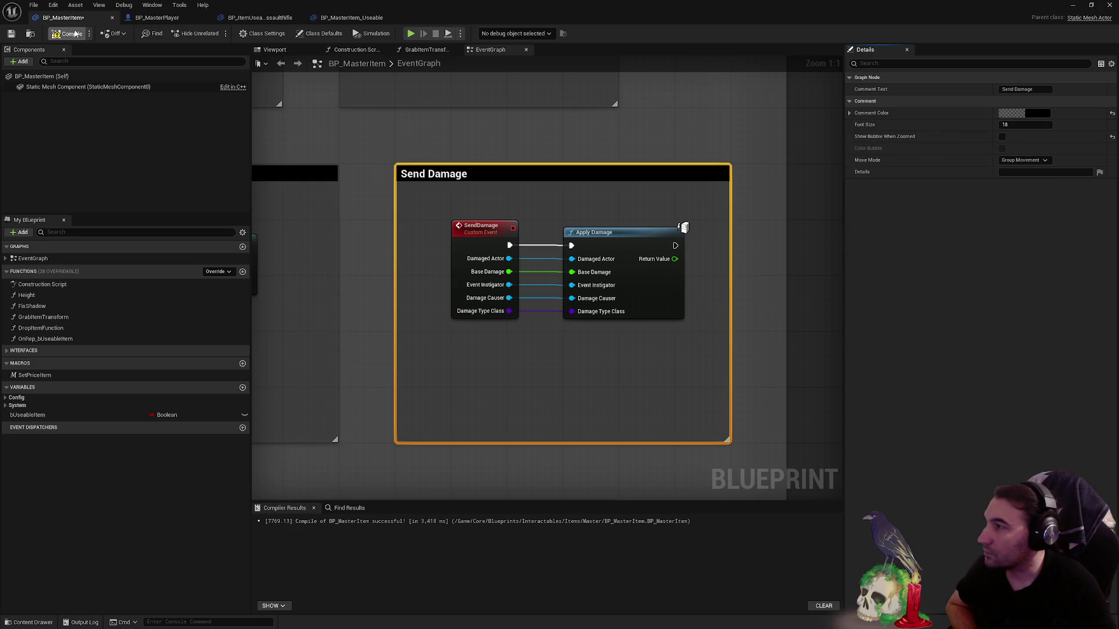
pyautogui.click(11, 34)
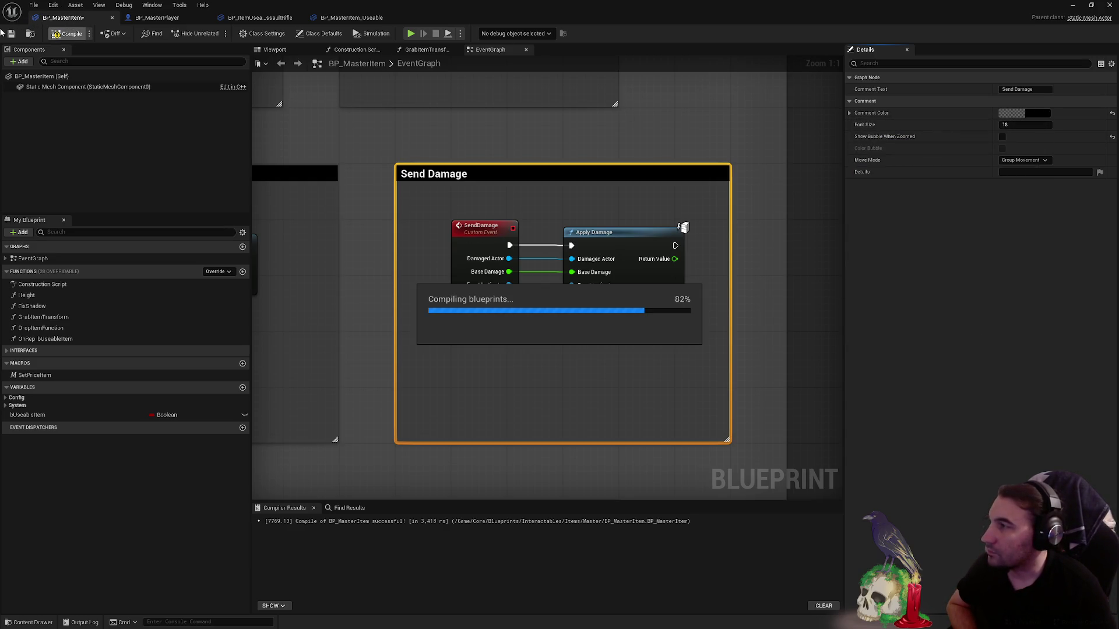
pyautogui.click(10, 35)
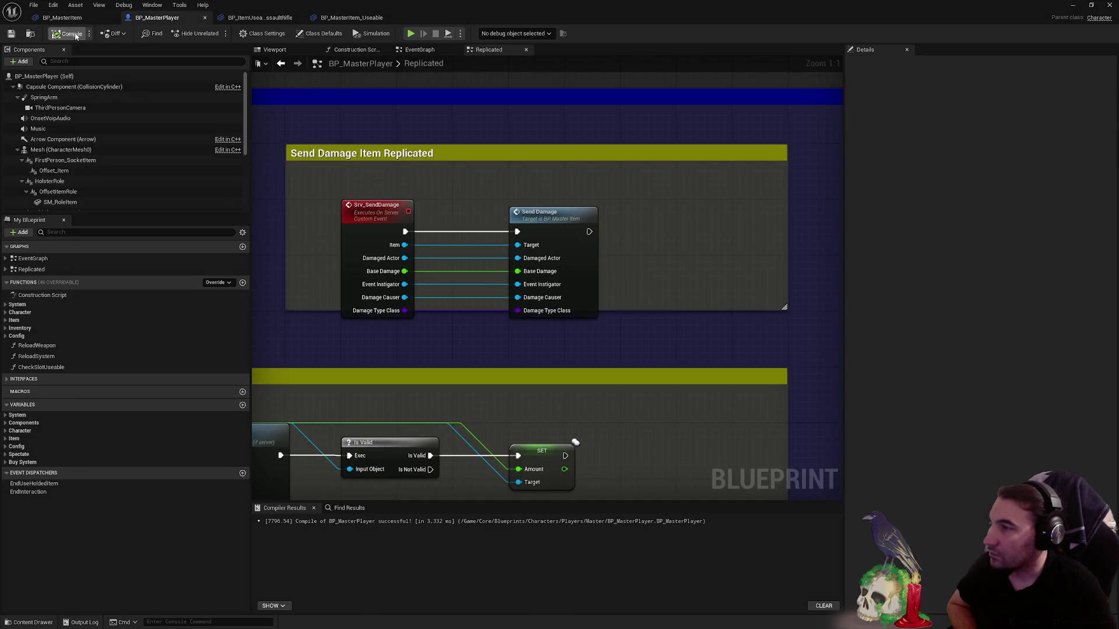
# - Compile and save BP_MasterPlayer
pyautogui.click(11, 34)
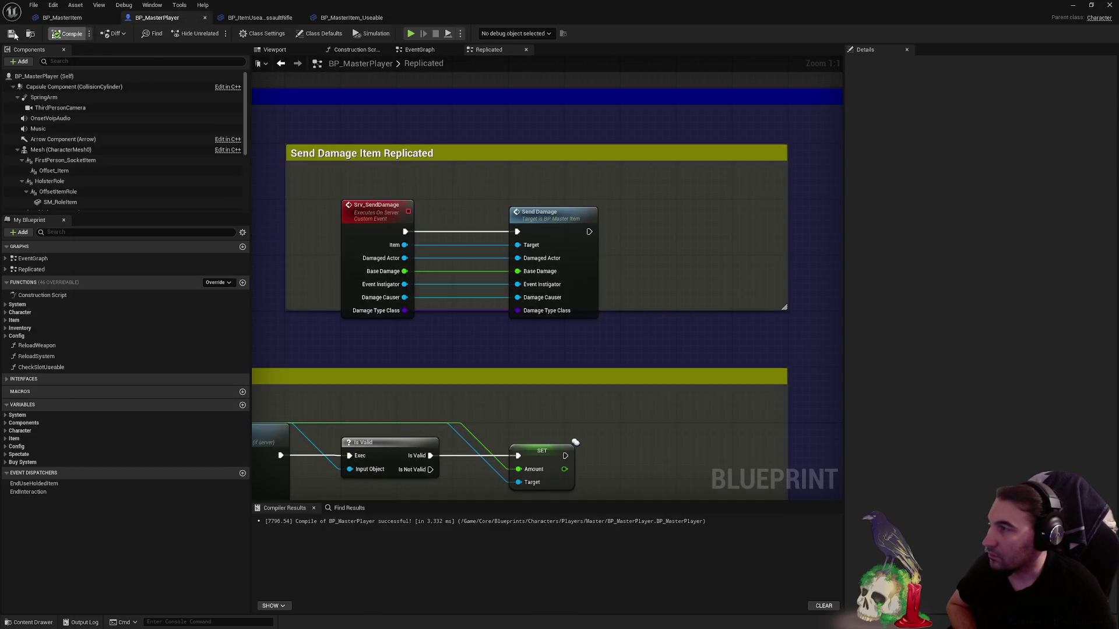
pyautogui.click(12, 34)
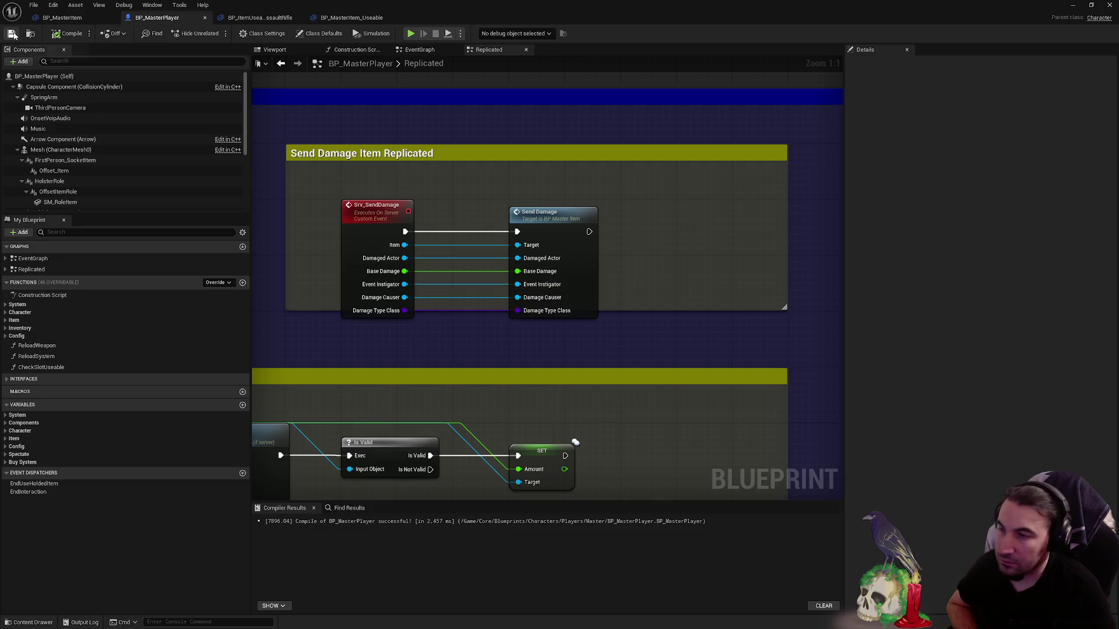
# - Close the BP_ItemUseable_L_AssaultRifle and BP_MasterItem_Useable blueprints
pyautogui.click(282, 19)
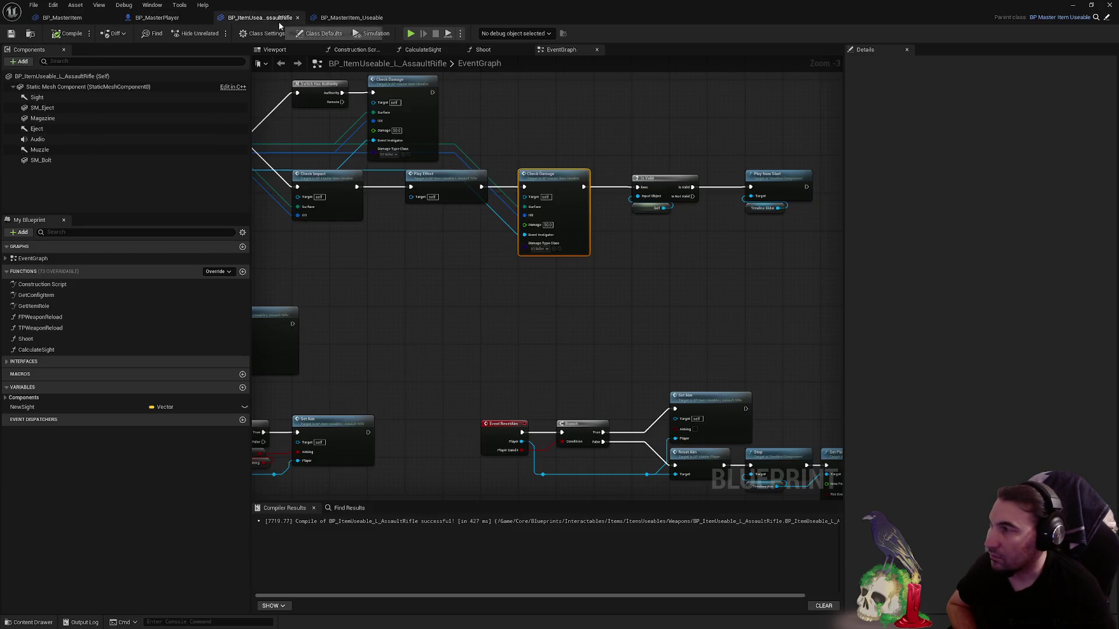
pyautogui.click(297, 18)
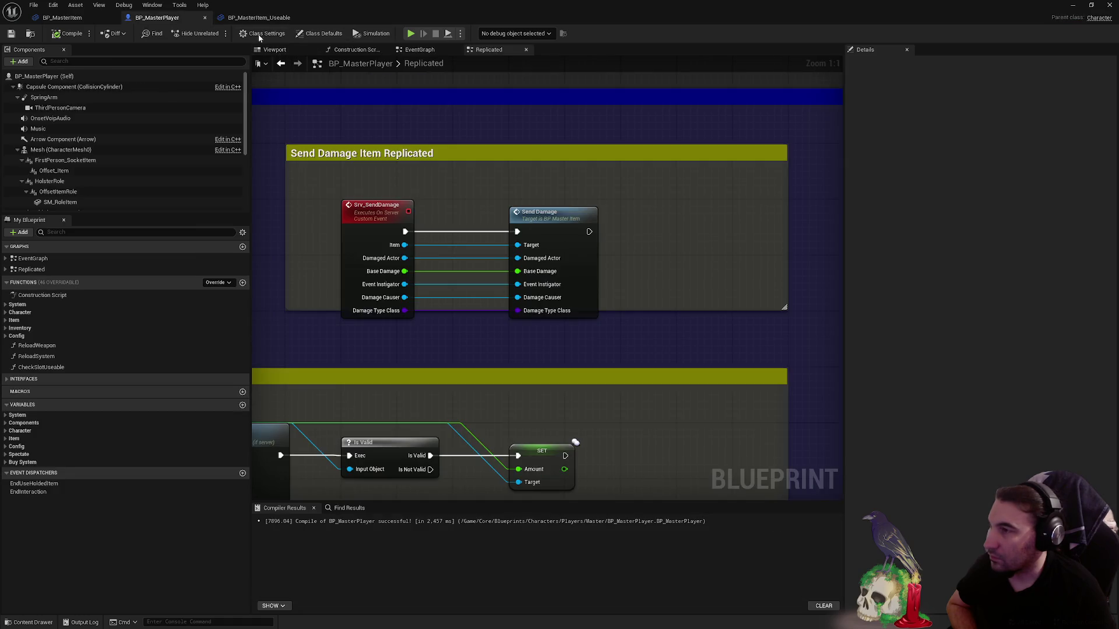
pyautogui.click(256, 19)
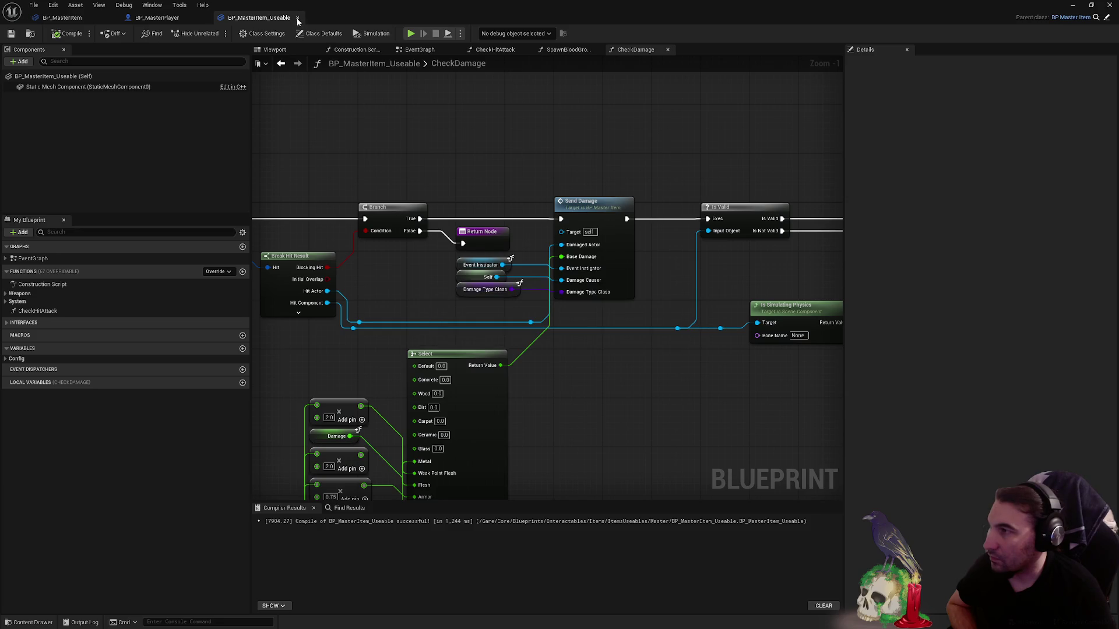
pyautogui.click(156, 18)
pyautogui.scroll(-10, 574, 445)
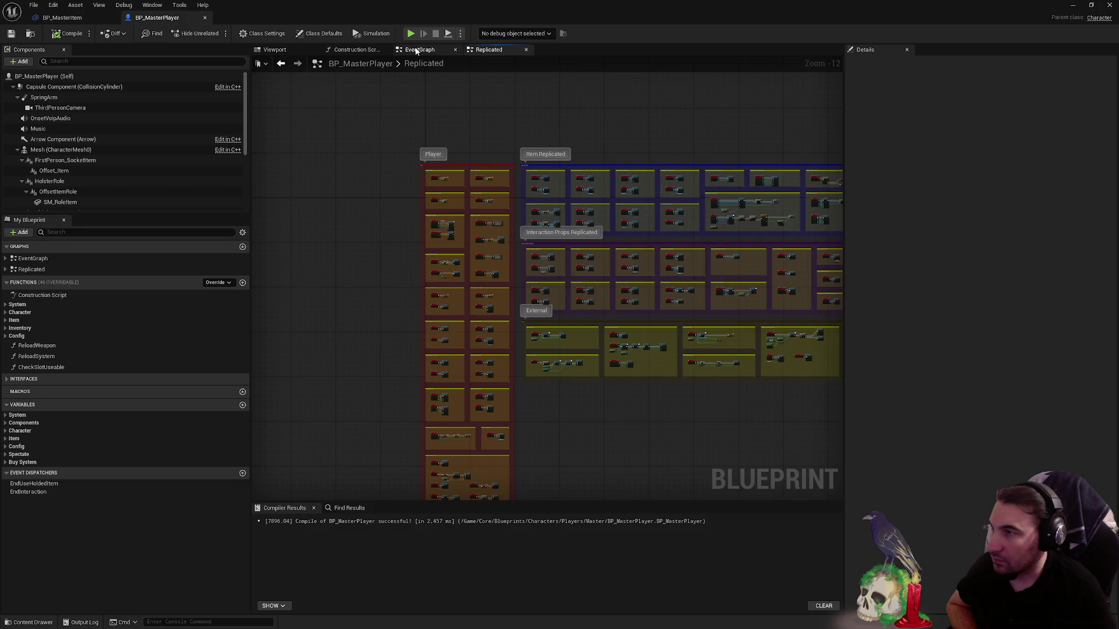
# - Pan around BP_MasterPlayer's EventGraph, select the Control comment, then return to BP_MasterItem
pyautogui.click(420, 49)
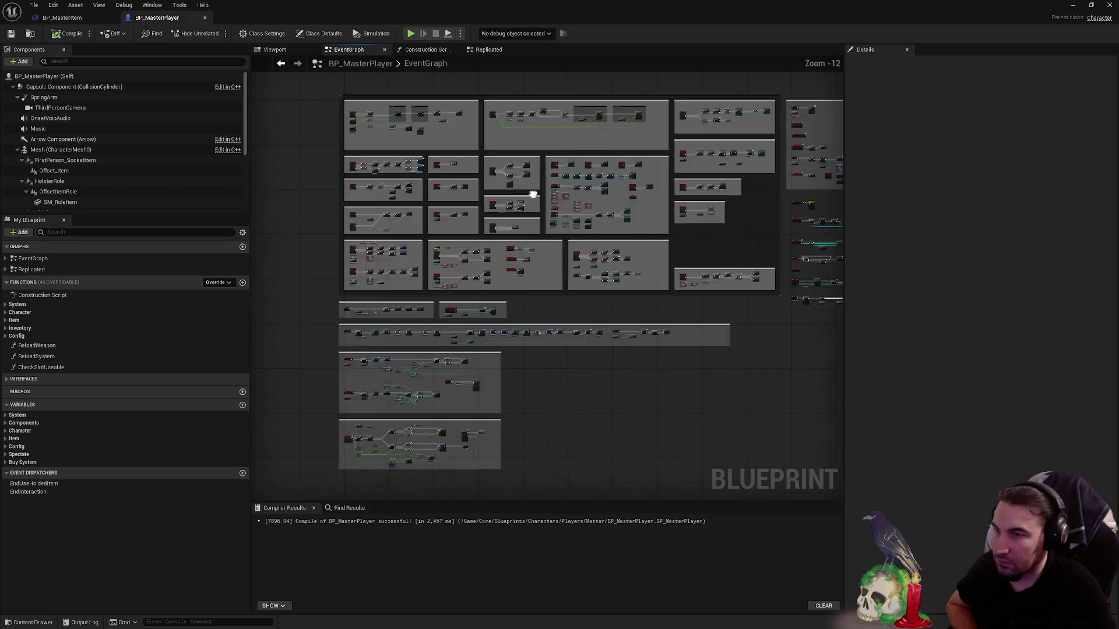
pyautogui.scroll(5, 519, 324)
pyautogui.scroll(4, 600, 174)
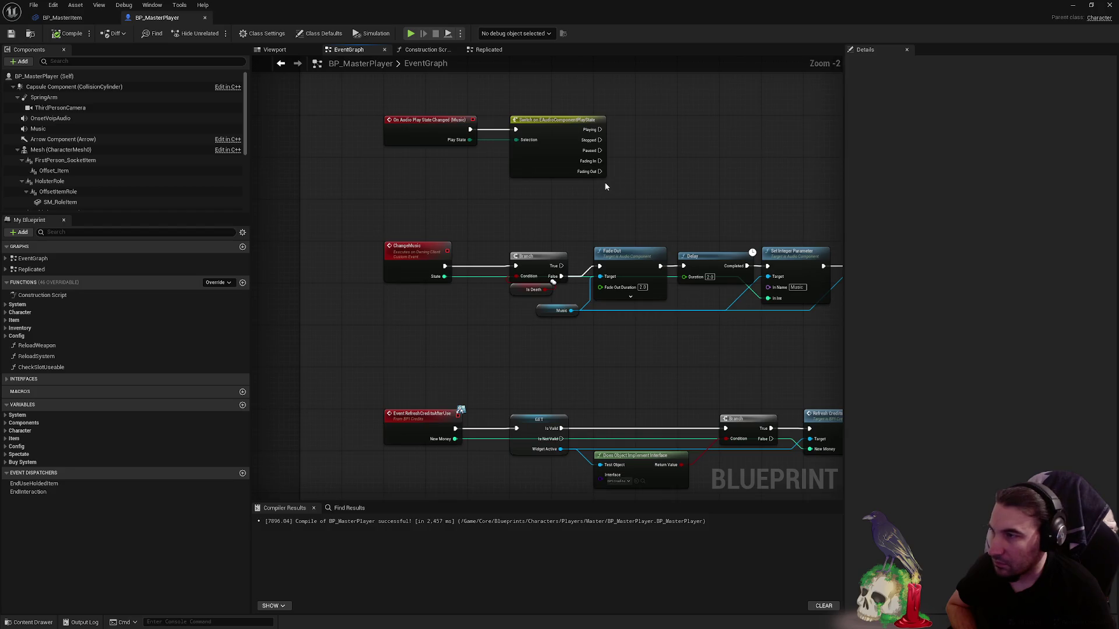
pyautogui.scroll(-6, 577, 167)
pyautogui.scroll(7, 576, 166)
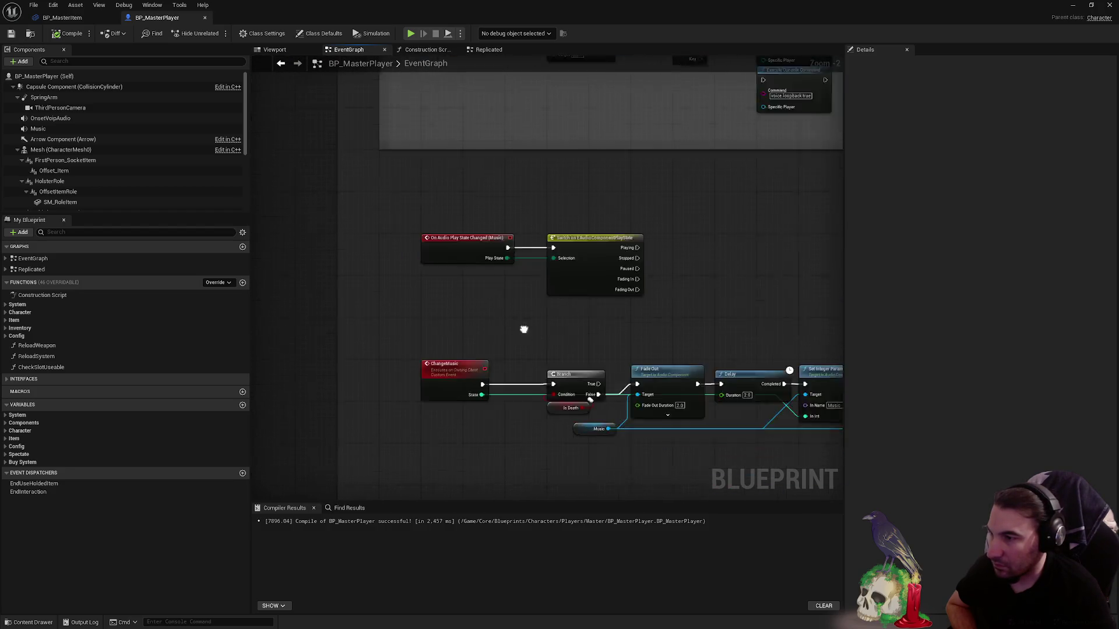
pyautogui.moveTo(540, 302); pyautogui.dragTo(436, 209)
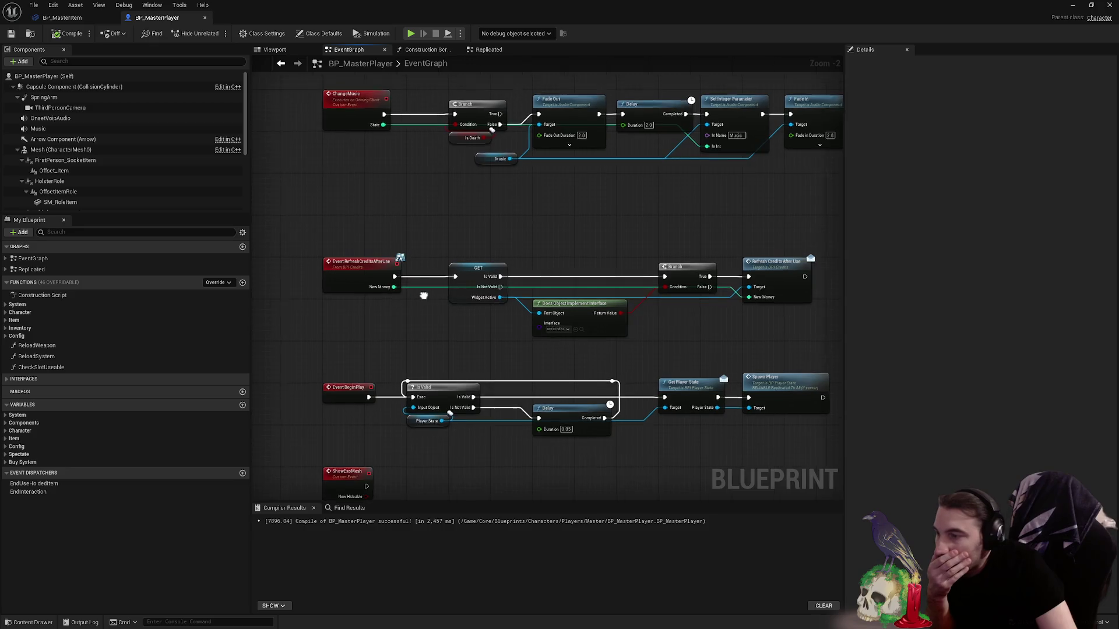
pyautogui.scroll(-7, 408, 247)
pyautogui.moveTo(527, 291); pyautogui.dragTo(797, 469)
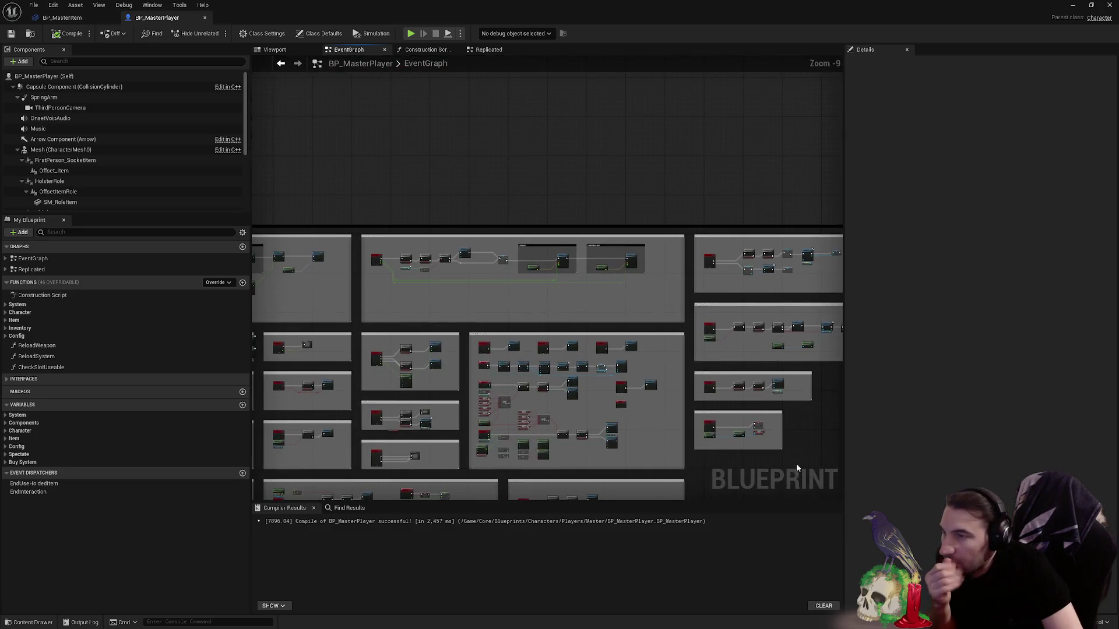
pyautogui.scroll(6, 394, 295)
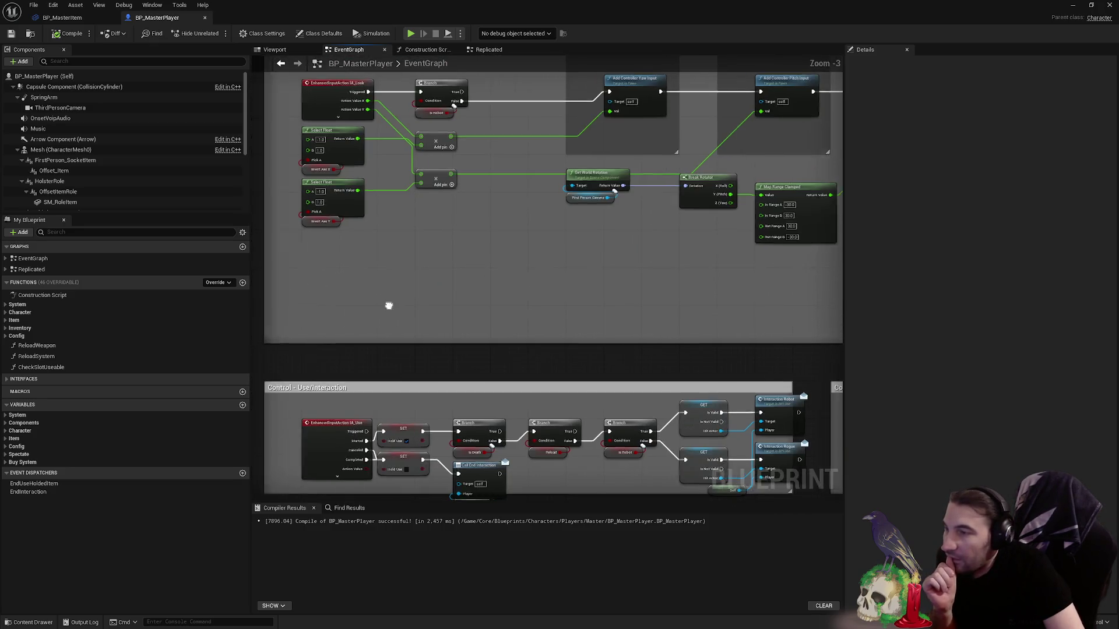
pyautogui.scroll(-1, 474, 157)
pyautogui.click(445, 136)
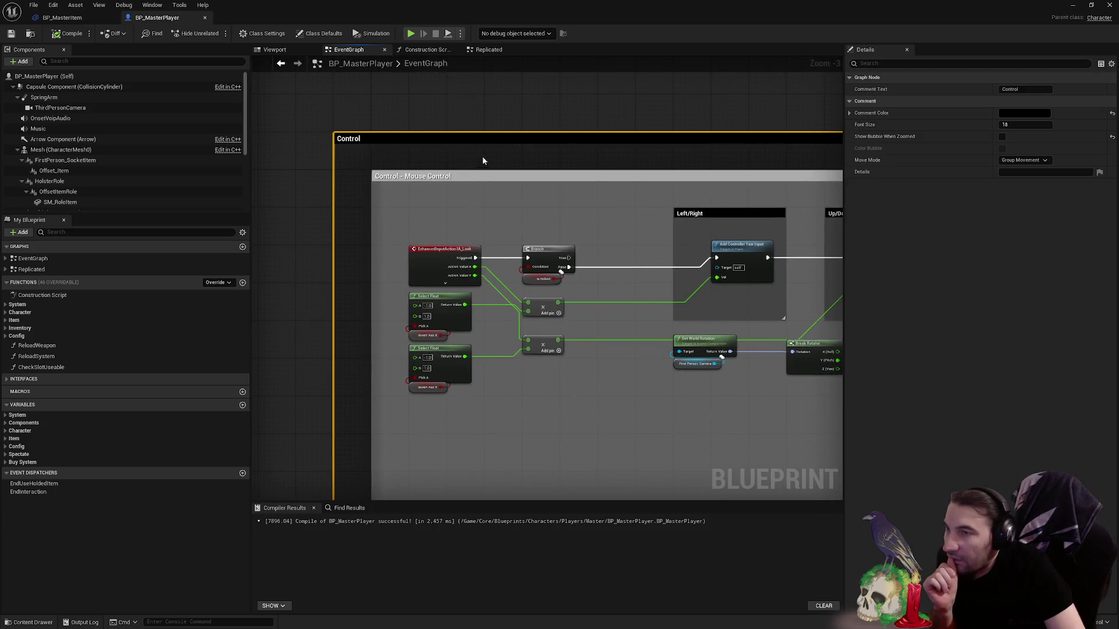
pyautogui.scroll(-2, 344, 178)
pyautogui.scroll(-2, 343, 178)
pyautogui.scroll(-3, 438, 263)
pyautogui.scroll(-1, 562, 288)
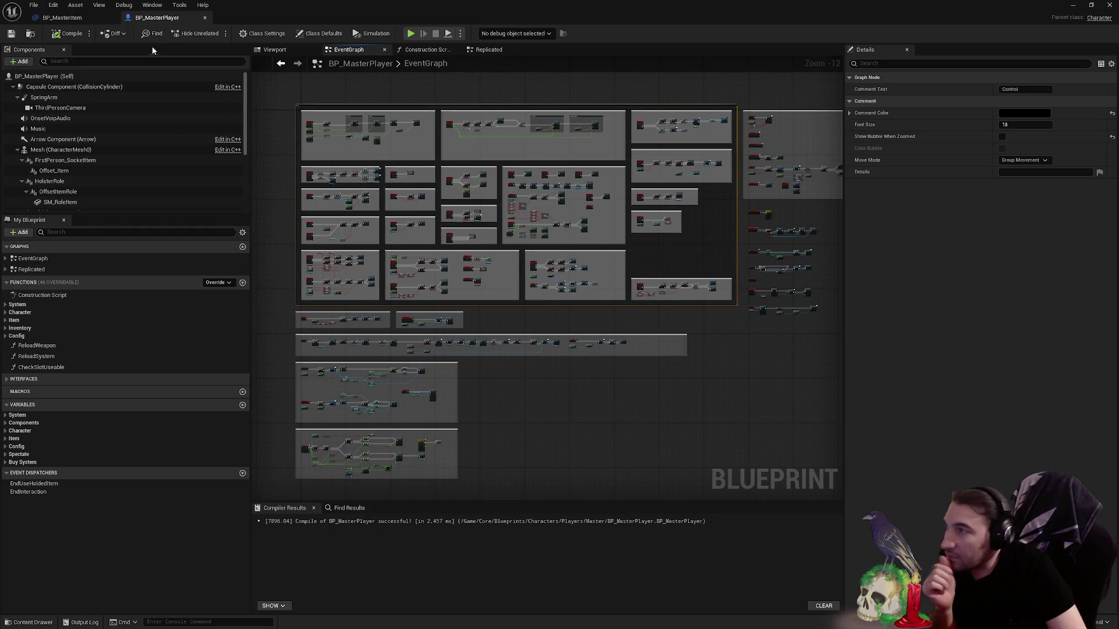
pyautogui.click(61, 15)
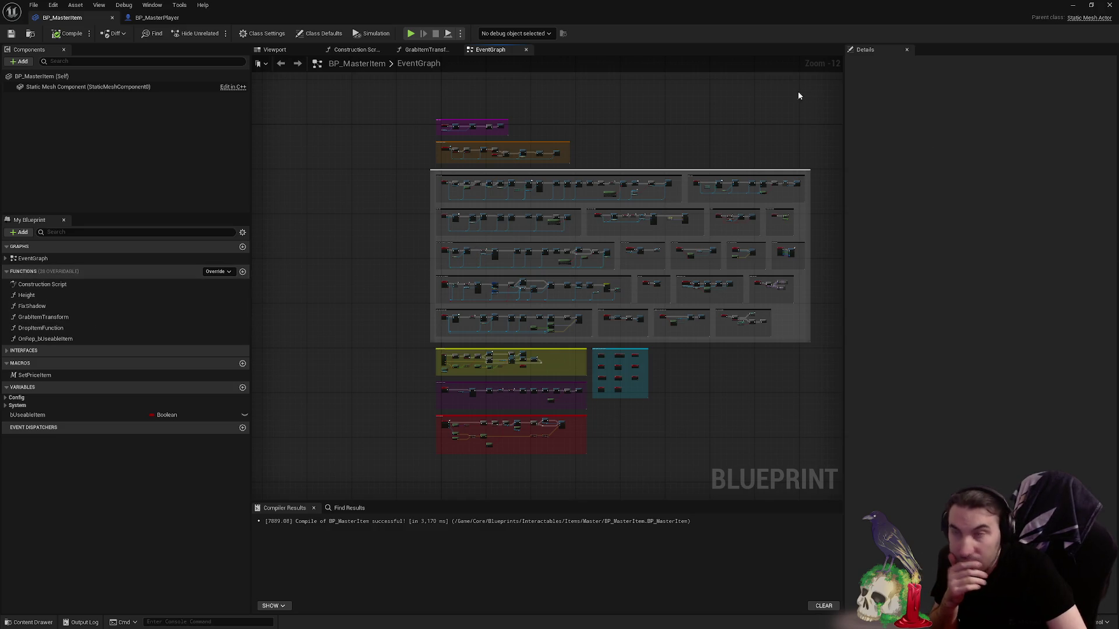
# - Close the blueprint editor and launch the Steam game library from the Start menu
pyautogui.click(1108, 5)
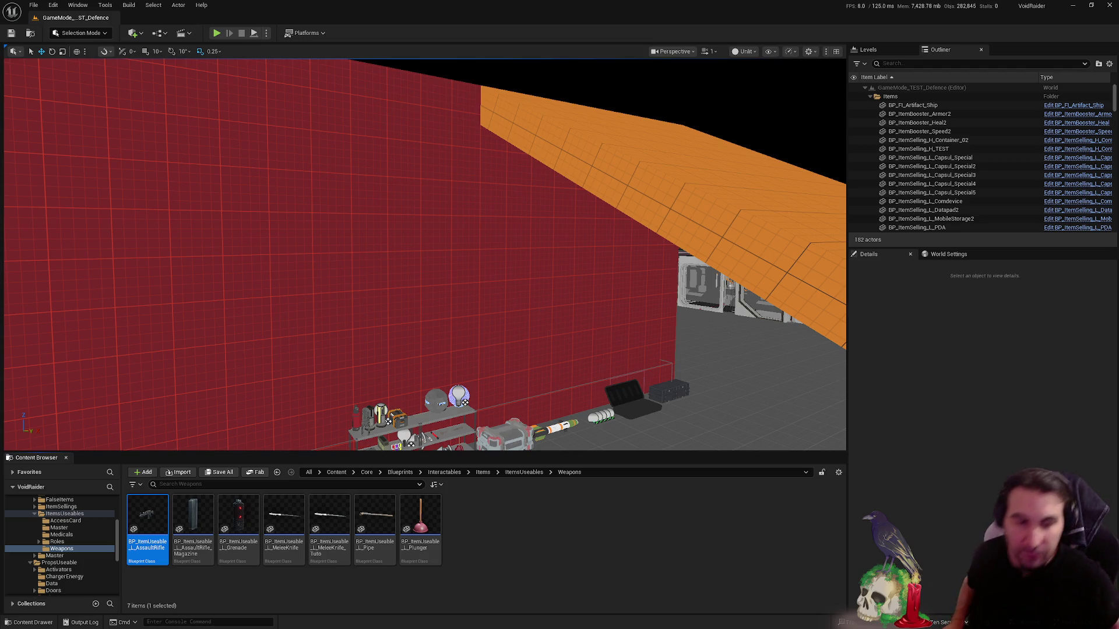
pyautogui.press('super')
pyautogui.click(540, 618)
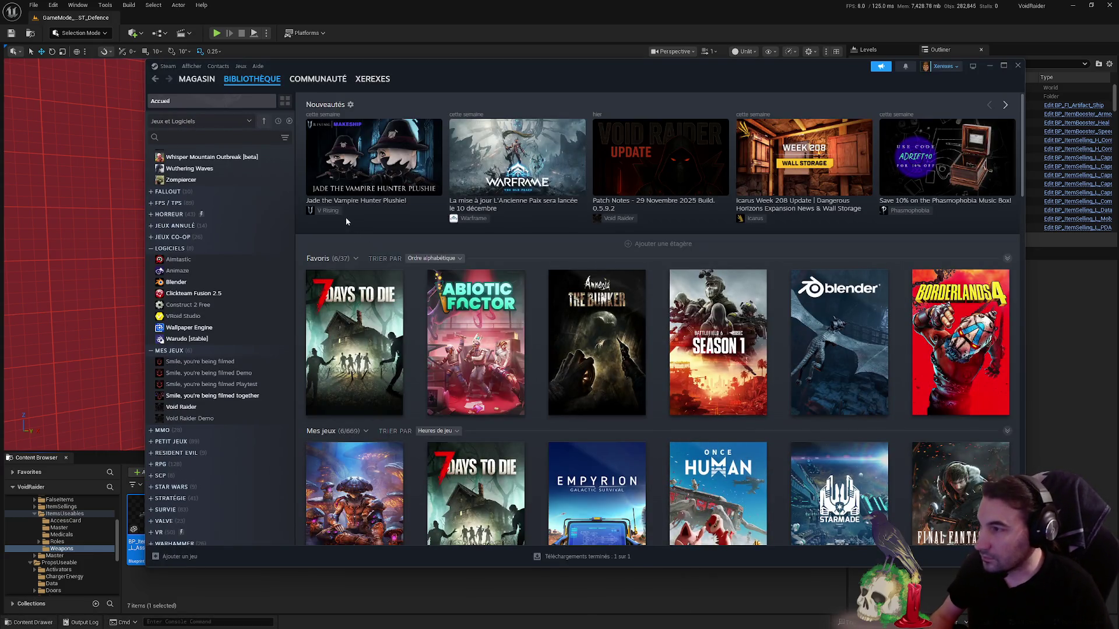
pyautogui.scroll(10, 186, 277)
pyautogui.scroll(-5, 185, 276)
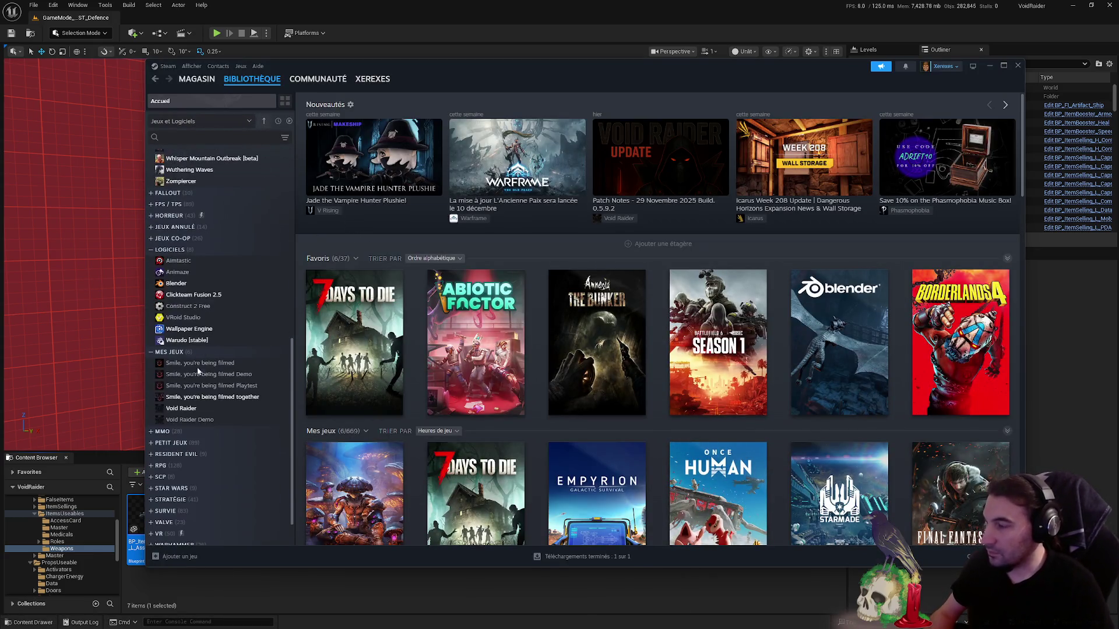
# - View the Void Raider page in the Steam library, then minimize Steam to return to the editor
pyautogui.click(202, 411)
pyautogui.scroll(4, 219, 315)
pyautogui.scroll(2, 219, 313)
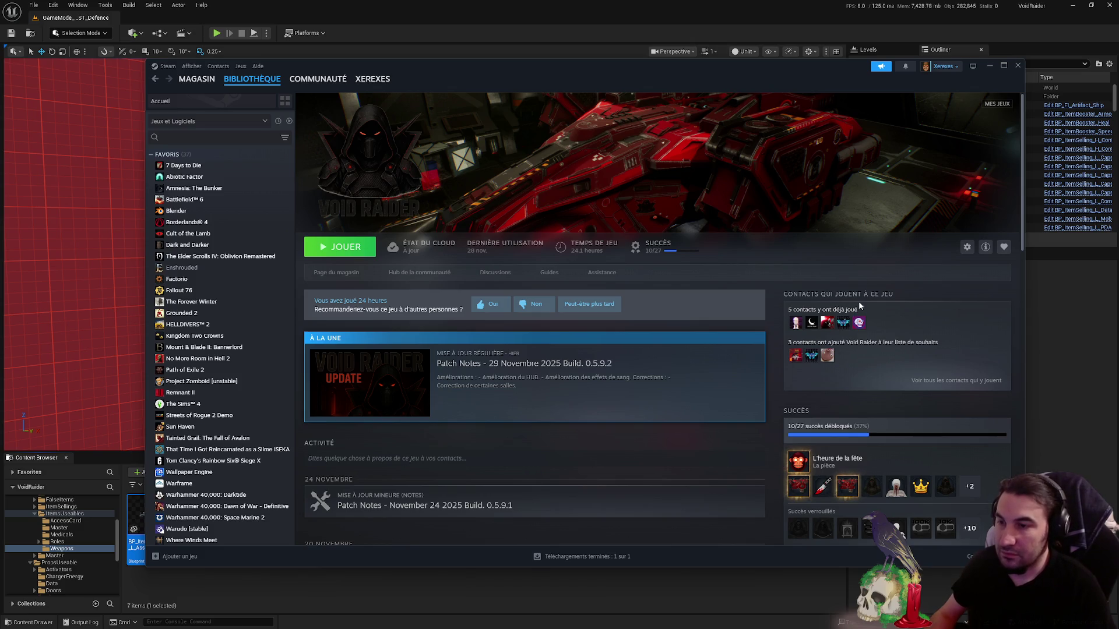
pyautogui.click(989, 67)
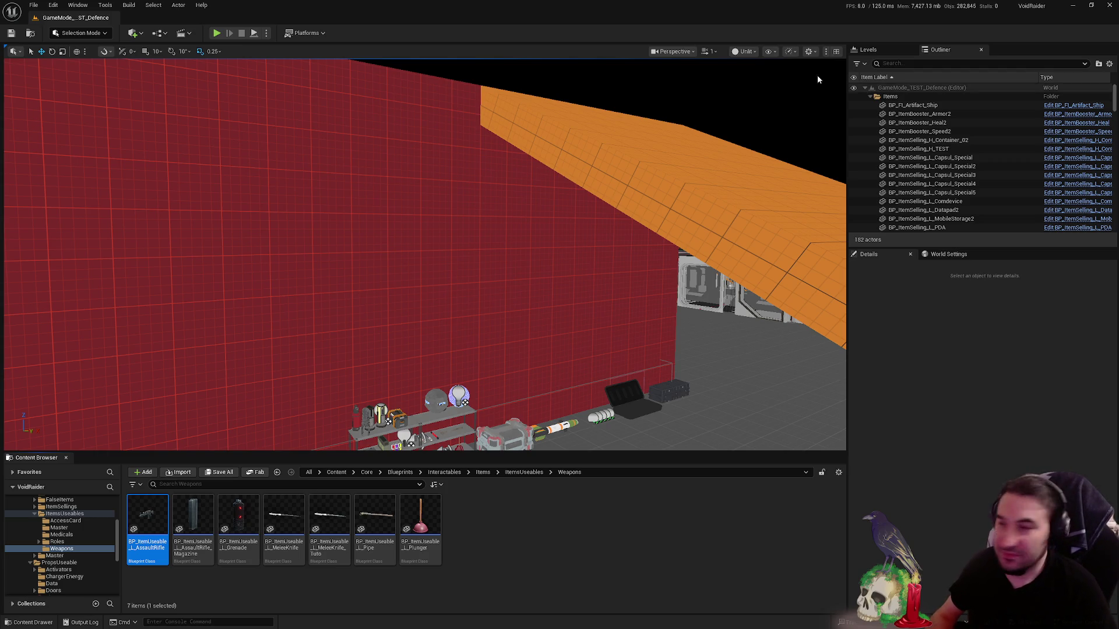
# - Browse to PropsUseable > Master in the Content Browser and open BP_MasterProps for editing
pyautogui.moveTo(819, 79); pyautogui.dragTo(267, 532)
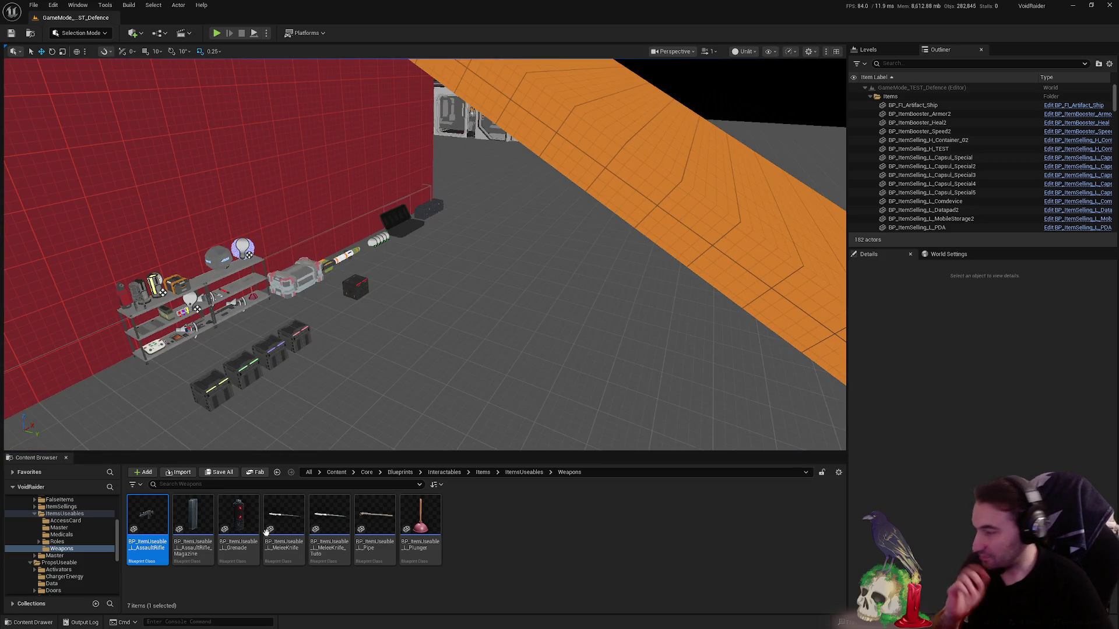
pyautogui.click(36, 514)
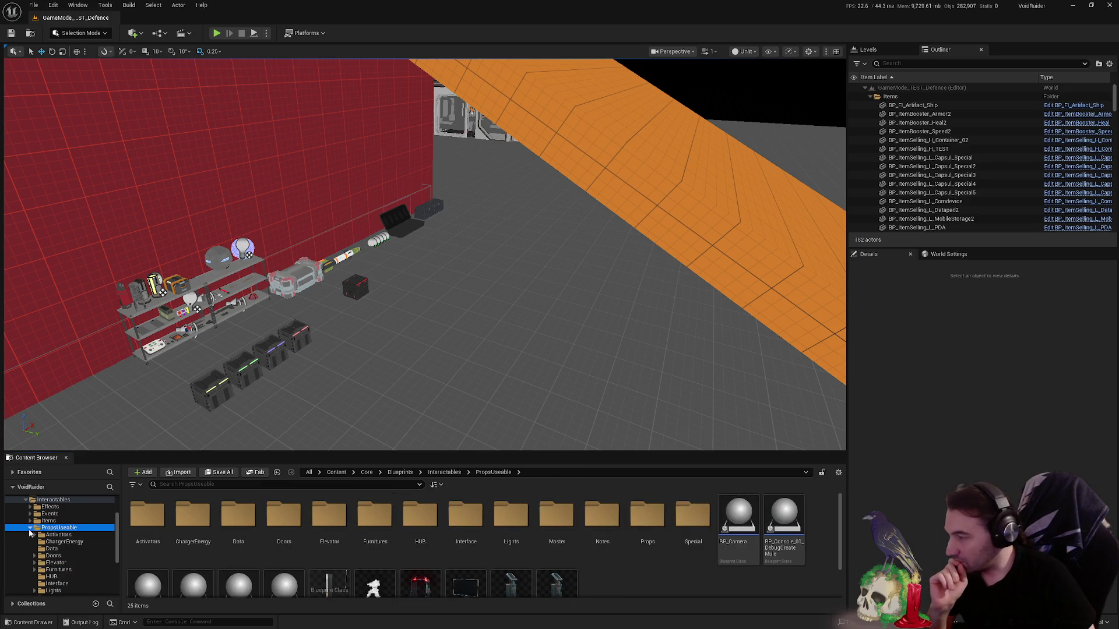
pyautogui.click(30, 529)
pyautogui.scroll(-2, 699, 589)
pyautogui.scroll(2, 635, 576)
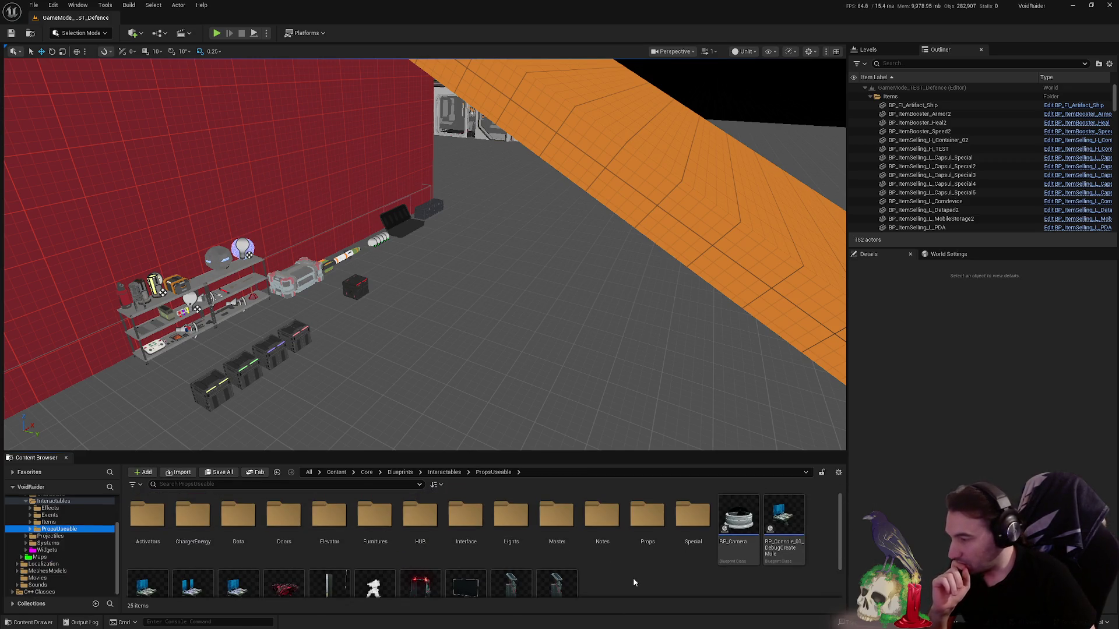
pyautogui.doubleClick(556, 523)
pyautogui.doubleClick(164, 516)
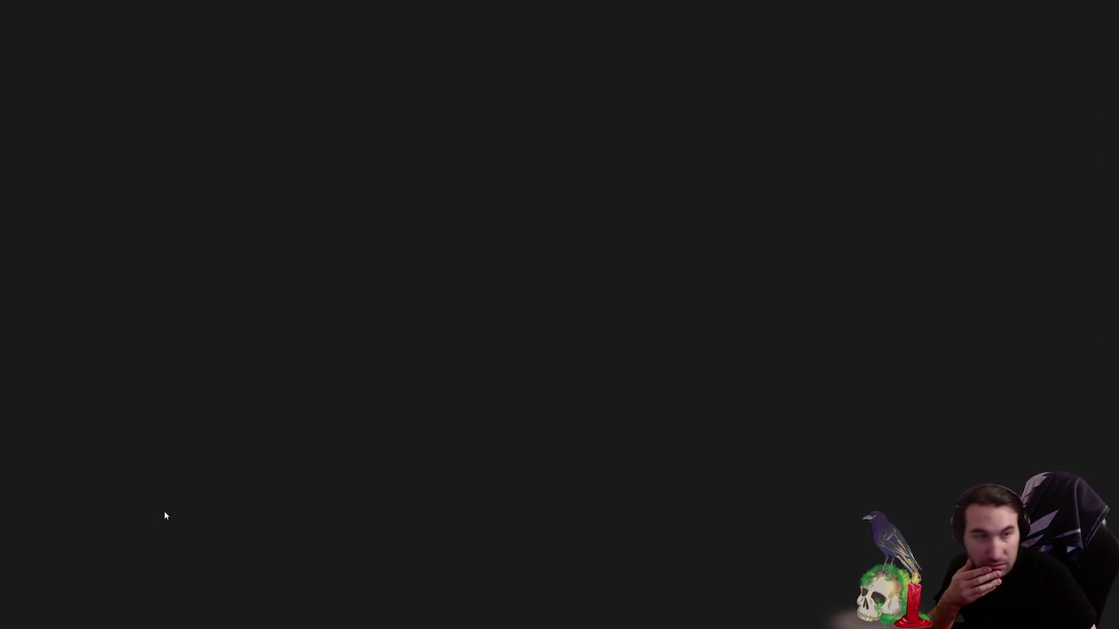
pyautogui.scroll(-3, 464, 262)
pyautogui.scroll(-2, 464, 245)
pyautogui.scroll(4, 461, 152)
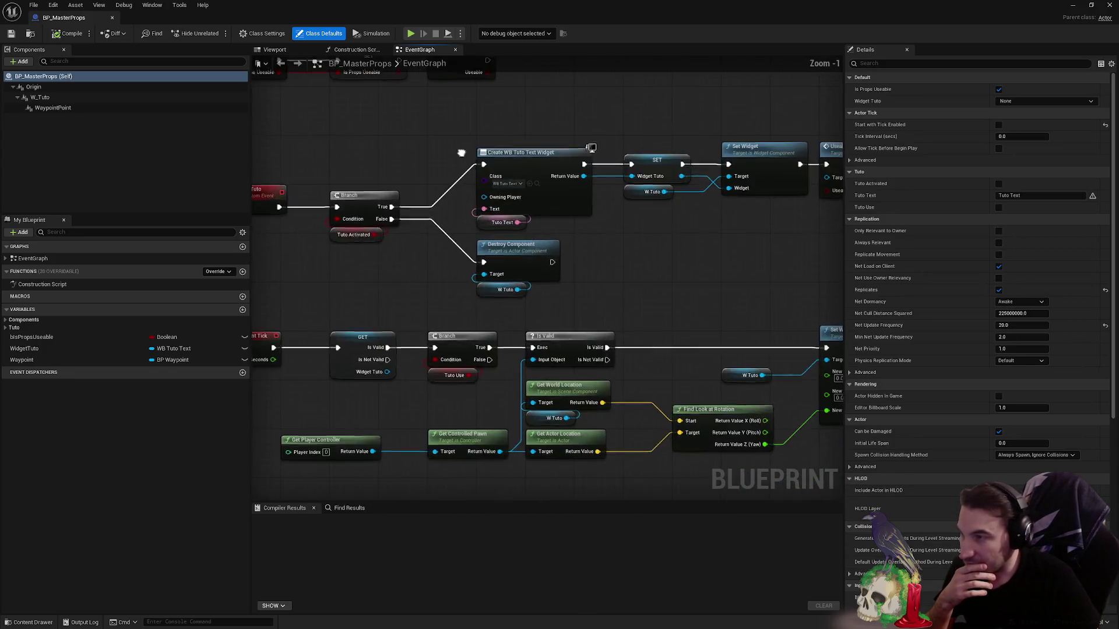
pyautogui.scroll(-3, 461, 152)
# - Marquee-select the four nodes of the Event BeginPlay chain in the event graph
pyautogui.moveTo(354, 165); pyautogui.dragTo(725, 258)
pyautogui.scroll(-1, 639, 263)
pyautogui.scroll(-2, 454, 281)
pyautogui.scroll(1, 445, 137)
pyautogui.scroll(3, 442, 137)
pyautogui.scroll(1, 429, 196)
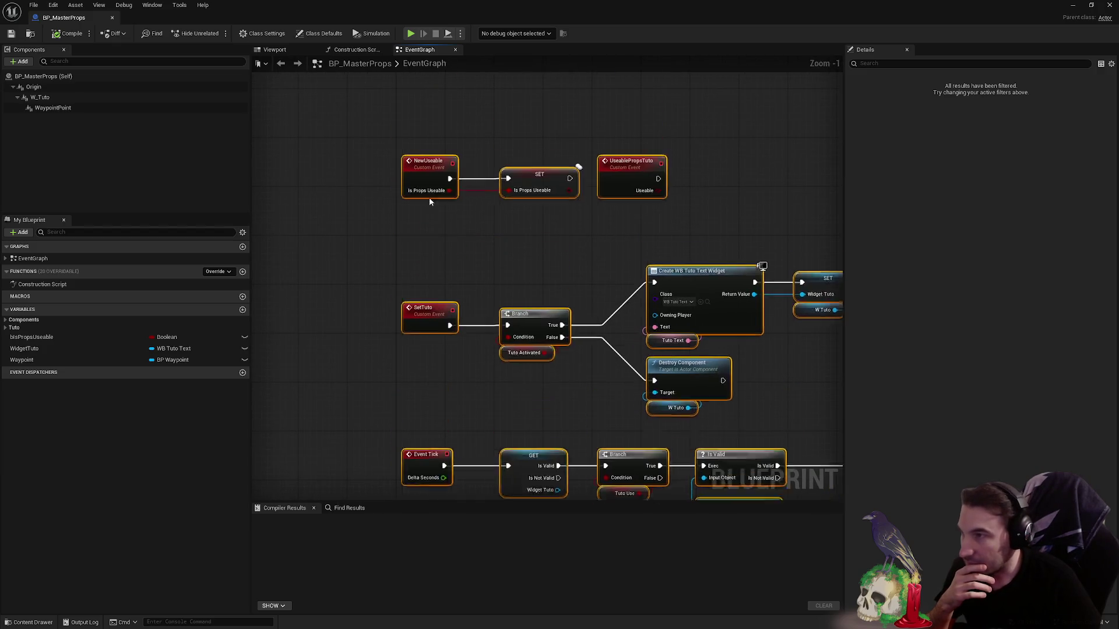
pyautogui.scroll(-2, 434, 349)
pyautogui.scroll(2, 434, 348)
pyautogui.moveTo(345, 178); pyautogui.dragTo(791, 293)
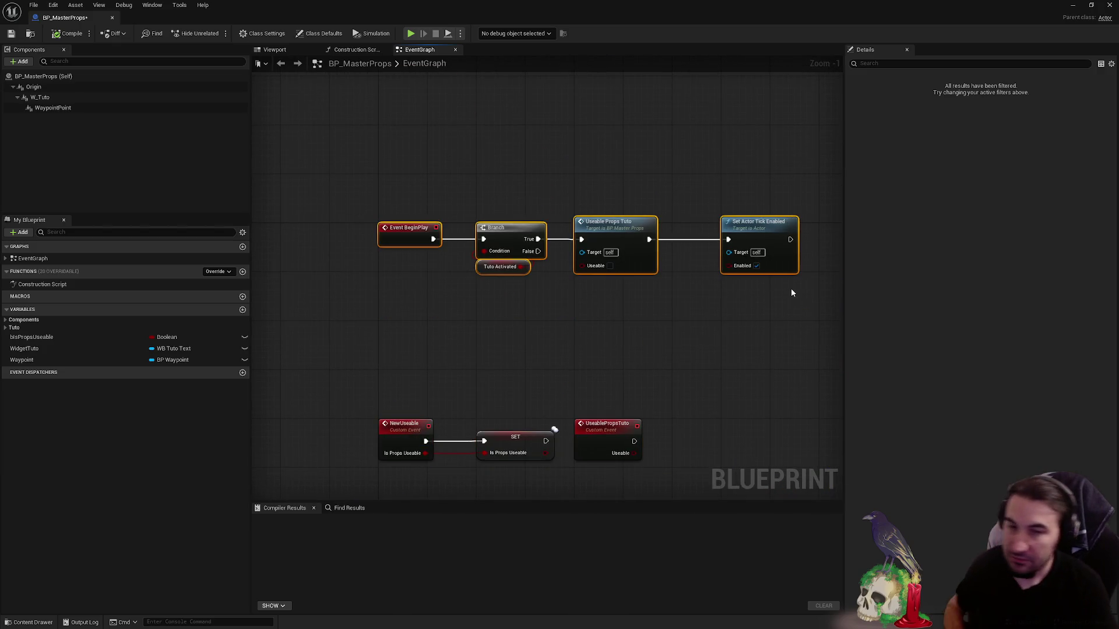
# - Add a comment box around the selected nodes and set its colour to orange (red 0.5, green 0, blue 0)
pyautogui.press('c')
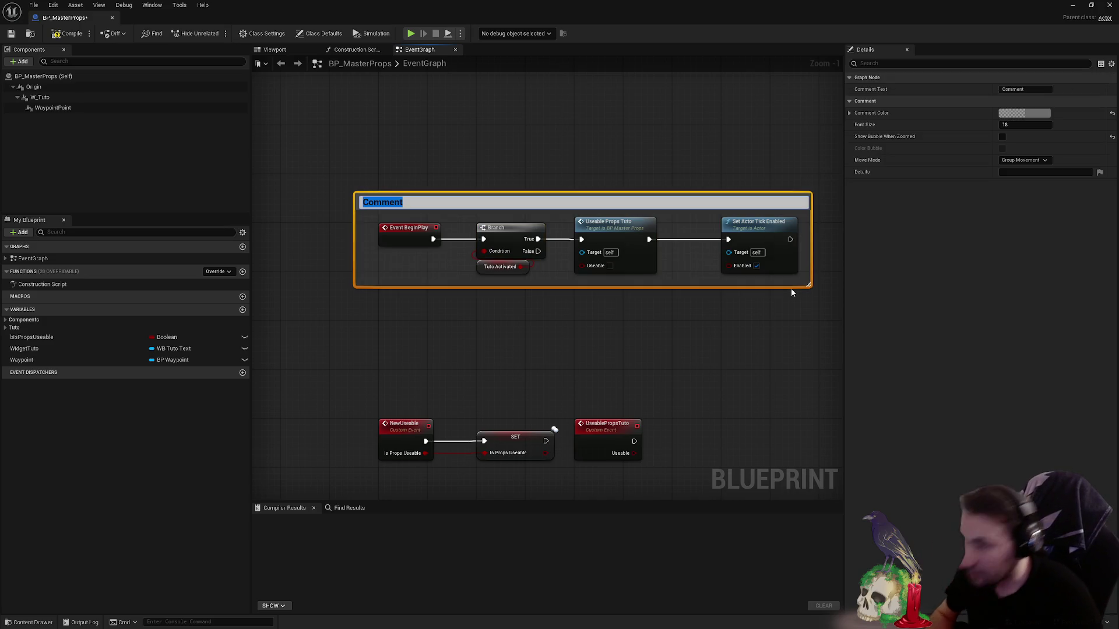
pyautogui.click(1024, 114)
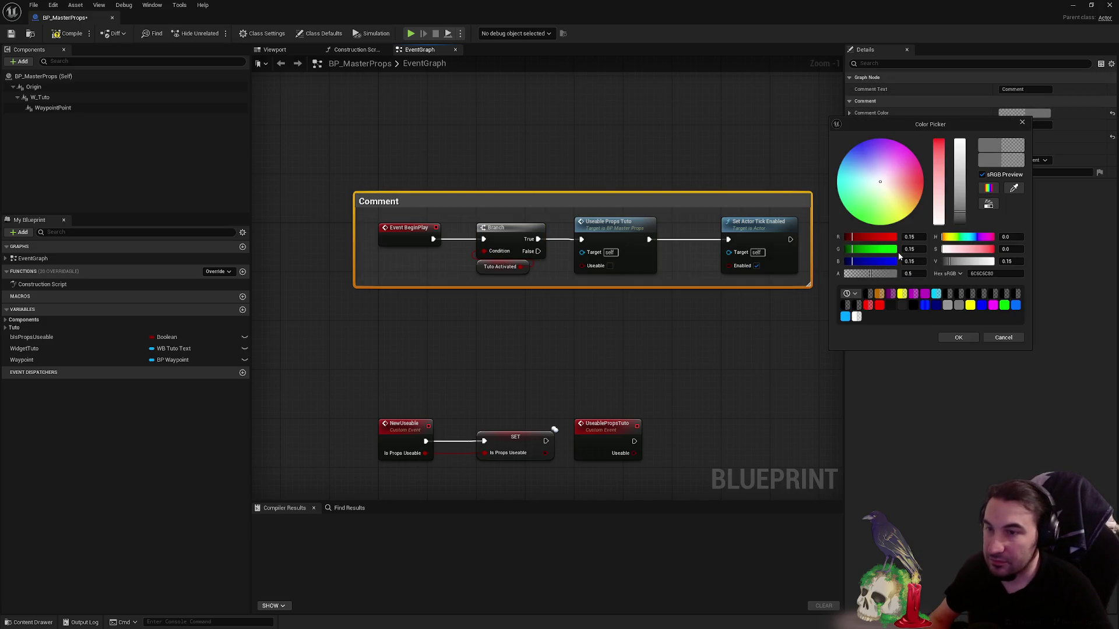
pyautogui.click(909, 249)
pyautogui.write('0')
pyautogui.press('Return')
pyautogui.click(909, 260)
pyautogui.write('0.5')
pyautogui.press('Return')
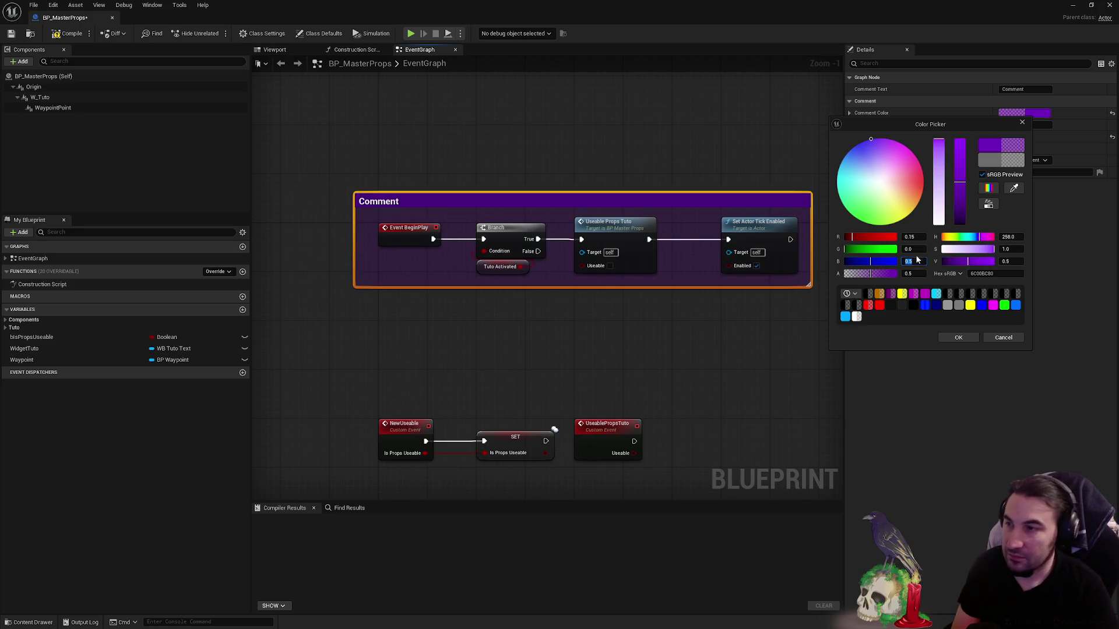
pyautogui.click(909, 237)
pyautogui.write('0.5')
pyautogui.press('Return')
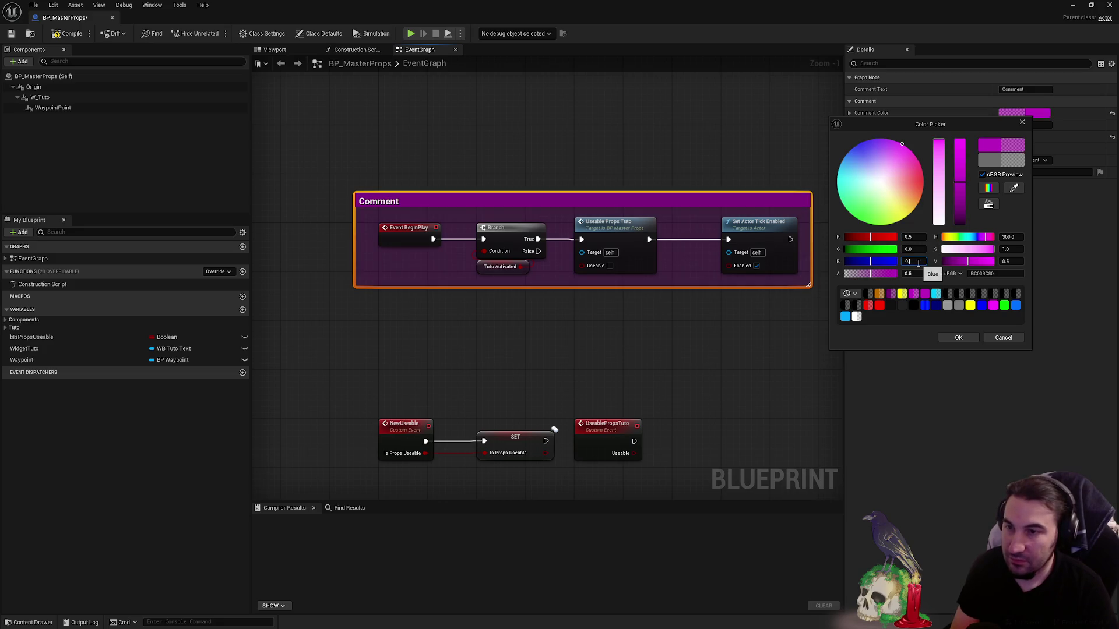
pyautogui.click(909, 261)
pyautogui.write('0.15')
pyautogui.press('Return')
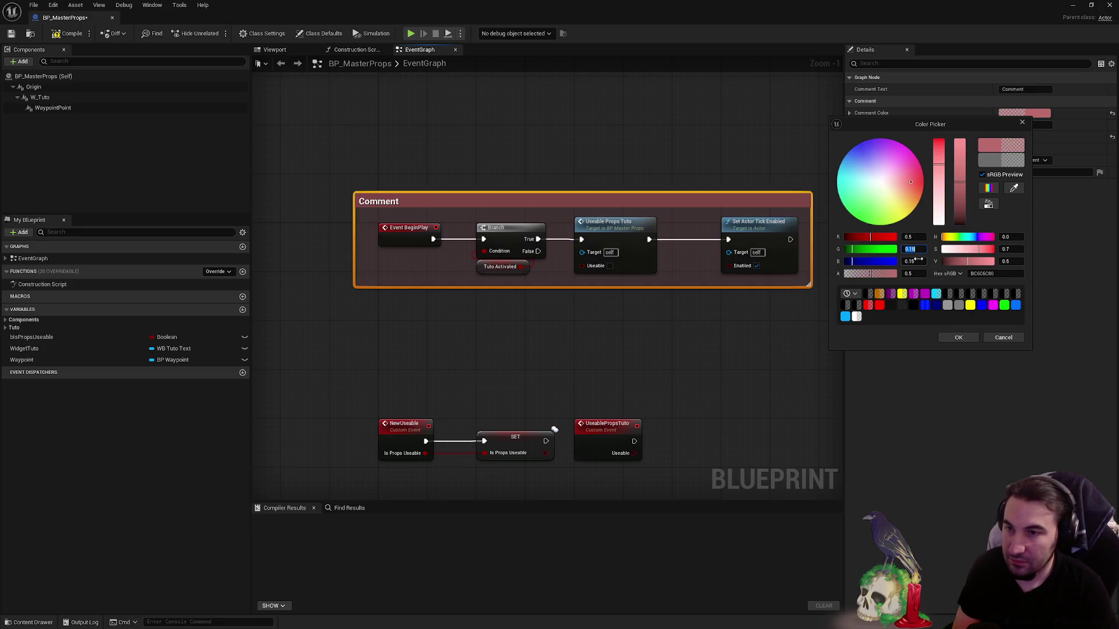
pyautogui.click(909, 260)
pyautogui.write('0')
pyautogui.press('Return')
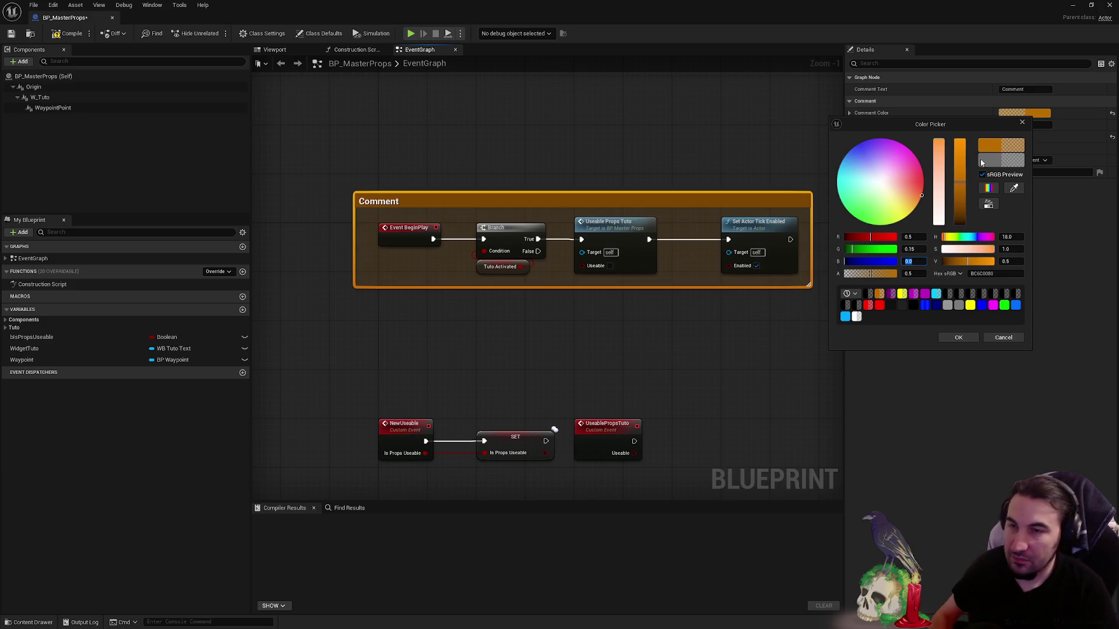
pyautogui.click(958, 338)
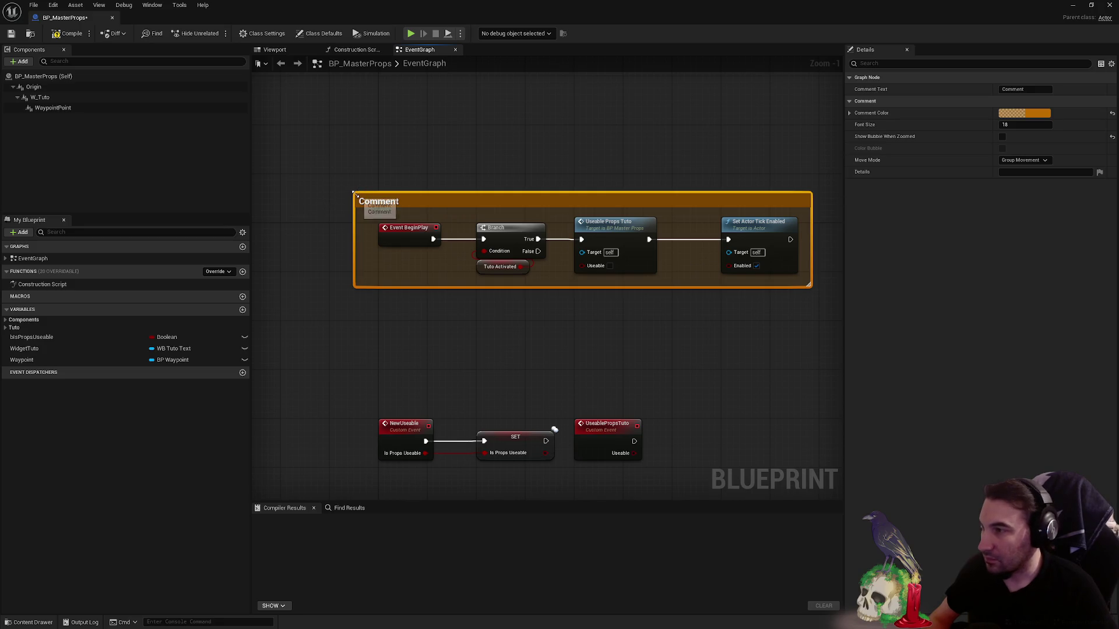
# - Enlarge the comment box around its nodes and title it 'Begin Play'
pyautogui.moveTo(714, 292); pyautogui.dragTo(596, 277)
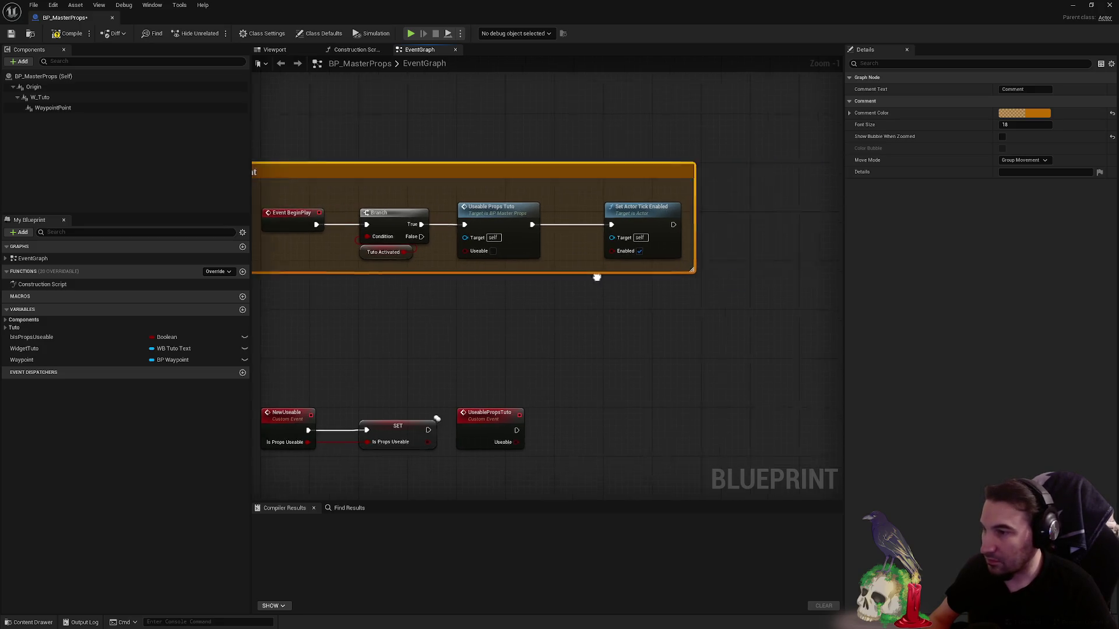
pyautogui.moveTo(663, 293); pyautogui.dragTo(718, 330)
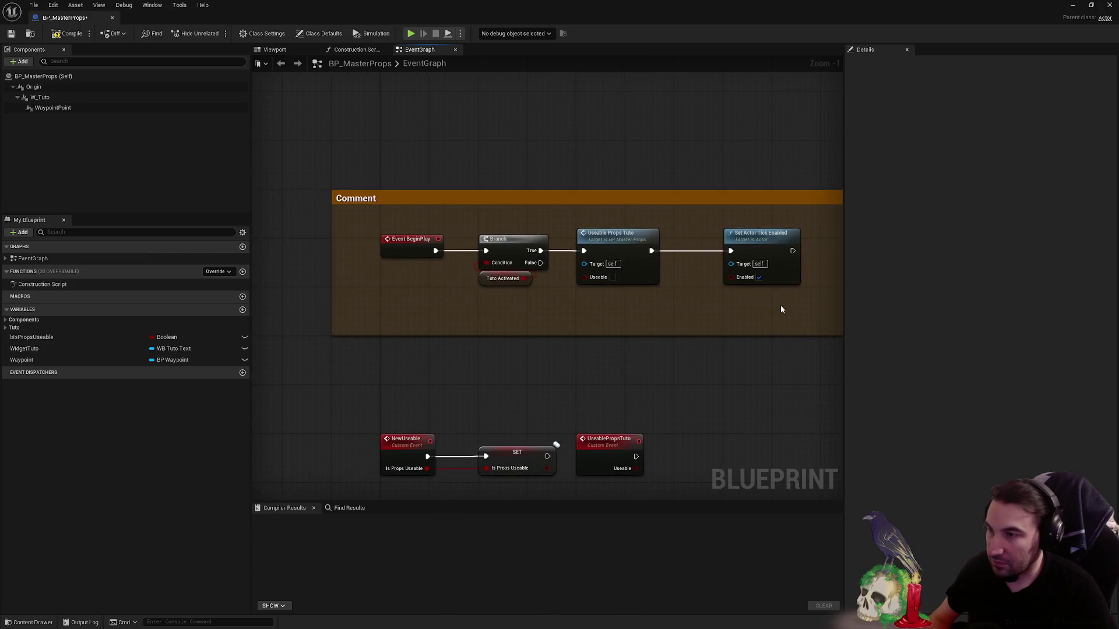
pyautogui.moveTo(782, 309)
pyautogui.mouseDown()
pyautogui.moveTo(378, 229)
pyautogui.moveTo(401, 236)
pyautogui.mouseUp()
pyautogui.click(467, 205)
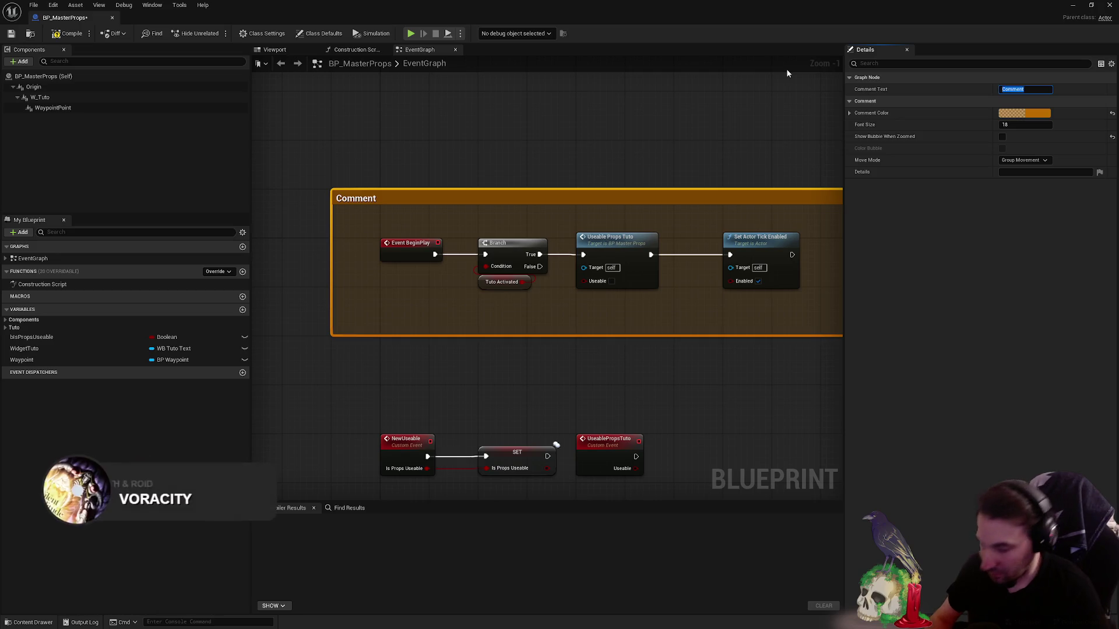
pyautogui.write('Begin Play')
pyautogui.press('Return')
# - Check the NewUseable and SET nodes, compile BP_MasterProps and close its editor
pyautogui.click(589, 115)
pyautogui.scroll(-2, 590, 115)
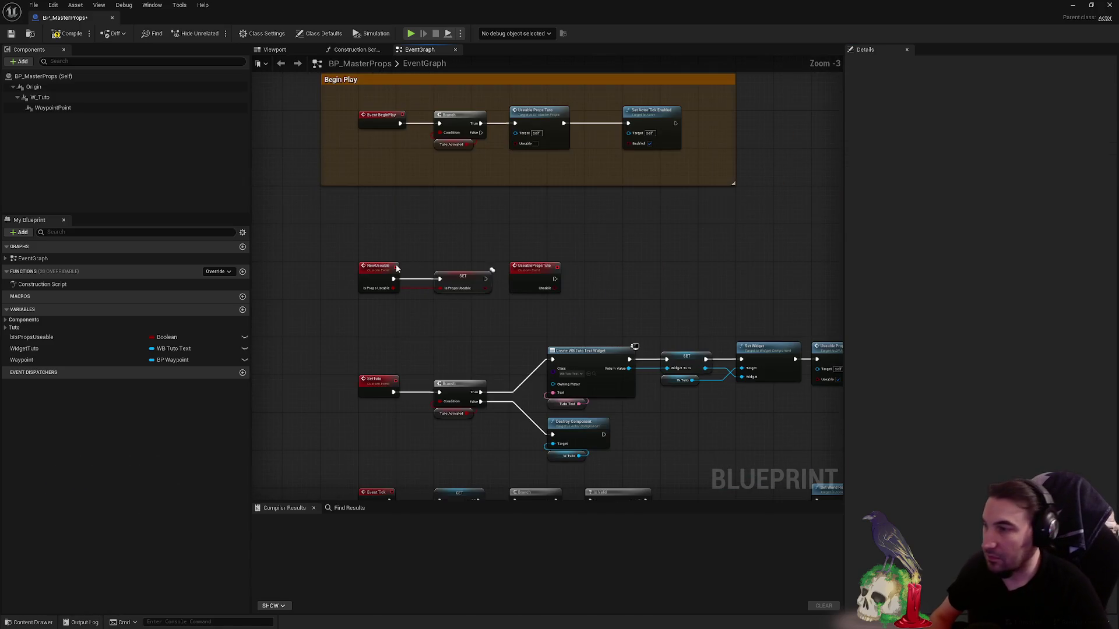
pyautogui.scroll(1, 360, 230)
pyautogui.moveTo(357, 239); pyautogui.dragTo(503, 319)
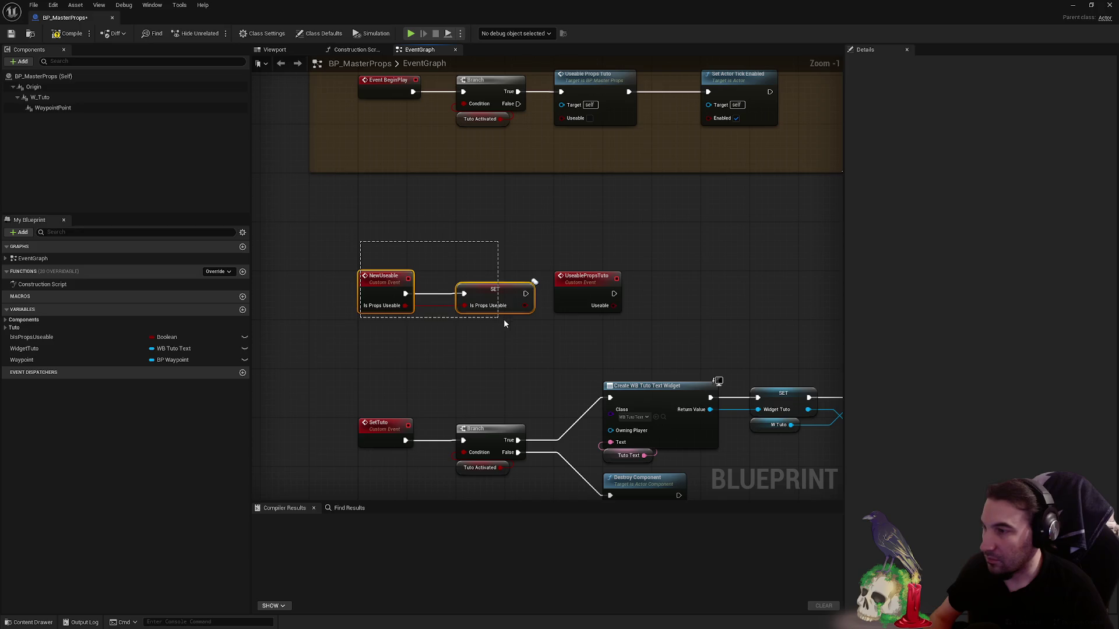
pyautogui.scroll(-2, 408, 139)
pyautogui.scroll(2, 433, 181)
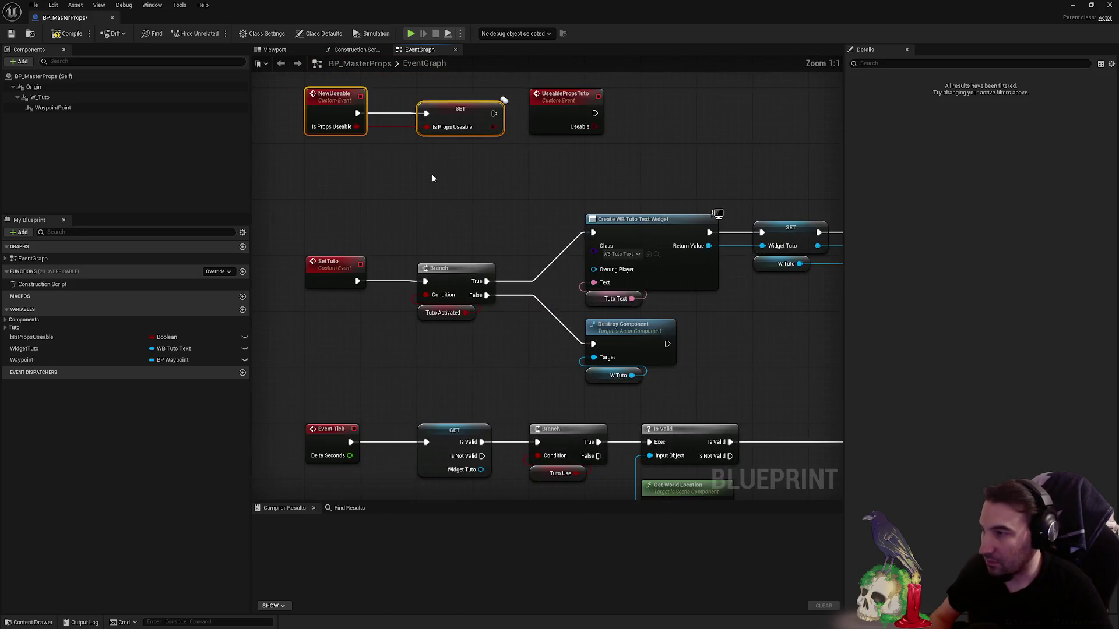
pyautogui.scroll(1, 420, 228)
pyautogui.scroll(-1, 455, 283)
pyautogui.scroll(-1, 470, 142)
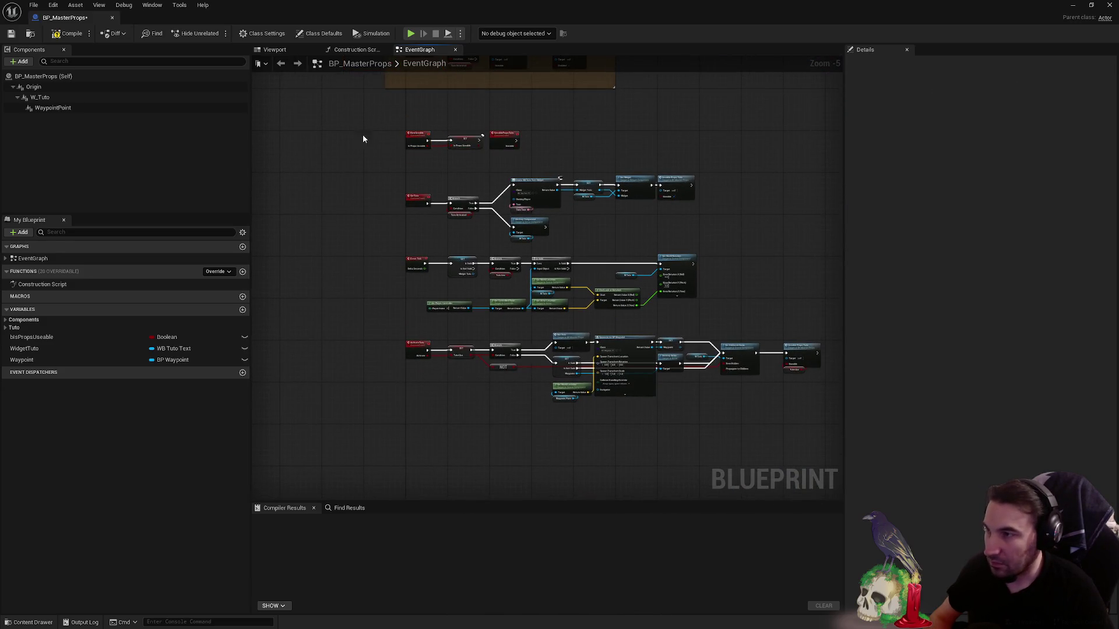
pyautogui.scroll(2, 362, 137)
pyautogui.scroll(2, 394, 193)
pyautogui.scroll(1, 417, 224)
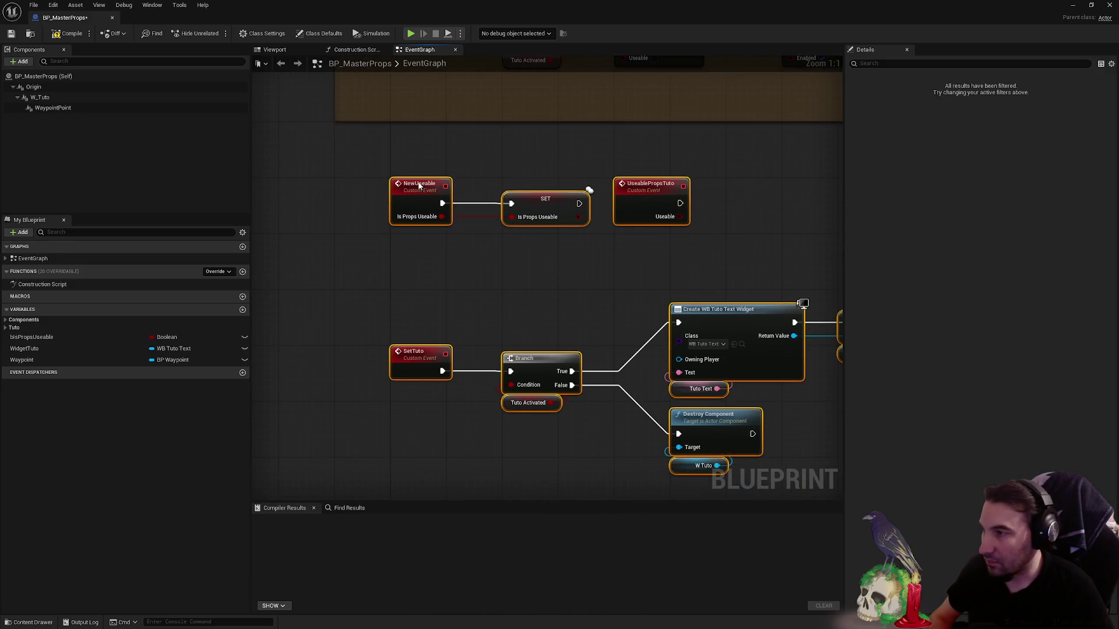
pyautogui.scroll(-6, 417, 225)
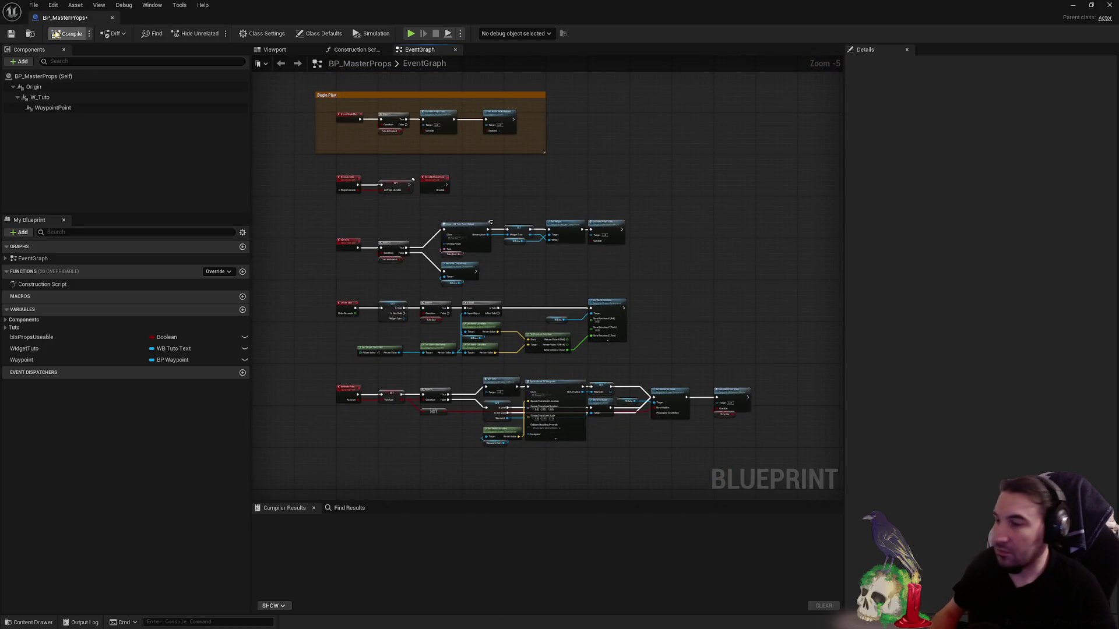
pyautogui.click(60, 35)
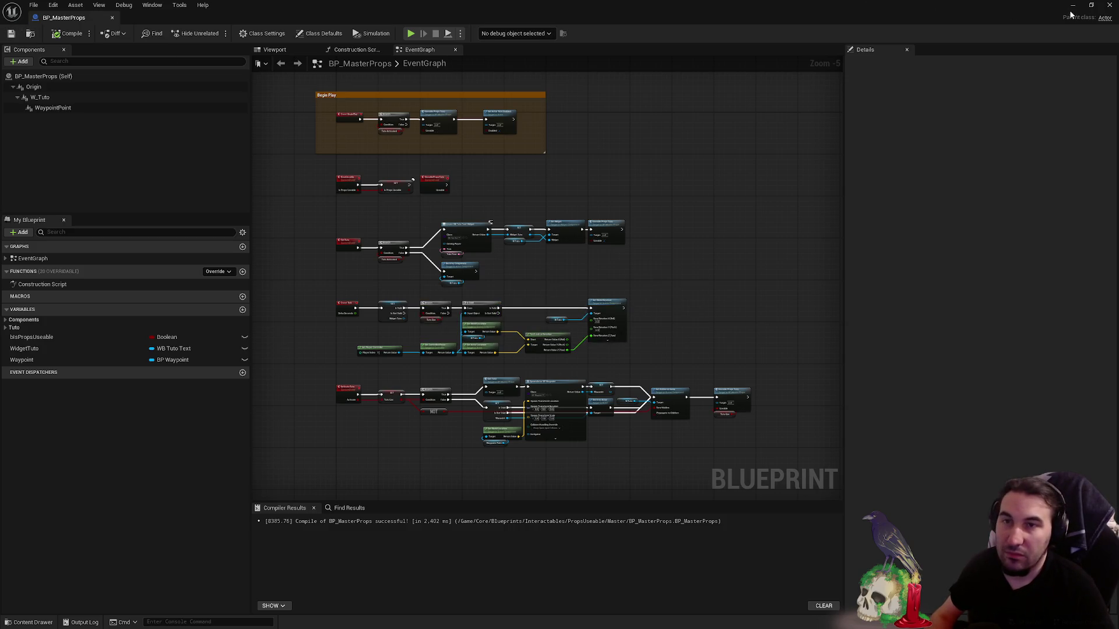
pyautogui.click(1108, 6)
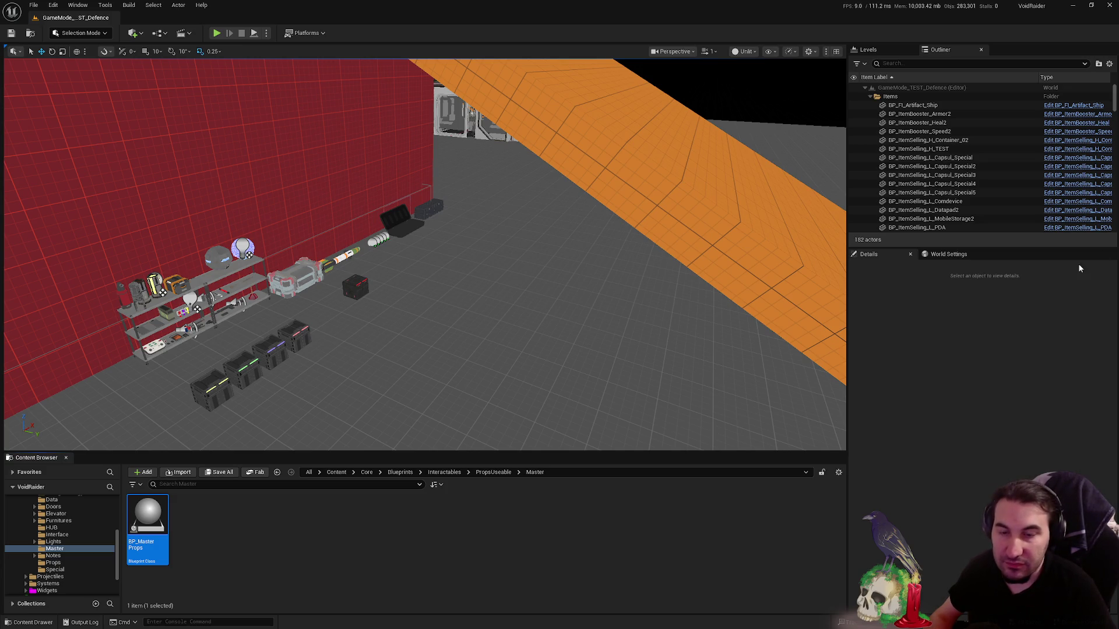
# - Fly the level viewport camera toward and along the prop shelf
pyautogui.press('super')
pyautogui.press('super')
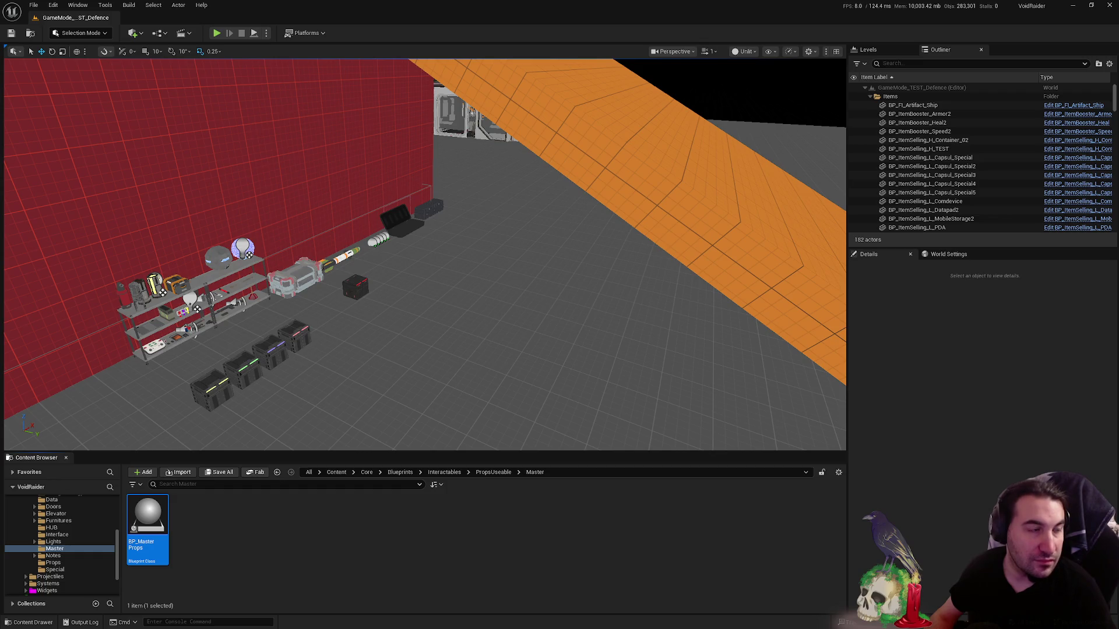
pyautogui.press('w')
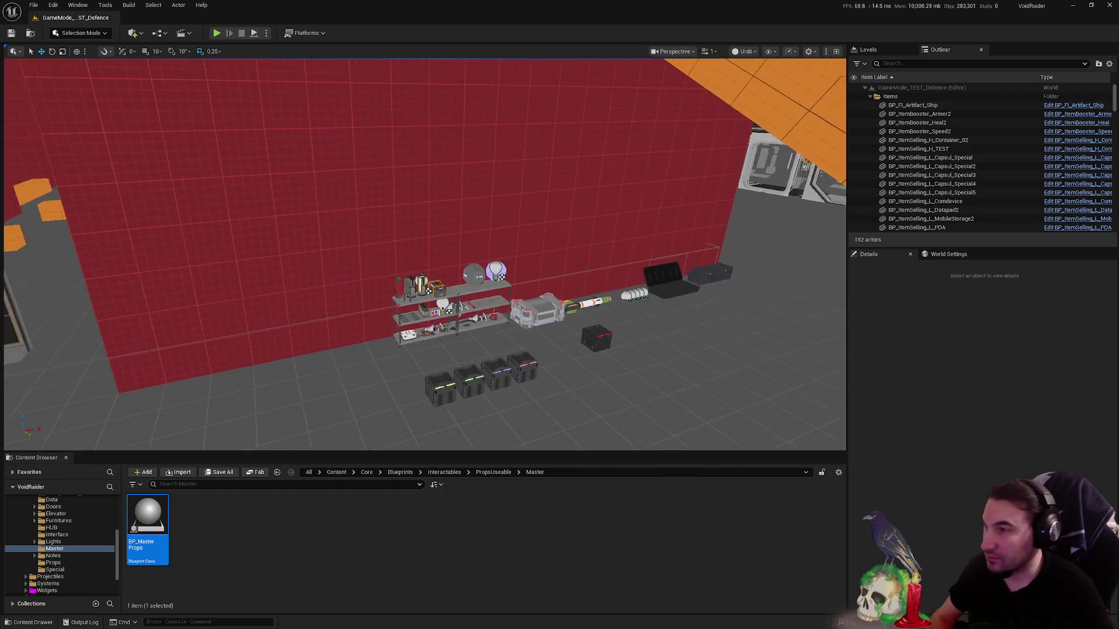
pyautogui.press('d')
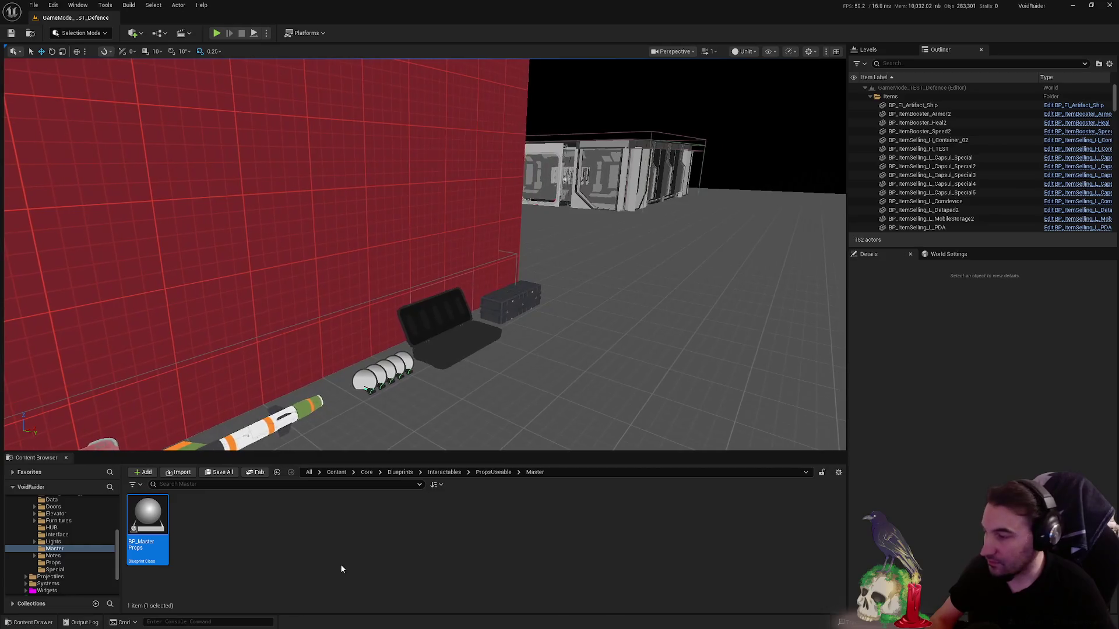
pyautogui.scroll(3, 53, 537)
# - Browse the Interactables, Blueprints, MeshesModels and Sounds folders, returning to Blueprints
pyautogui.click(27, 536)
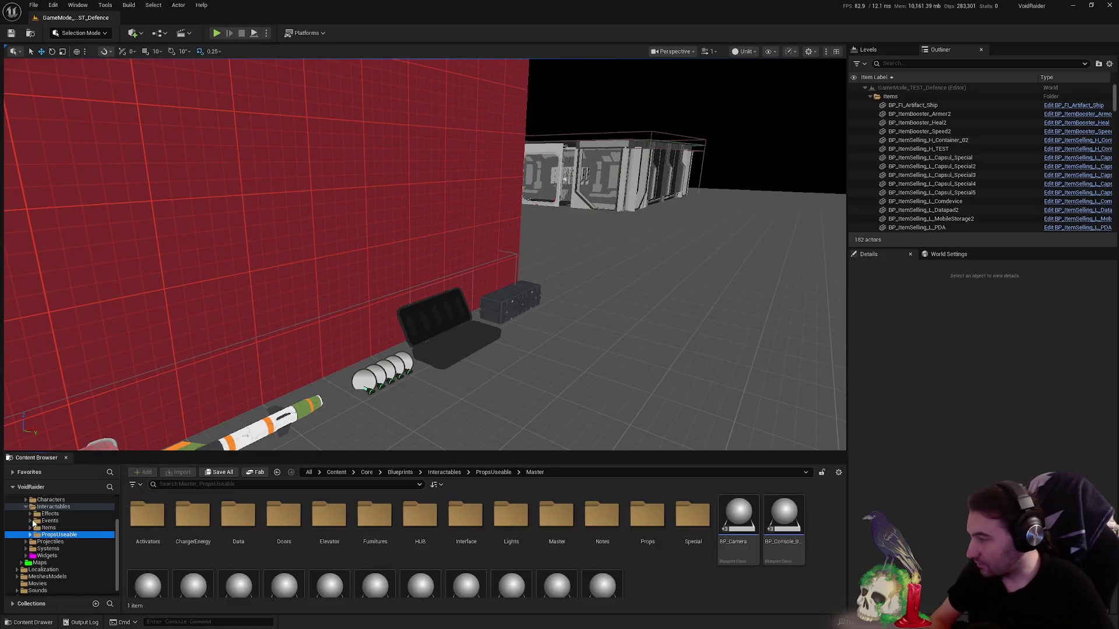
pyautogui.scroll(2, 27, 529)
pyautogui.click(39, 515)
pyautogui.scroll(2, 53, 533)
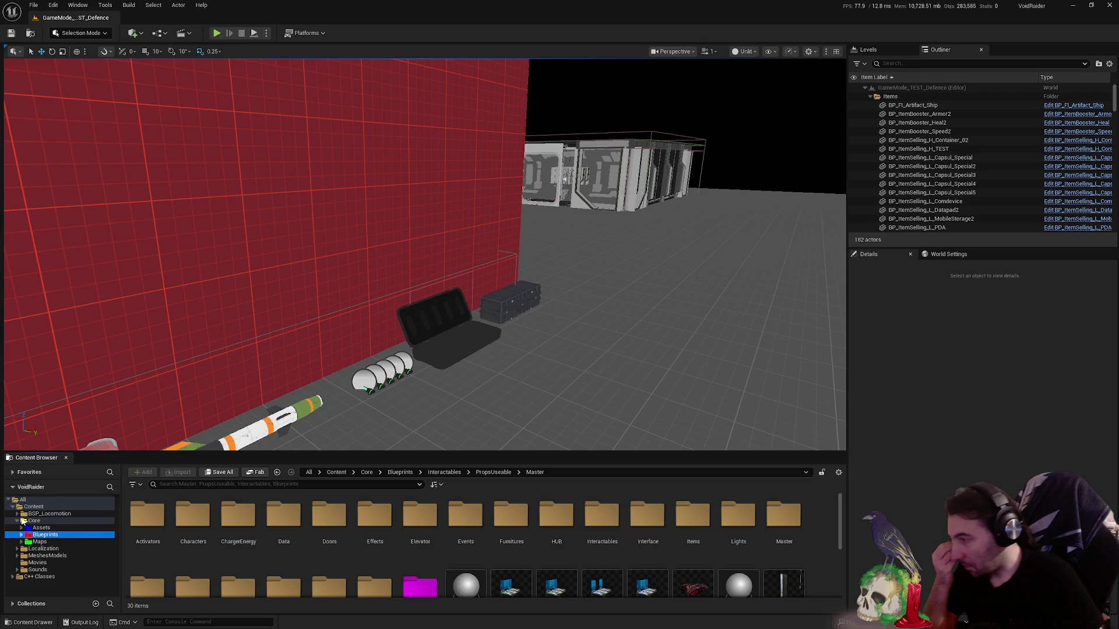
pyautogui.click(79, 556)
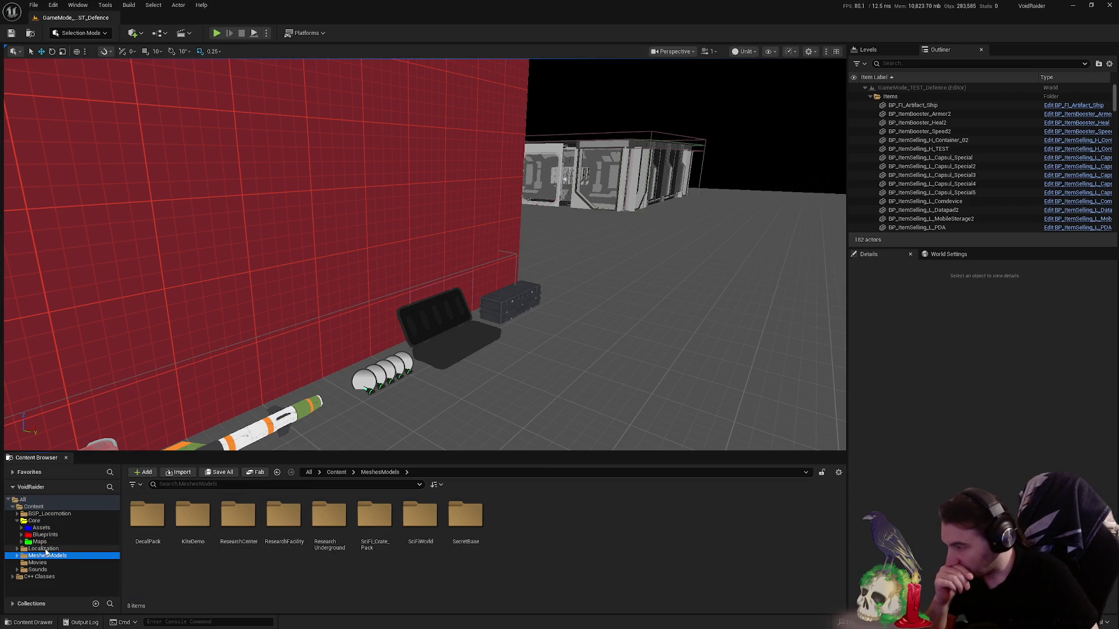
pyautogui.click(38, 570)
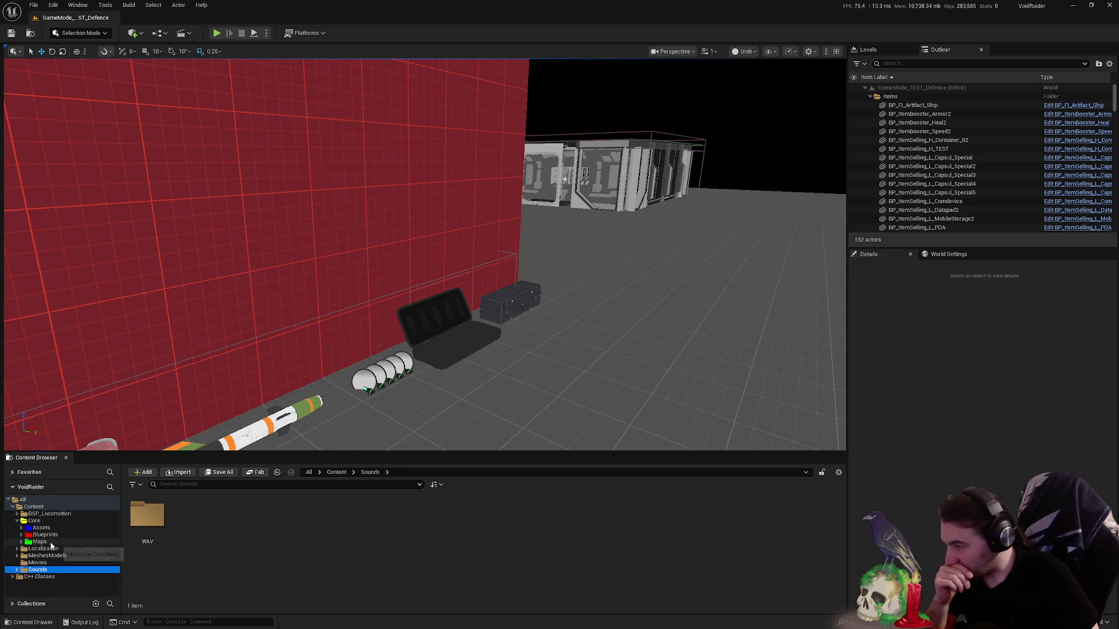
pyautogui.click(44, 534)
# - Open the Systems folder, look inside its GameSave subfolder and go back to Systems
pyautogui.click(281, 516)
pyautogui.doubleClick(281, 516)
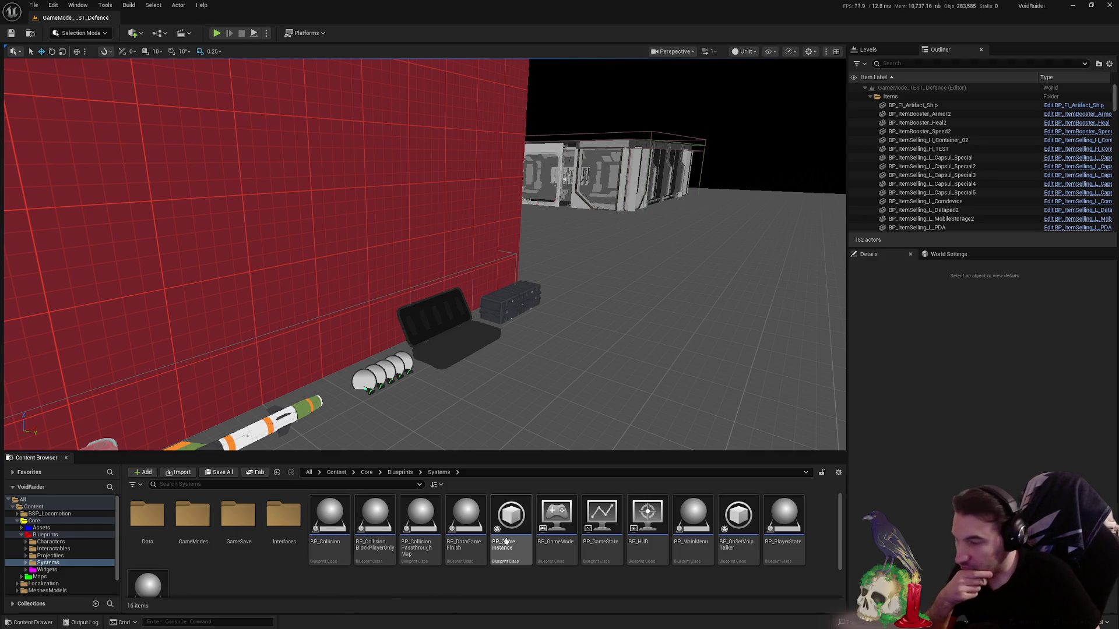
pyautogui.doubleClick(249, 540)
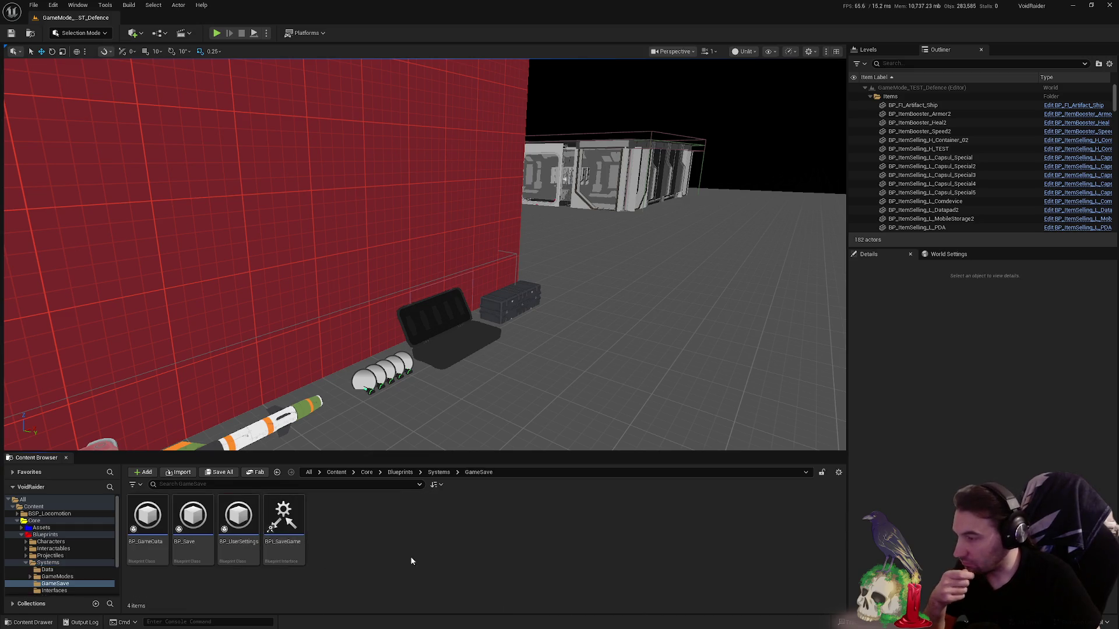
pyautogui.hotkey('alt', 'Left')
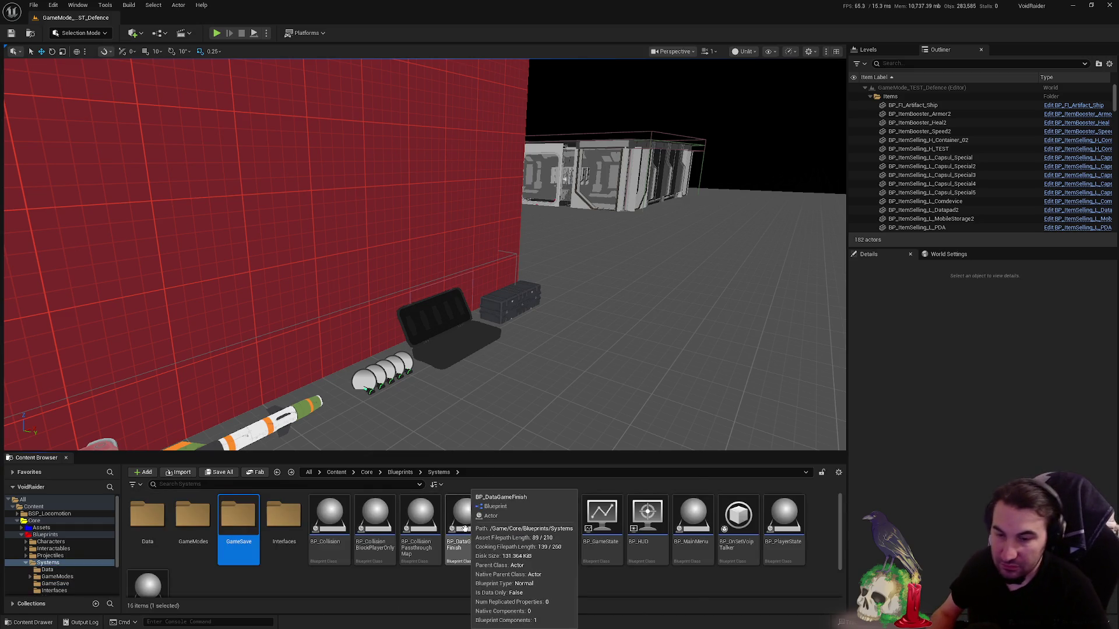
pyautogui.press('super')
# - Fly the camera along the red wall, then collapse Systems and show the Interactables subfolders
pyautogui.moveTo(376, 351); pyautogui.dragTo(412, 297)
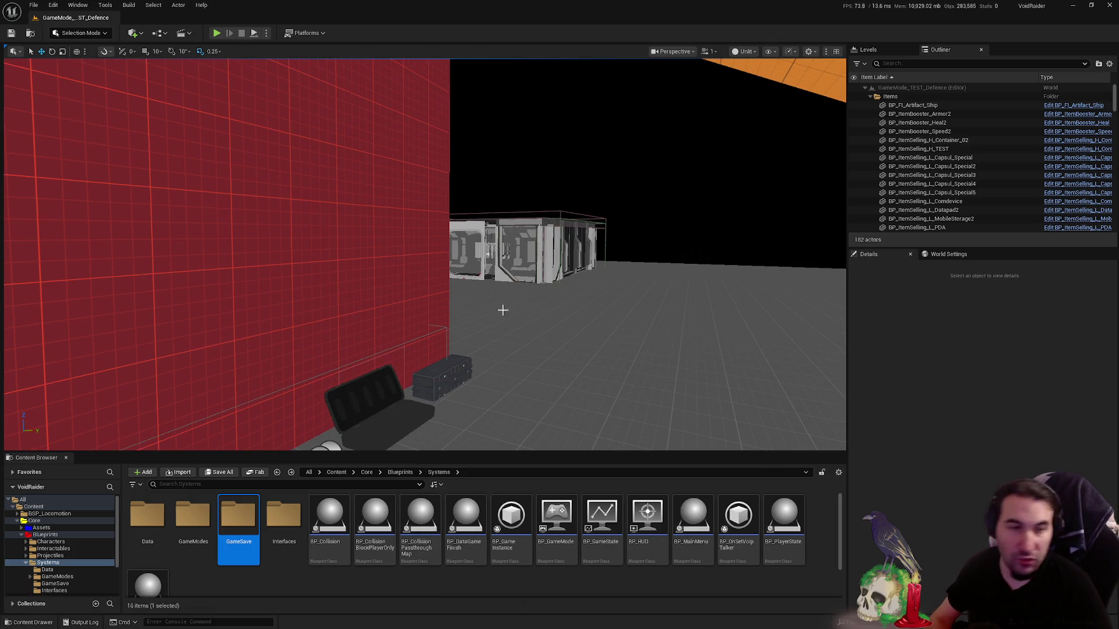
pyautogui.moveTo(502, 310)
pyautogui.mouseDown()
pyautogui.moveTo(368, 314)
pyautogui.moveTo(812, 248)
pyautogui.moveTo(612, 262)
pyautogui.mouseUp()
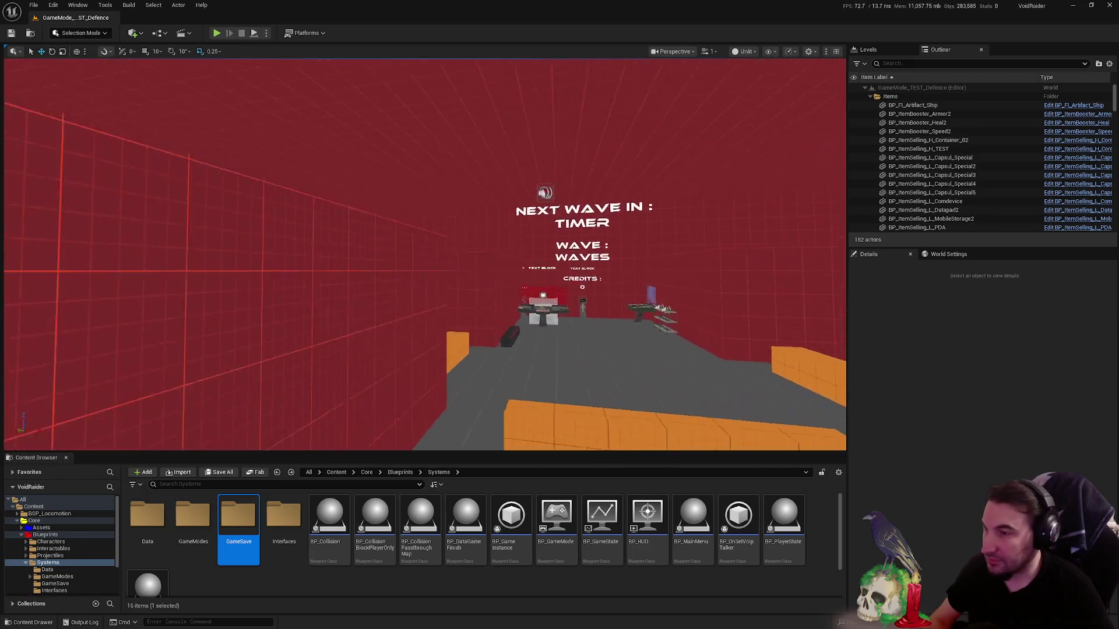
pyautogui.moveTo(612, 262); pyautogui.dragTo(455, 289)
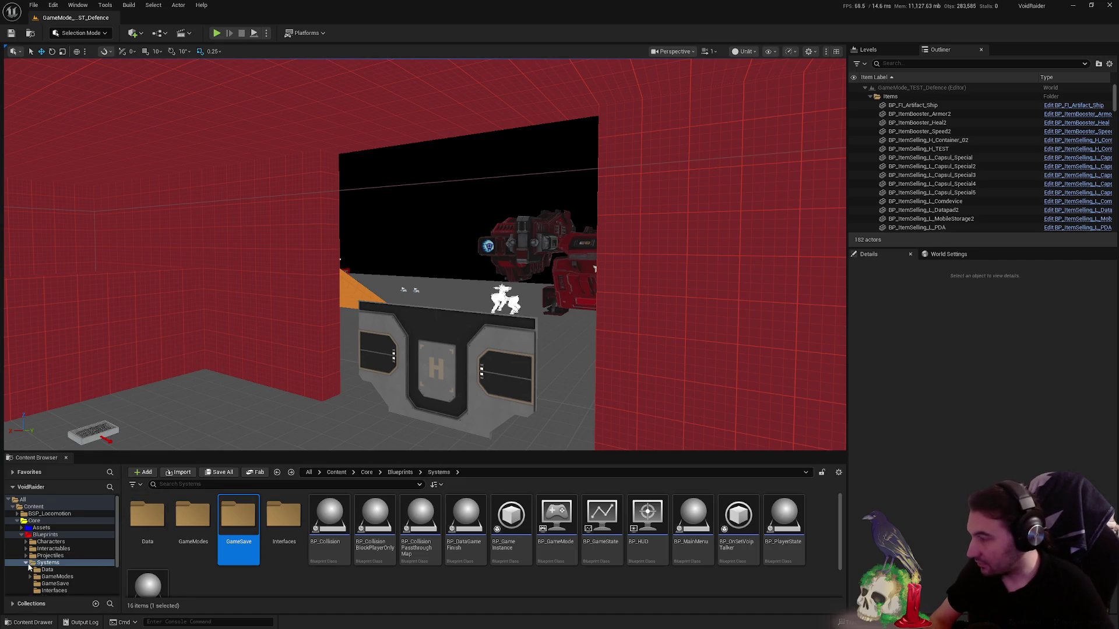
pyautogui.click(27, 564)
pyautogui.click(53, 547)
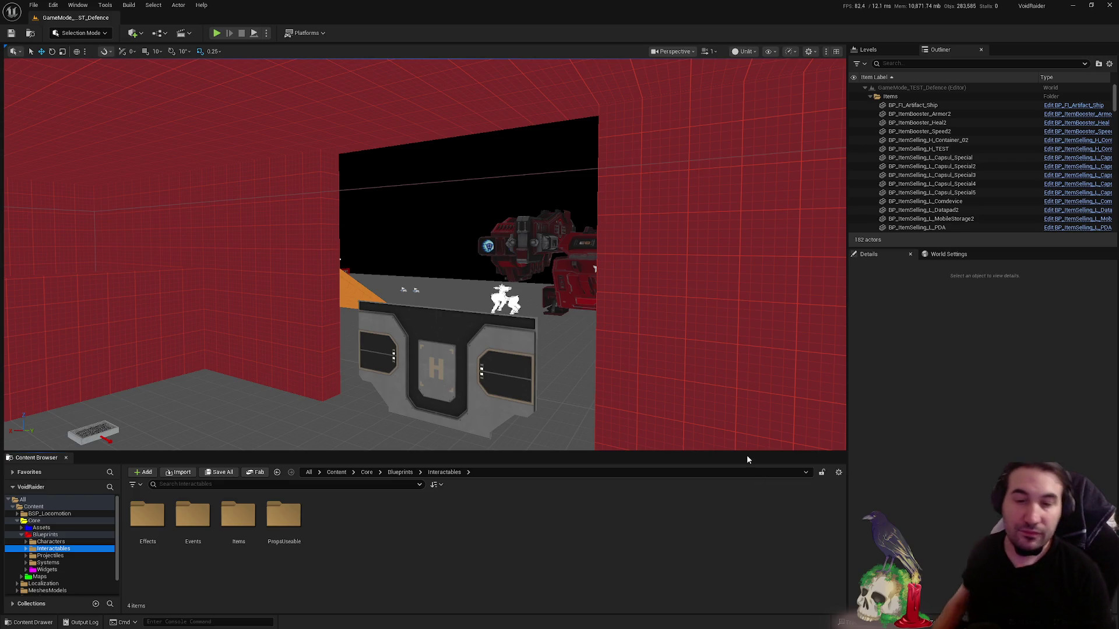
pyautogui.press('super')
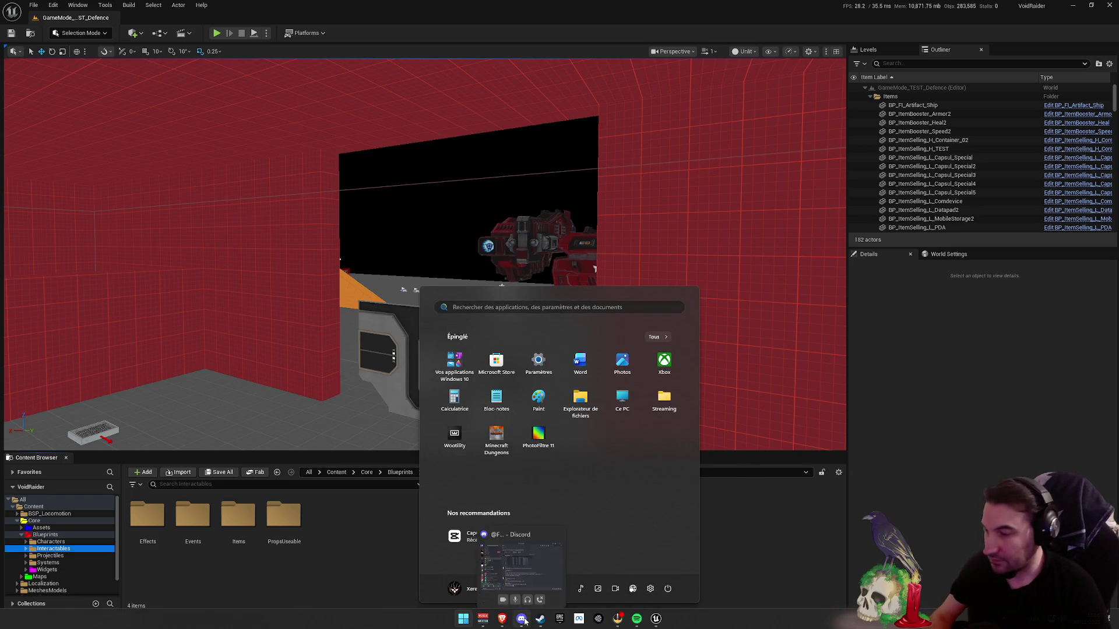
pyautogui.press('super')
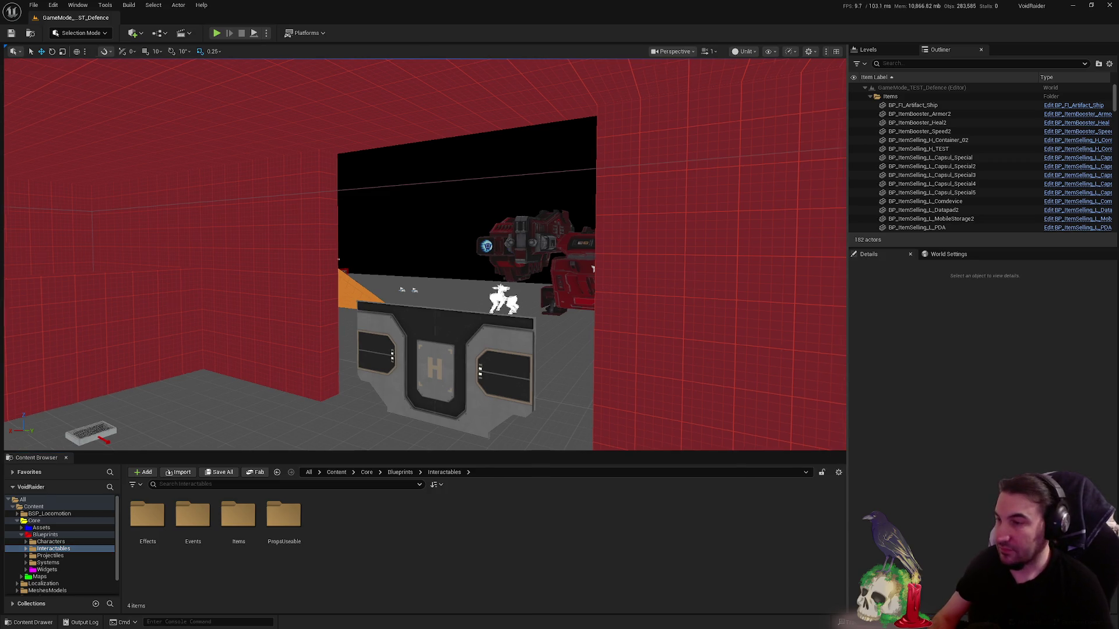
pyautogui.scroll(5, 425, 254)
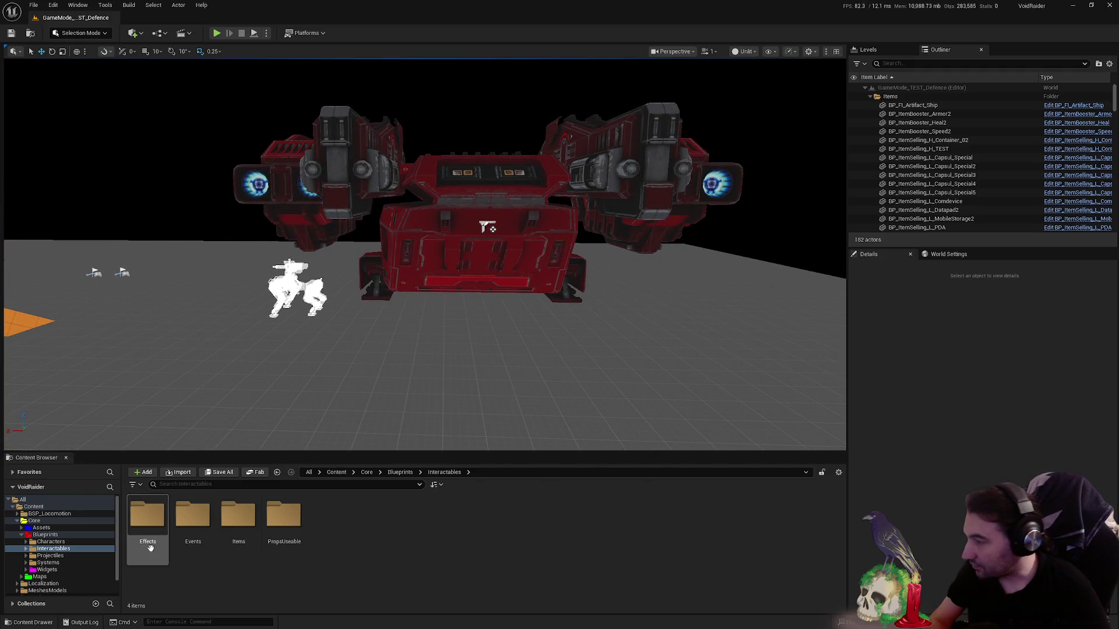
# - Open Systems > GameModes and peek into the AlternateEnding and Defence folders
pyautogui.click(63, 562)
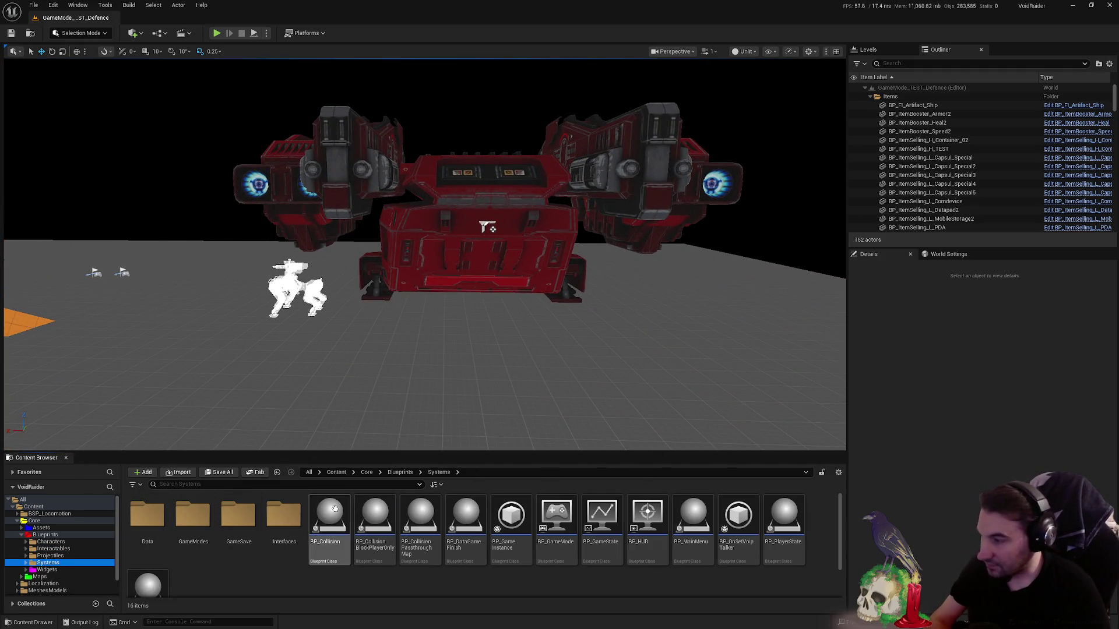
pyautogui.click(210, 518)
pyautogui.doubleClick(210, 518)
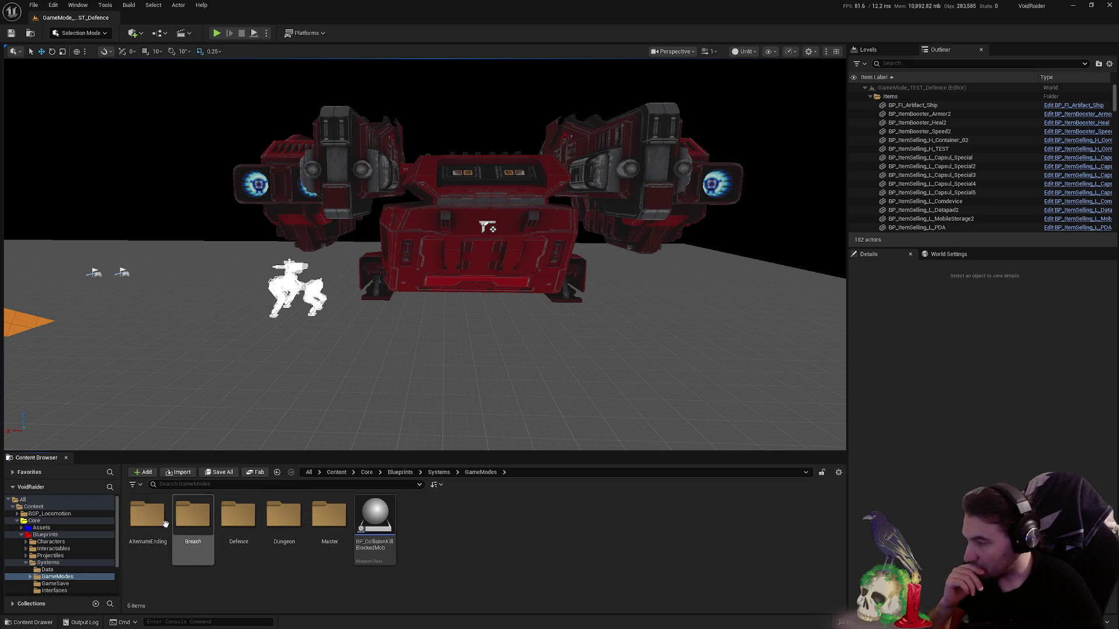
pyautogui.doubleClick(194, 520)
pyautogui.hotkey('alt', 'Left')
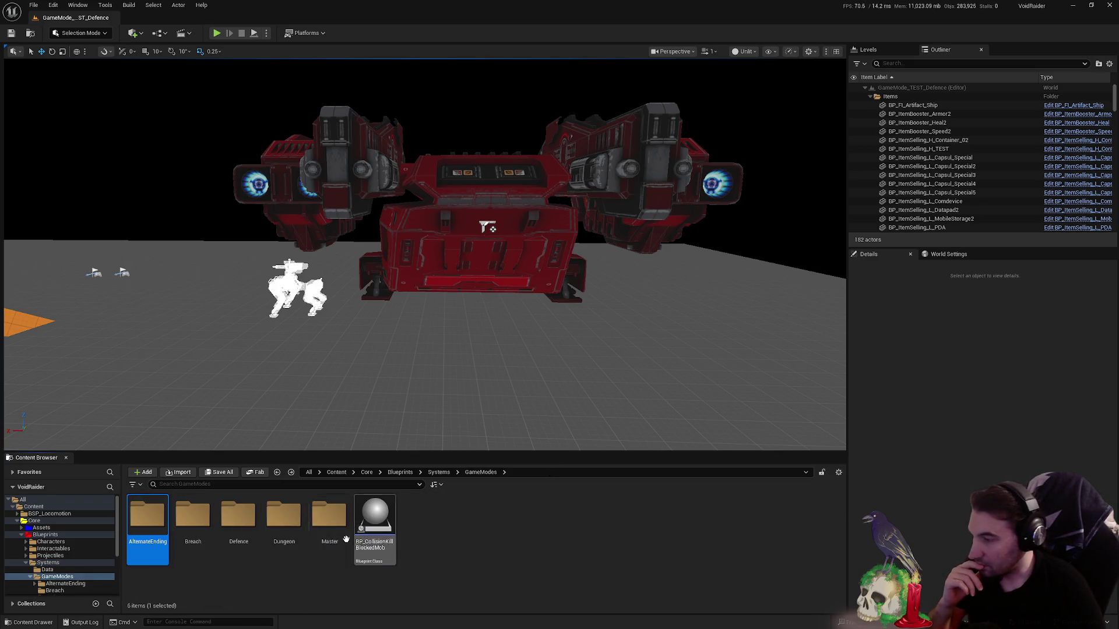
pyautogui.doubleClick(226, 522)
pyautogui.hotkey('alt', 'Left')
# - Open Dungeon > Master and open the BP_GM_Dungeon blueprint for editing
pyautogui.doubleClick(284, 523)
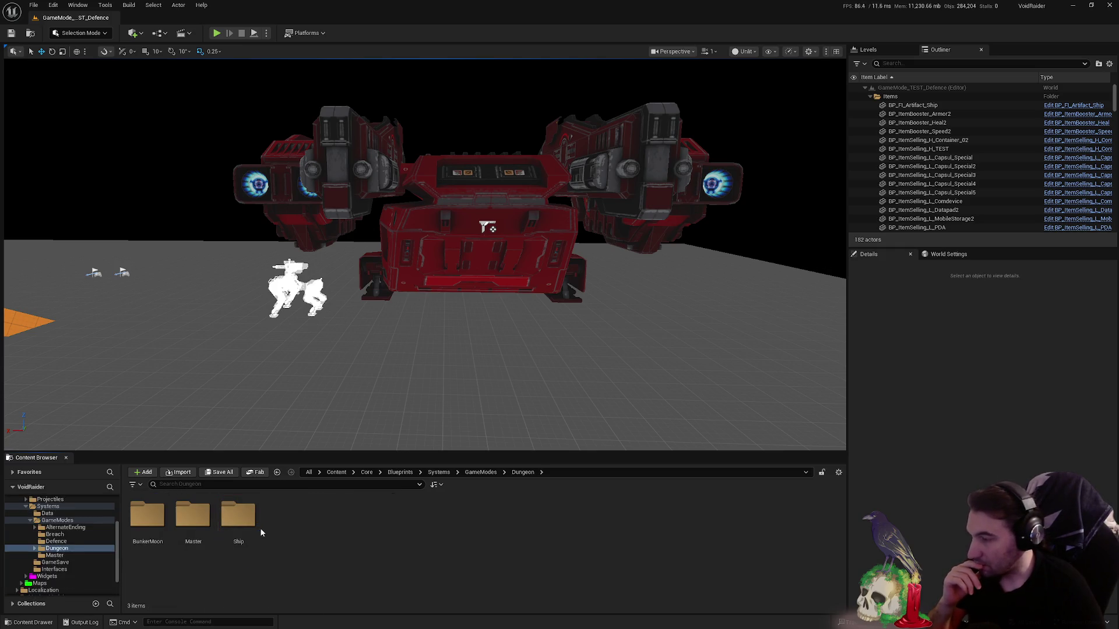
pyautogui.doubleClick(196, 524)
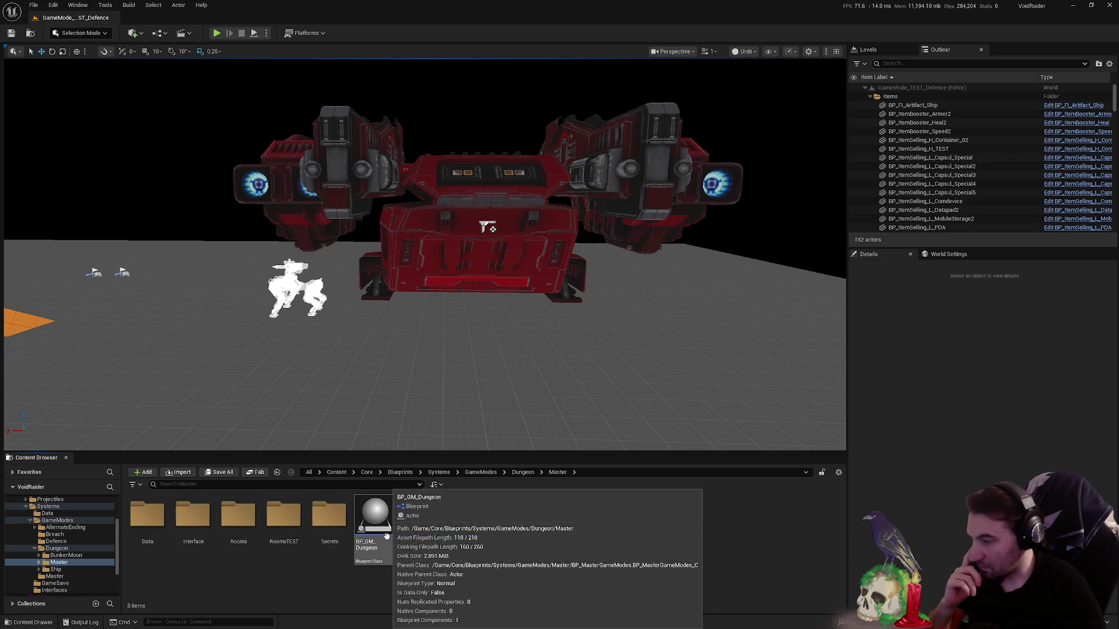
pyautogui.doubleClick(388, 539)
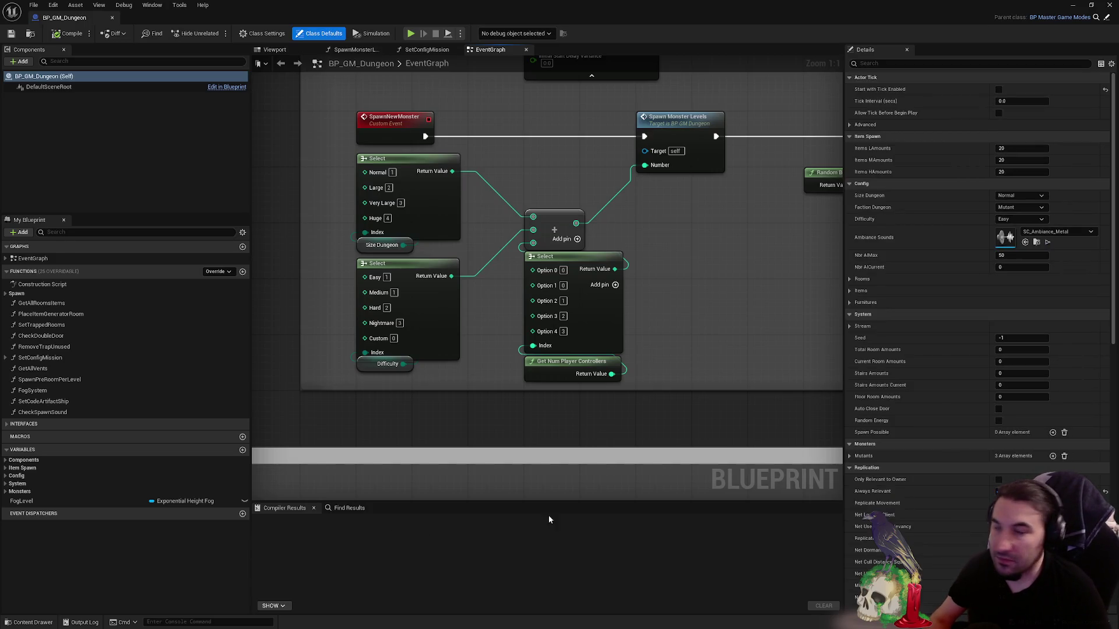
pyautogui.scroll(-3, 589, 349)
pyautogui.scroll(-4, 574, 330)
pyautogui.scroll(-3, 546, 315)
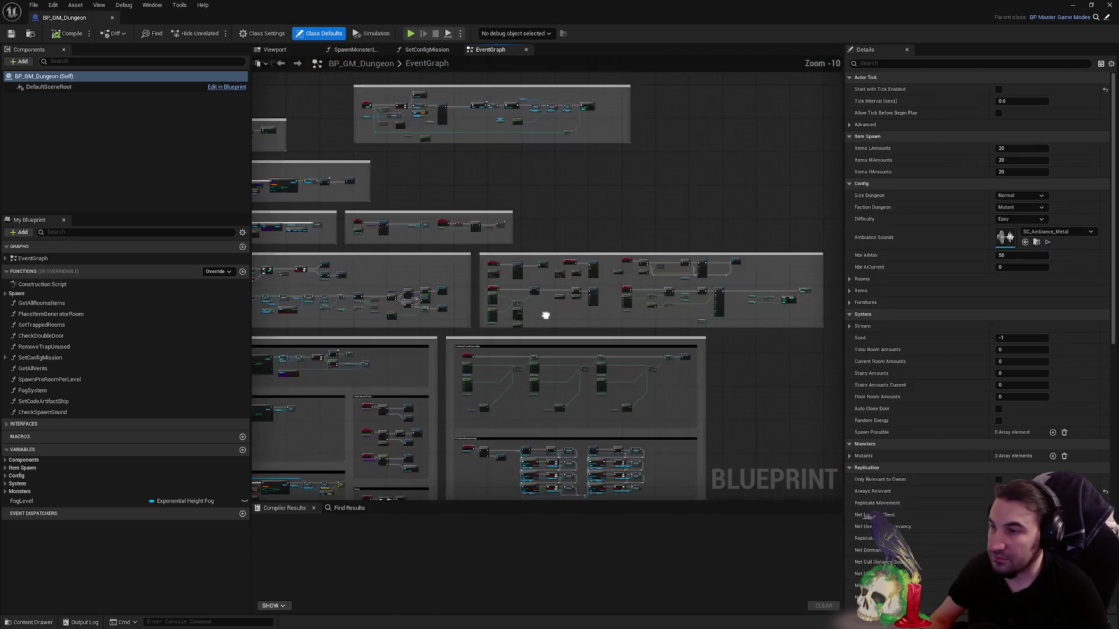
pyautogui.scroll(2, 546, 315)
pyautogui.scroll(2, 545, 288)
pyautogui.scroll(2, 437, 242)
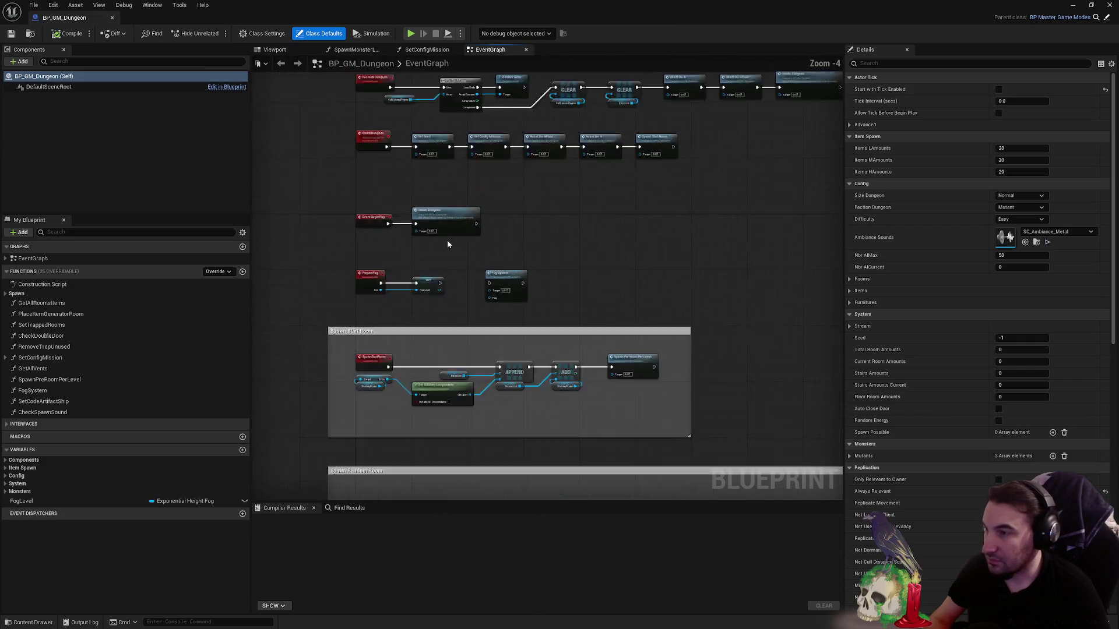
pyautogui.scroll(3, 447, 244)
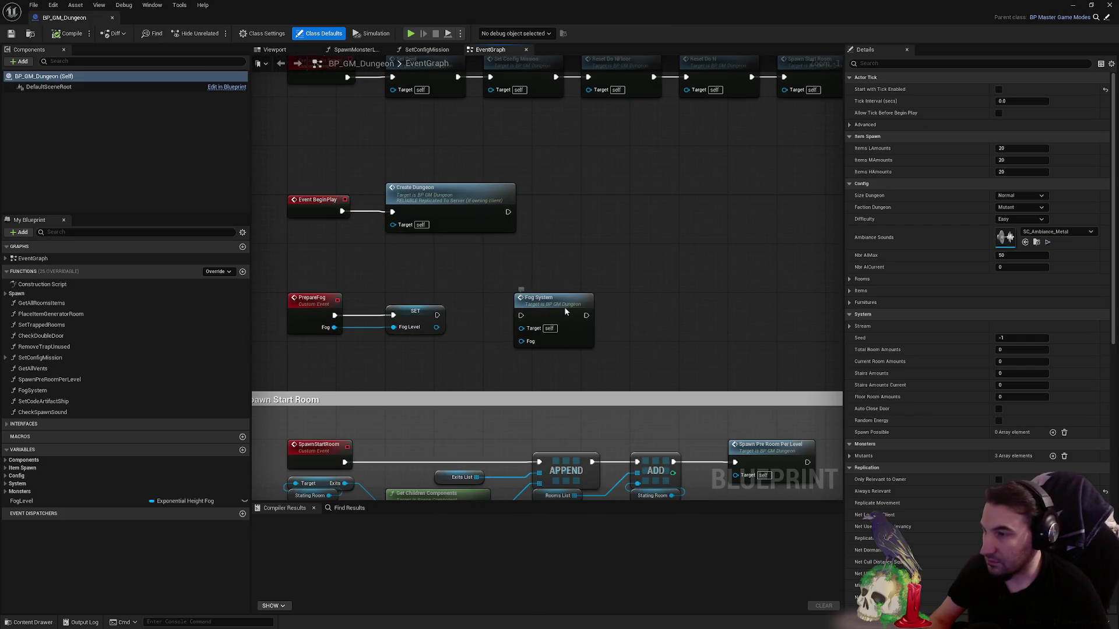
# - Nudge the Fog System node slightly right and save BP_GM_Dungeon
pyautogui.moveTo(564, 307); pyautogui.dragTo(583, 306)
pyautogui.scroll(-3, 543, 297)
pyautogui.scroll(-3, 512, 333)
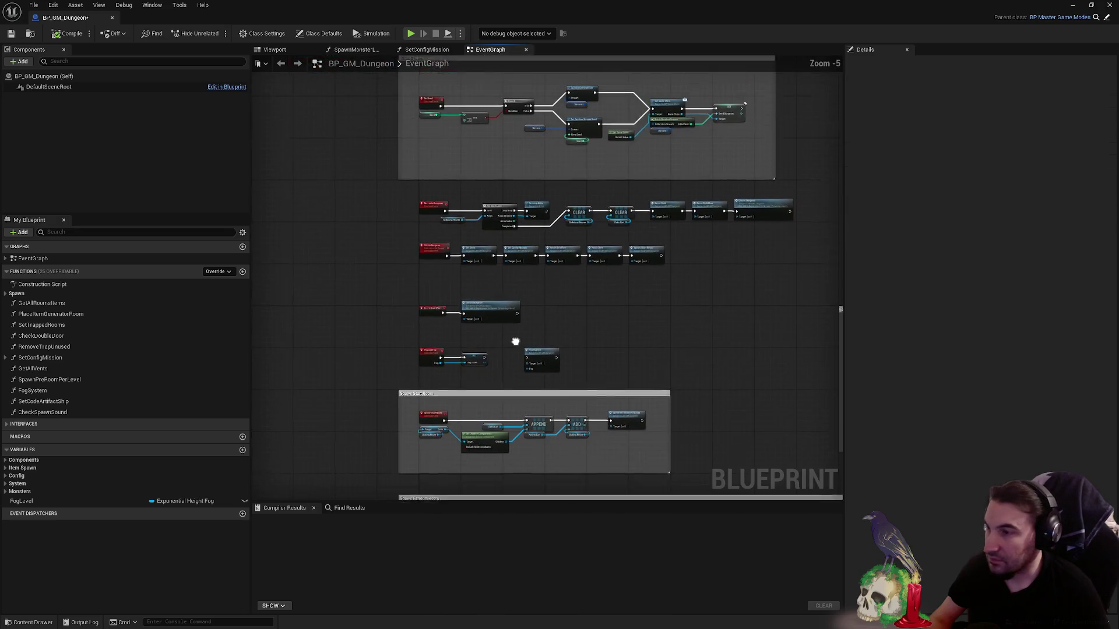
pyautogui.scroll(2, 507, 289)
pyautogui.scroll(-3, 456, 246)
pyautogui.scroll(-2, 570, 370)
pyautogui.scroll(1, 493, 276)
pyautogui.scroll(3, 466, 154)
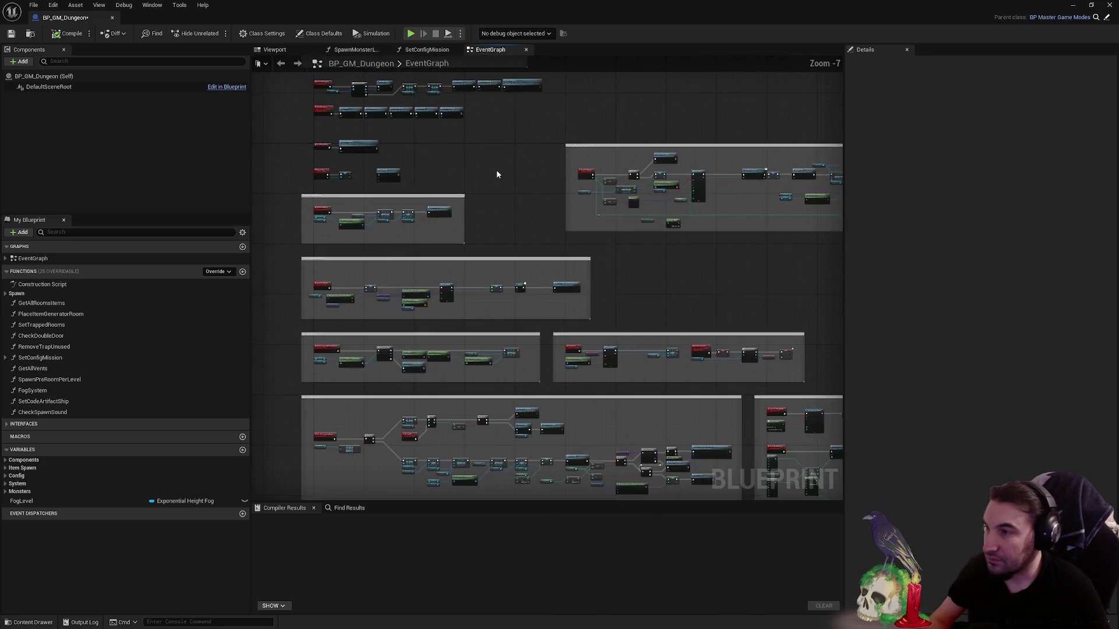
pyautogui.scroll(3, 497, 172)
pyautogui.scroll(-2, 551, 165)
pyautogui.scroll(-2, 772, 292)
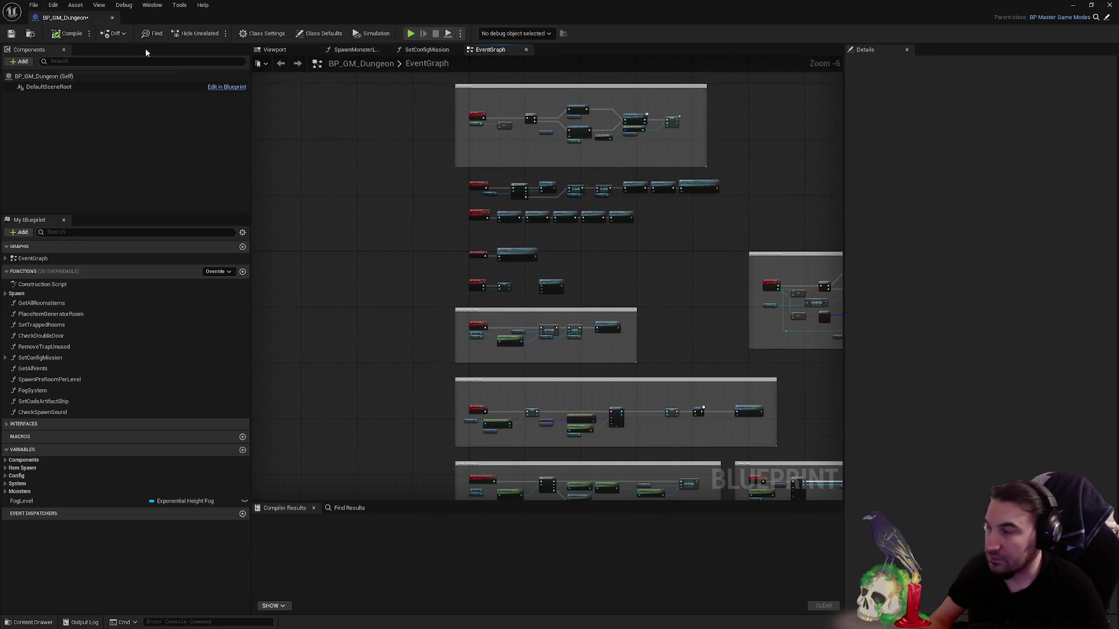
pyautogui.click(11, 33)
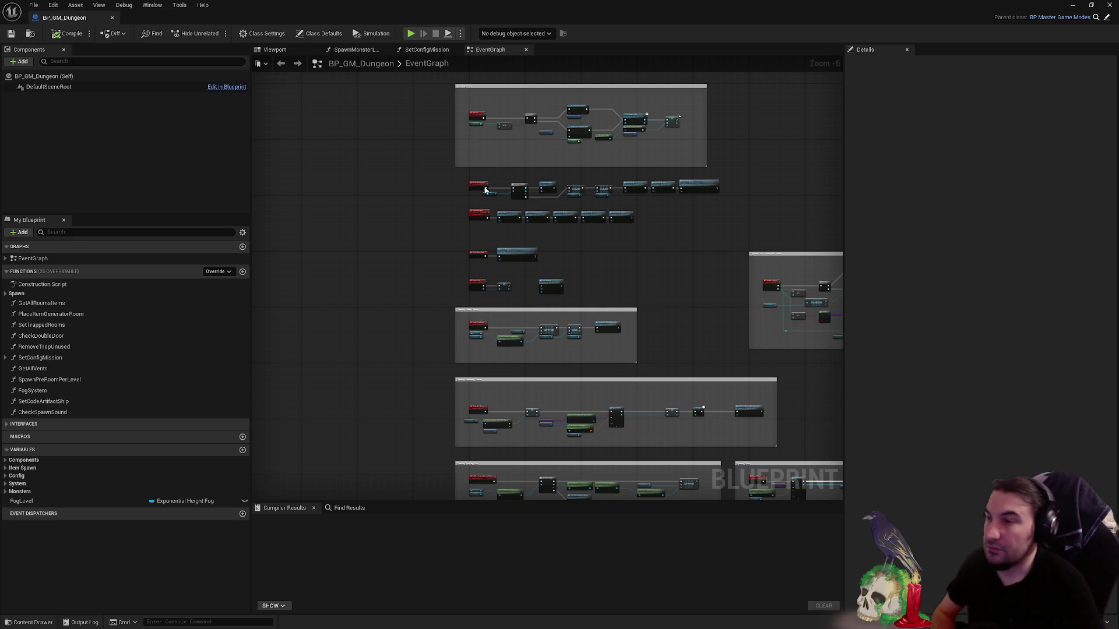
pyautogui.scroll(6, 501, 208)
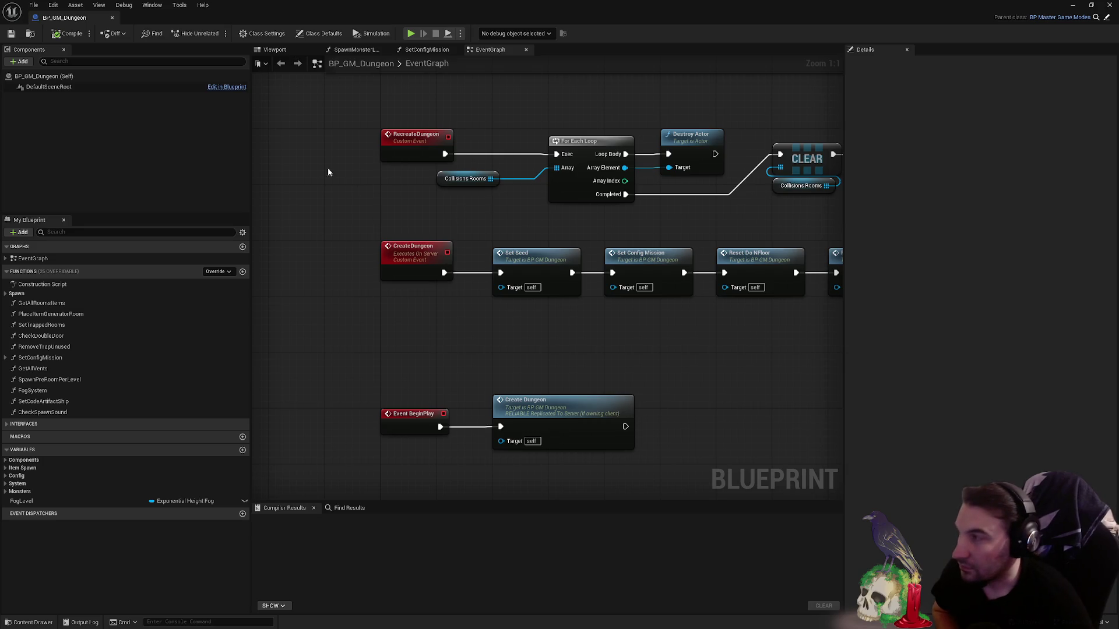
# - Check the class defaults, then close BP_GM_Dungeon to return to the level editor
pyautogui.click(114, 77)
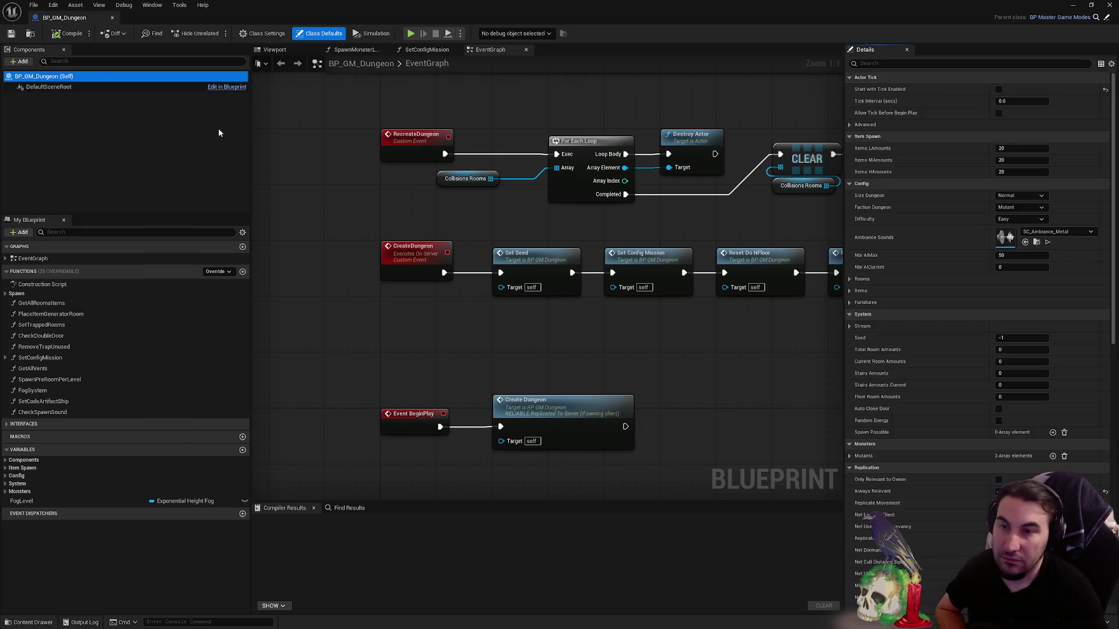
pyautogui.scroll(-2, 548, 277)
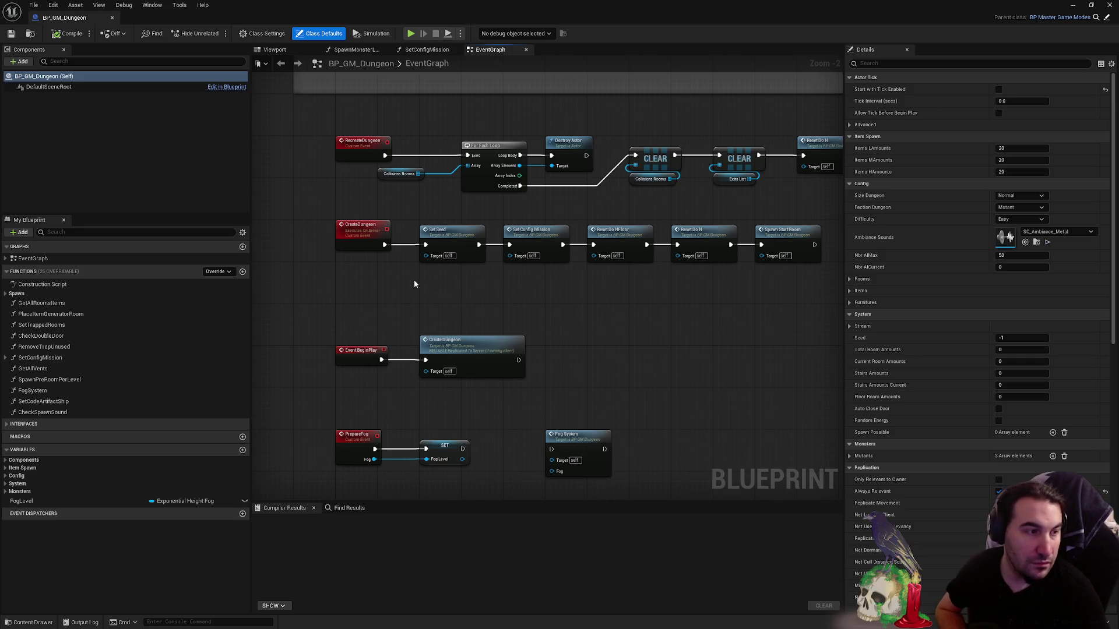
pyautogui.scroll(-1, 471, 215)
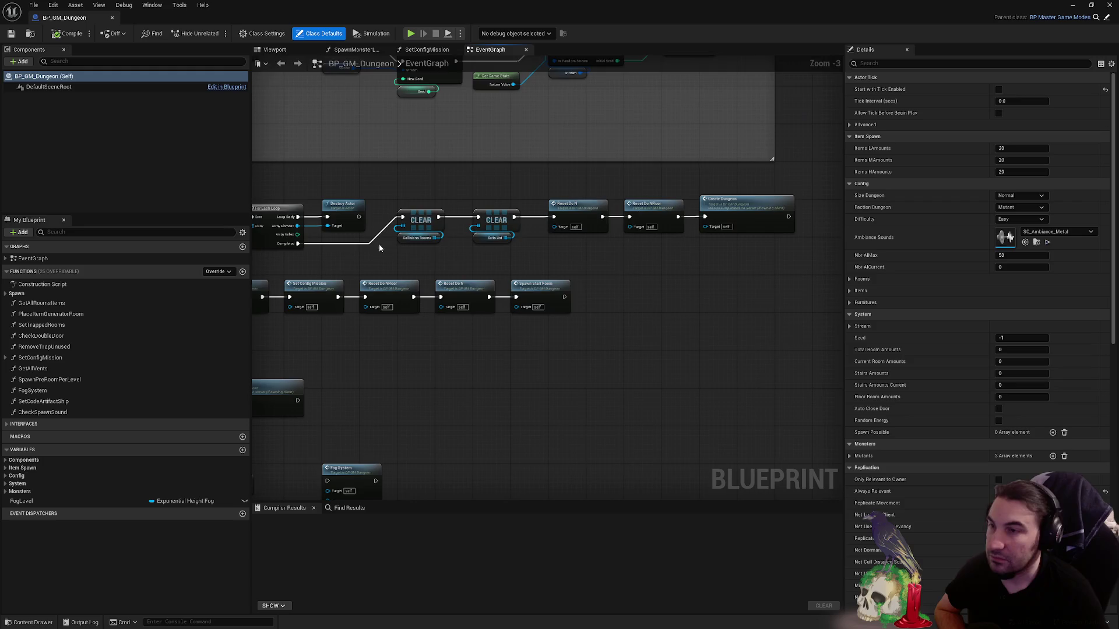
pyautogui.scroll(-2, 379, 248)
pyautogui.scroll(3, 342, 163)
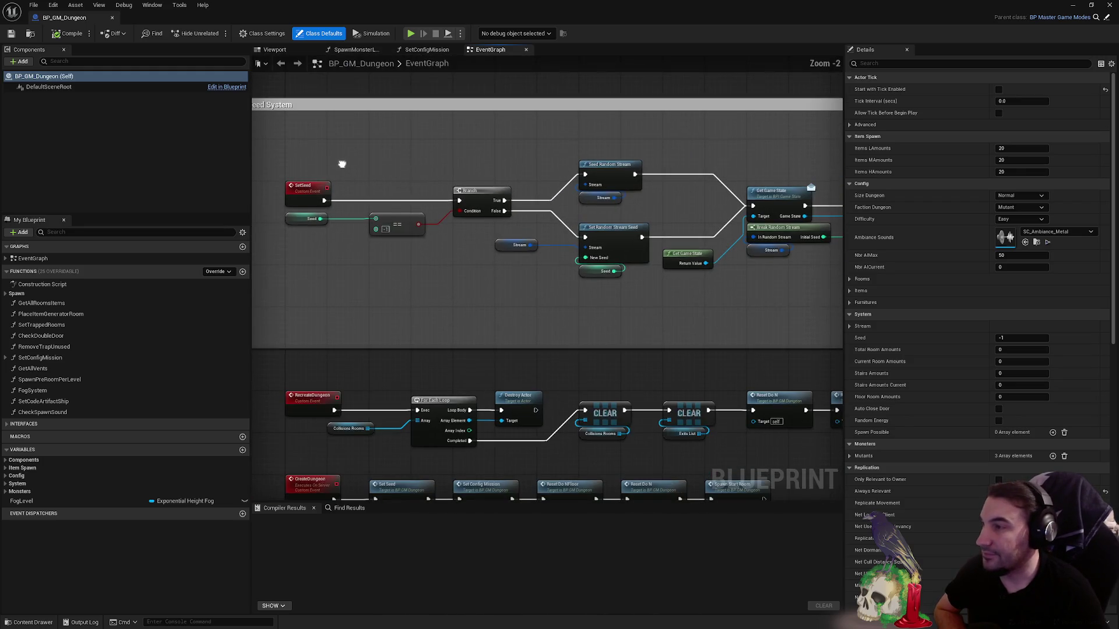
pyautogui.scroll(-2, 371, 180)
pyautogui.scroll(-5, 315, 167)
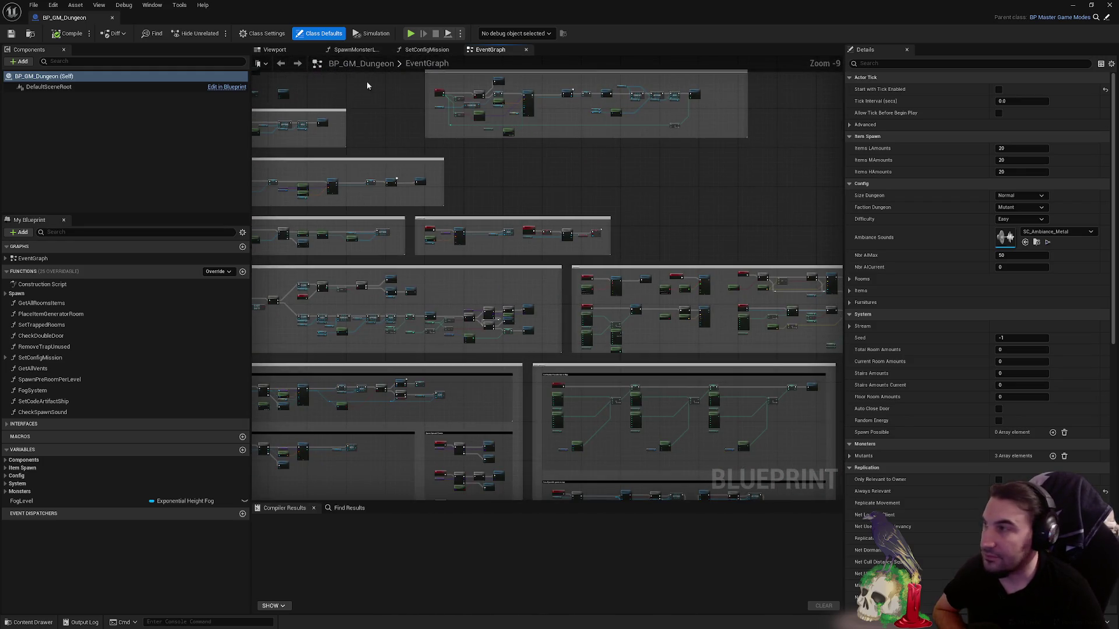
pyautogui.click(1109, 6)
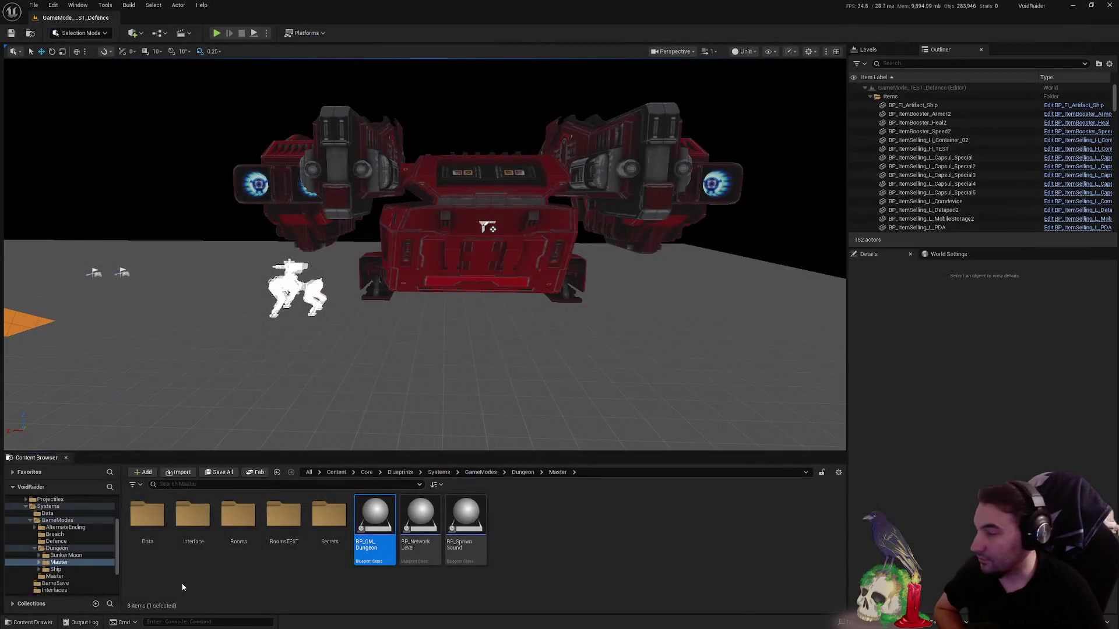
# - Browse from the Blueprints folders into the BSP_Locomotion Maps folder
pyautogui.click(29, 523)
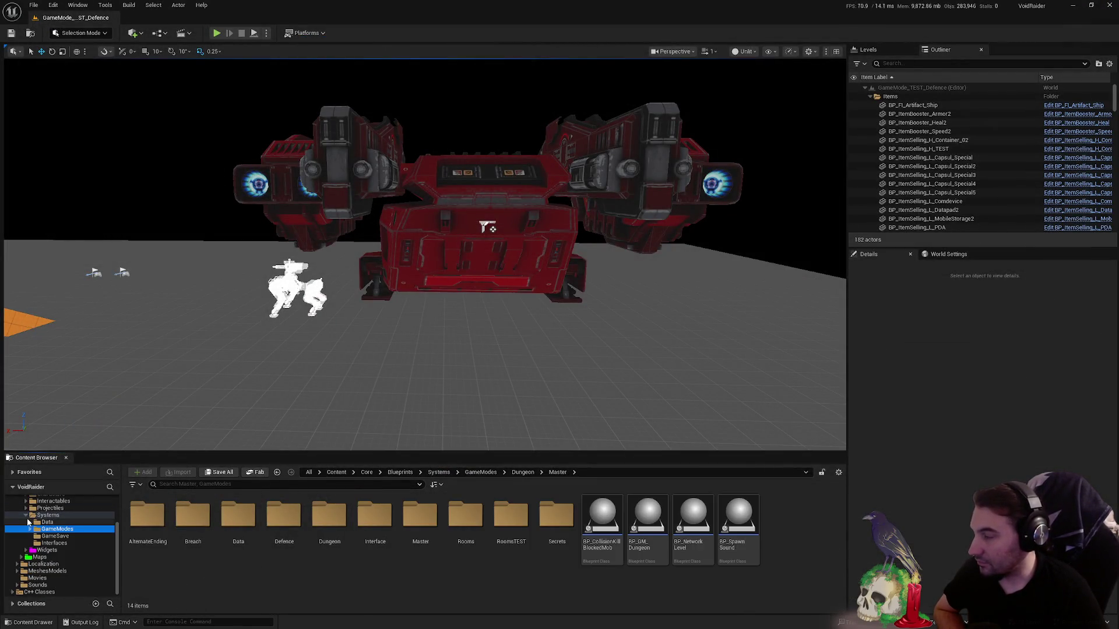
pyautogui.click(27, 517)
pyautogui.click(24, 535)
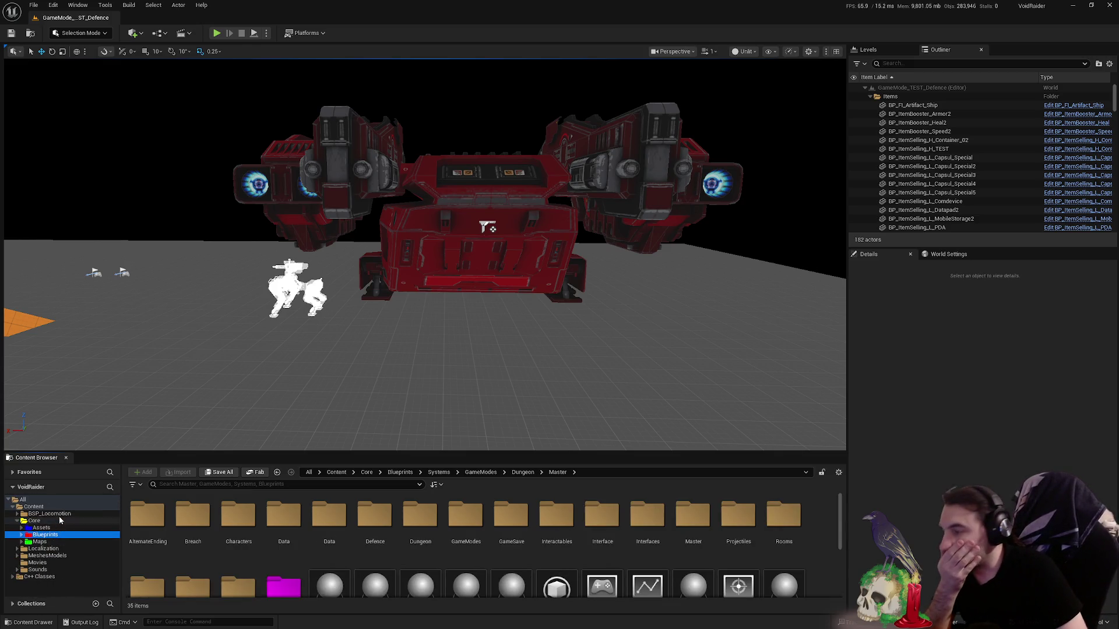
pyautogui.click(53, 514)
pyautogui.click(283, 516)
pyautogui.doubleClick(283, 517)
# - Load the Animation_Showcase level and fly the camera down the animation track
pyautogui.click(147, 525)
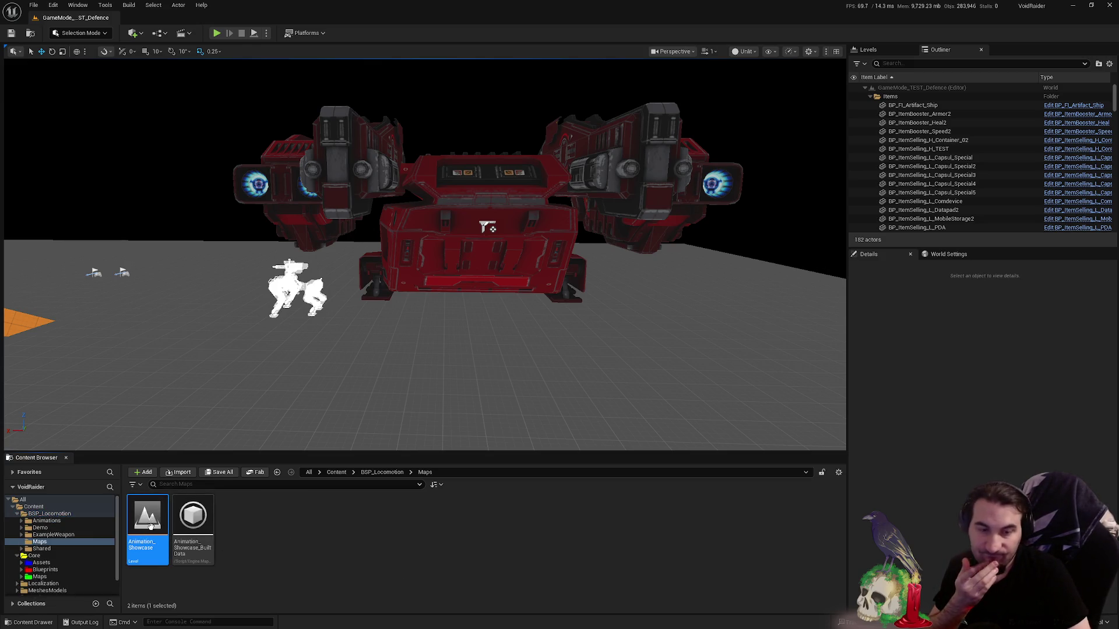
pyautogui.doubleClick(135, 509)
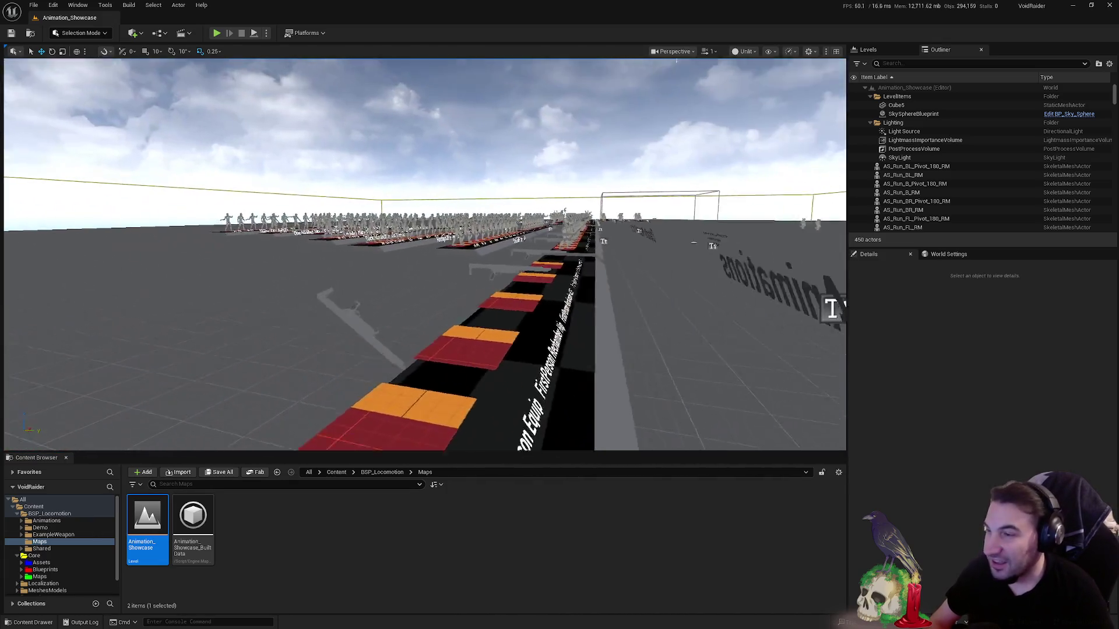
pyautogui.moveTo(565, 262)
pyautogui.mouseDown()
pyautogui.moveTo(564, 96)
pyautogui.moveTo(557, 402)
pyautogui.moveTo(557, 289)
pyautogui.moveTo(422, 369)
pyautogui.mouseUp()
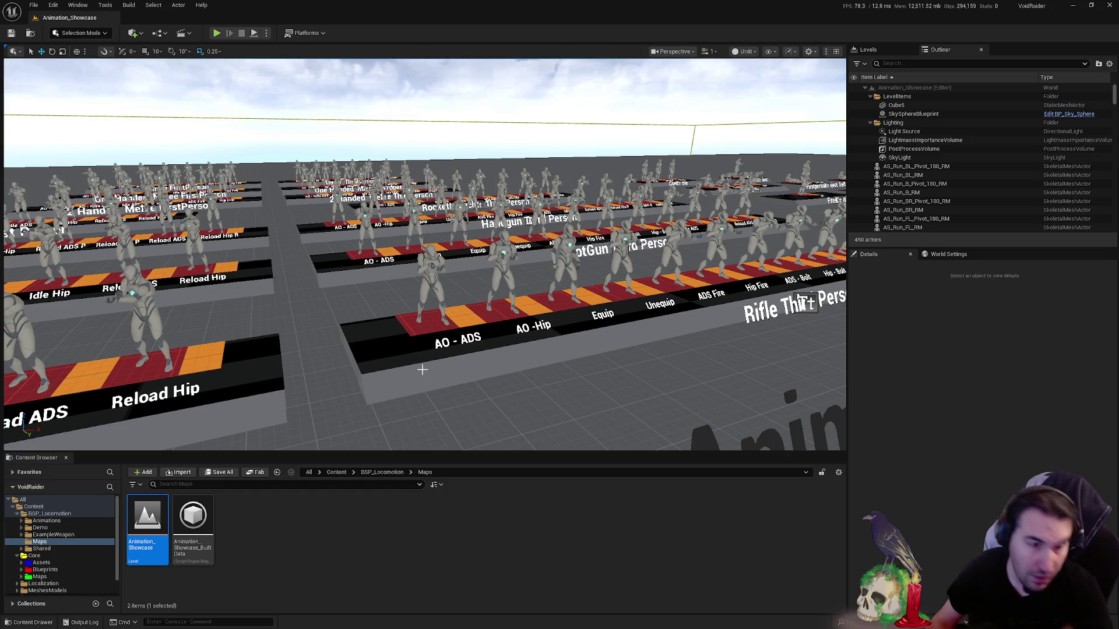
# - Fly along the AO - ADS and Hip - Bolt rows and select the Idle ADS character
pyautogui.moveTo(345, 364); pyautogui.dragTo(345, 315)
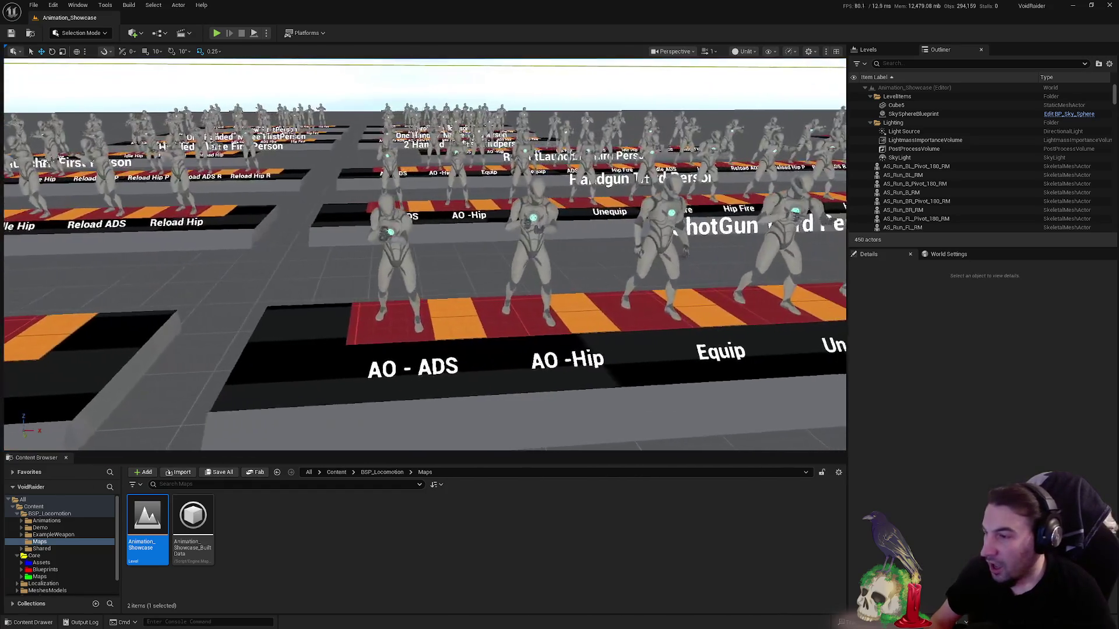
pyautogui.press('d')
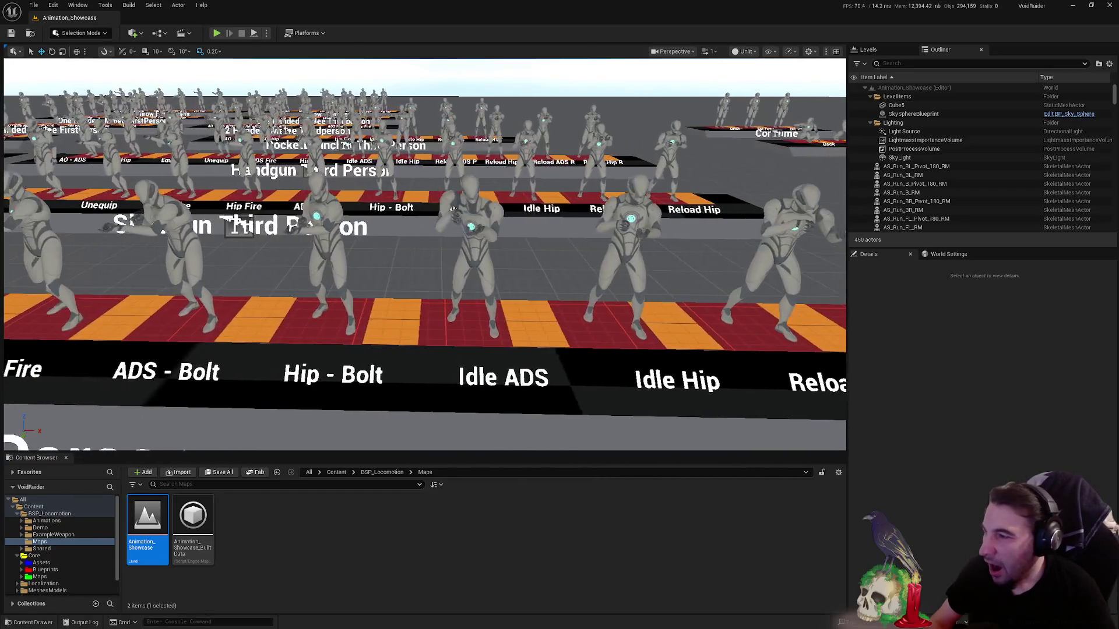
pyautogui.press('w')
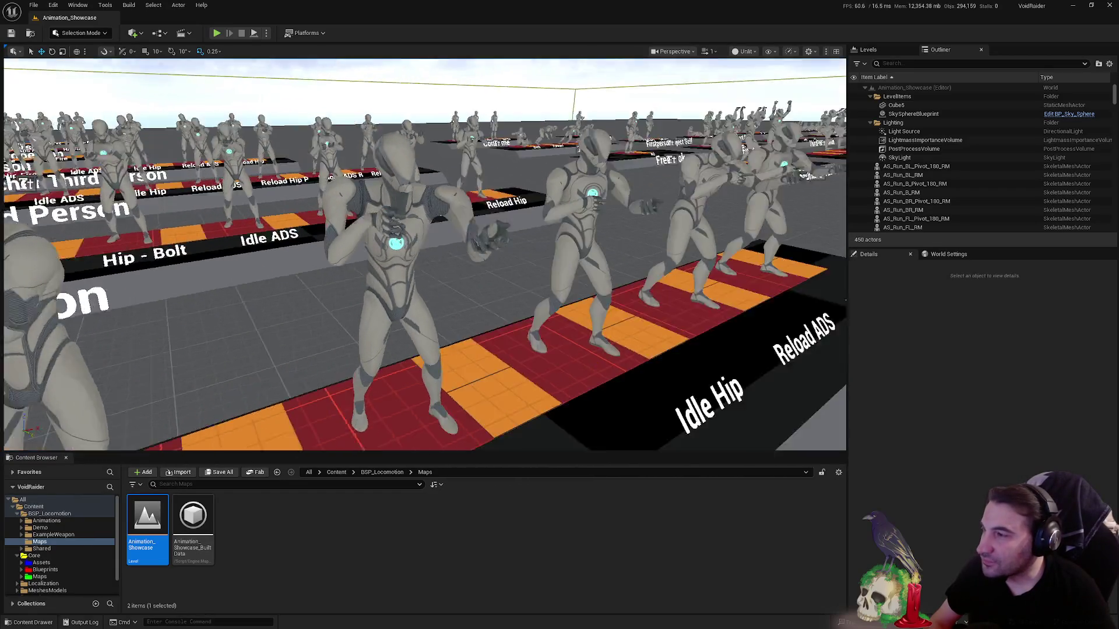
pyautogui.moveTo(439, 310); pyautogui.dragTo(438, 311)
pyautogui.press('w')
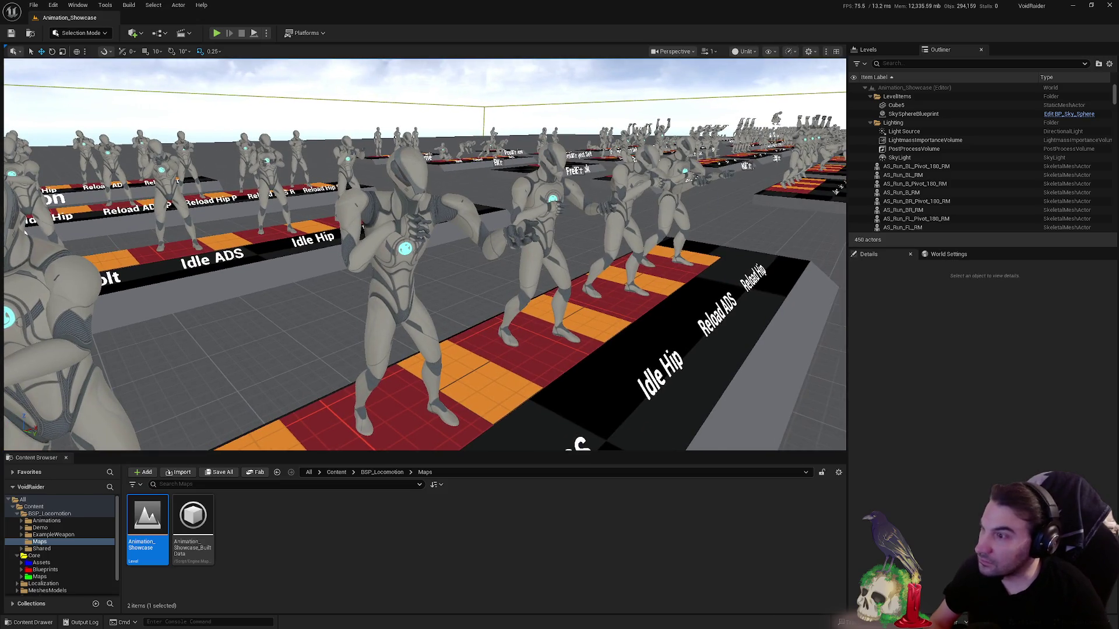
pyautogui.click(450, 271)
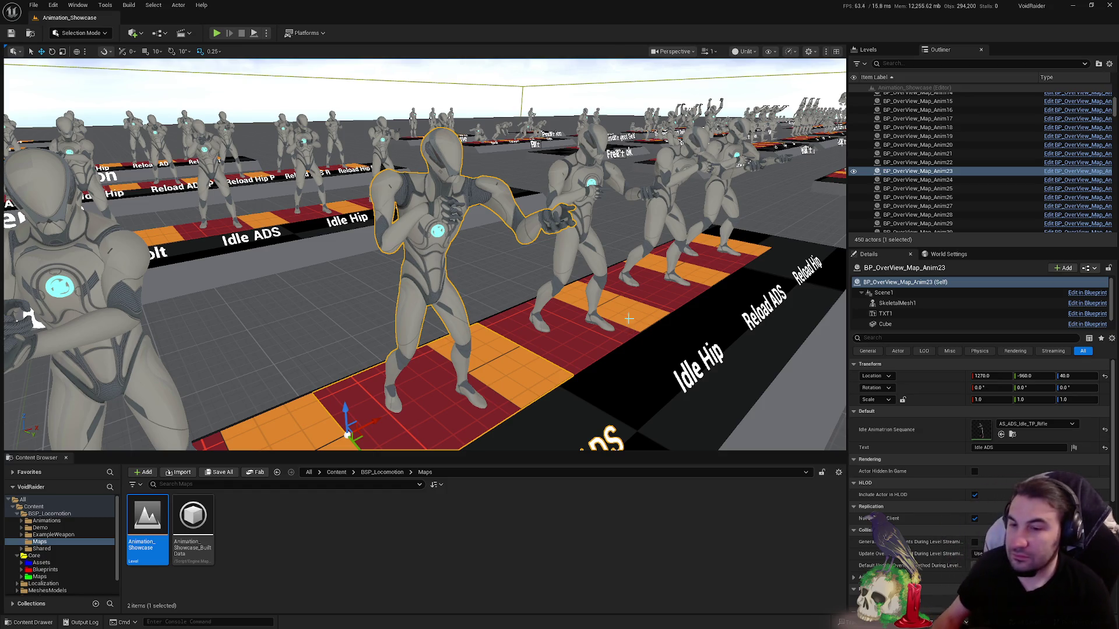
# - Fly over the Monkey Bar characters to the Consume platform and select the Eat Food character
pyautogui.moveTo(35, 320)
pyautogui.mouseDown()
pyautogui.moveTo(203, 207)
pyautogui.moveTo(109, 140)
pyautogui.mouseUp()
pyautogui.moveTo(423, 254)
pyautogui.mouseDown()
pyautogui.moveTo(525, 254)
pyautogui.moveTo(525, 174)
pyautogui.mouseUp()
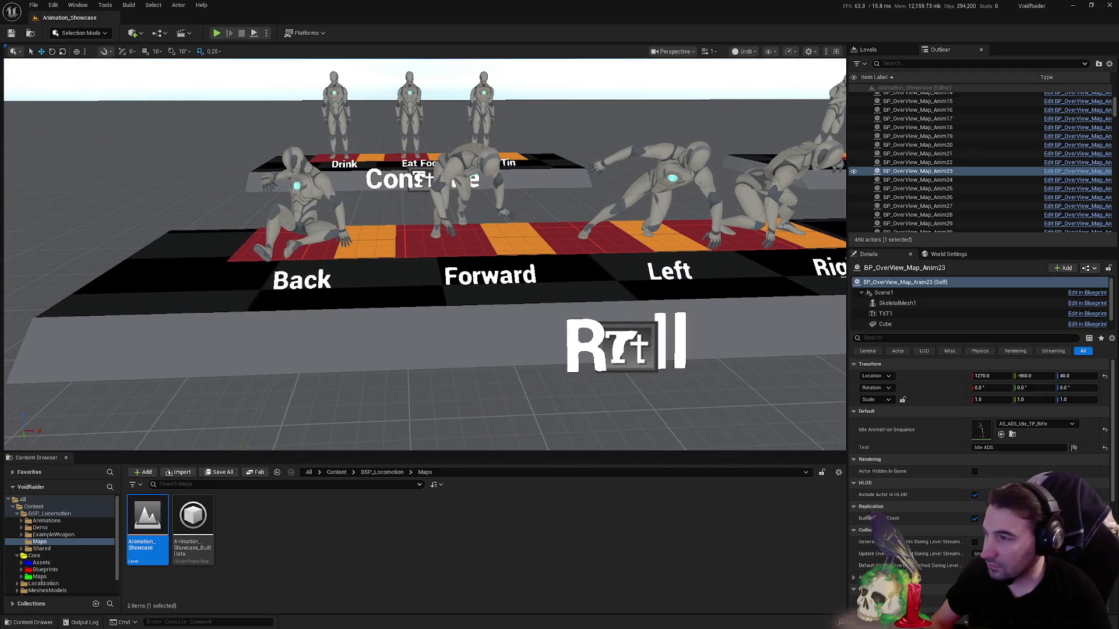
pyautogui.moveTo(524, 176); pyautogui.dragTo(525, 123)
pyautogui.moveTo(524, 254)
pyautogui.mouseDown()
pyautogui.moveTo(525, 175)
pyautogui.moveTo(525, 228)
pyautogui.moveTo(525, 201)
pyautogui.mouseUp()
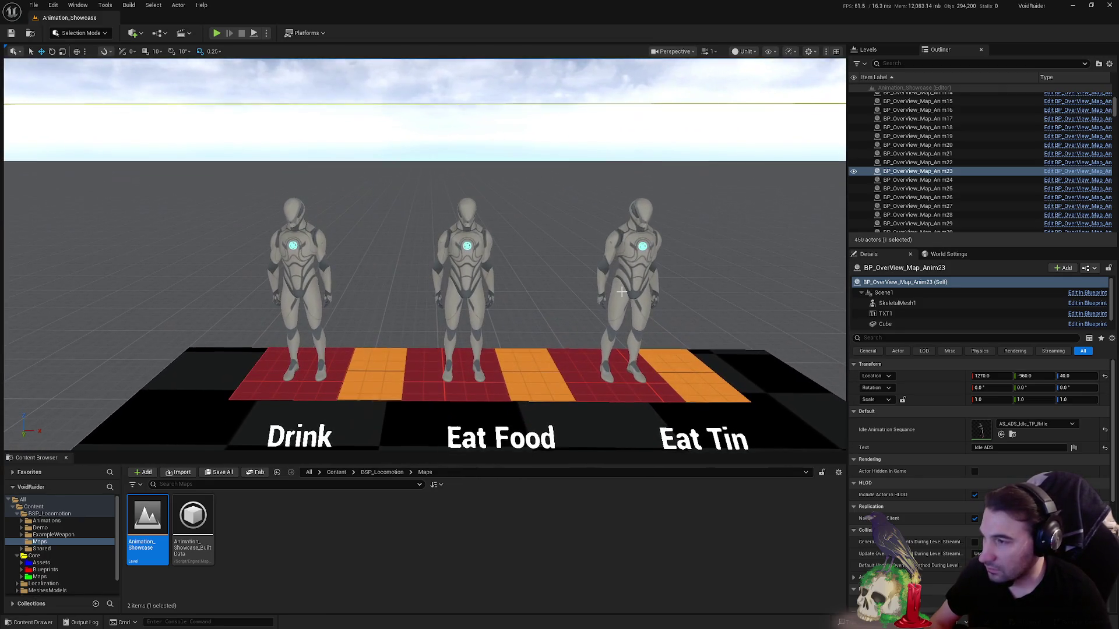
pyautogui.click(463, 231)
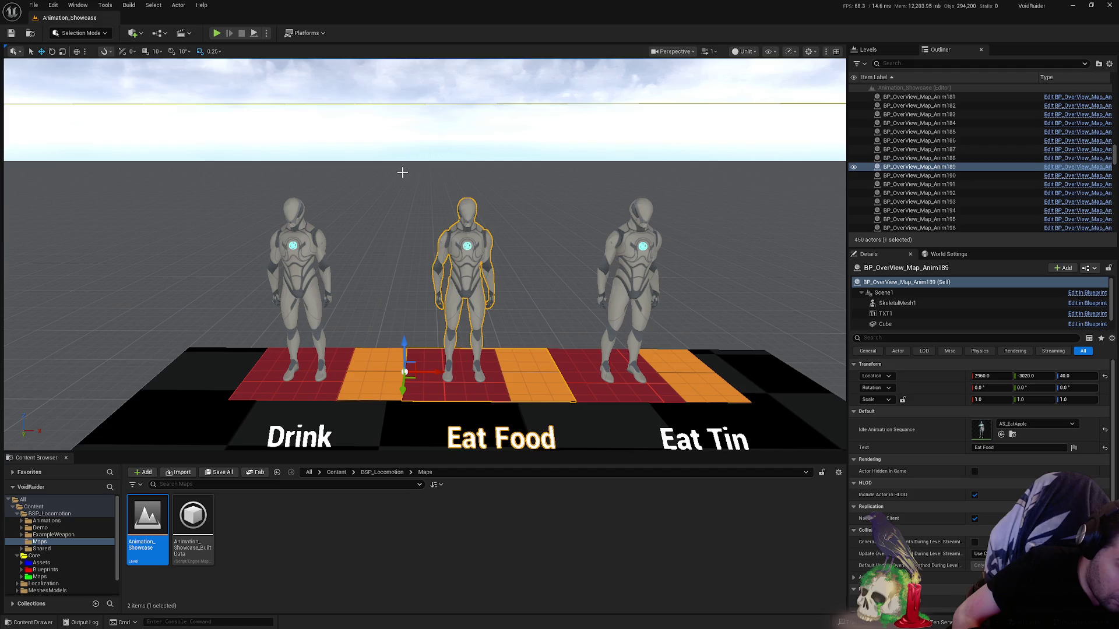
# - Move the camera to the Possession platform as the play session runs
pyautogui.moveTo(461, 225); pyautogui.dragTo(462, 224)
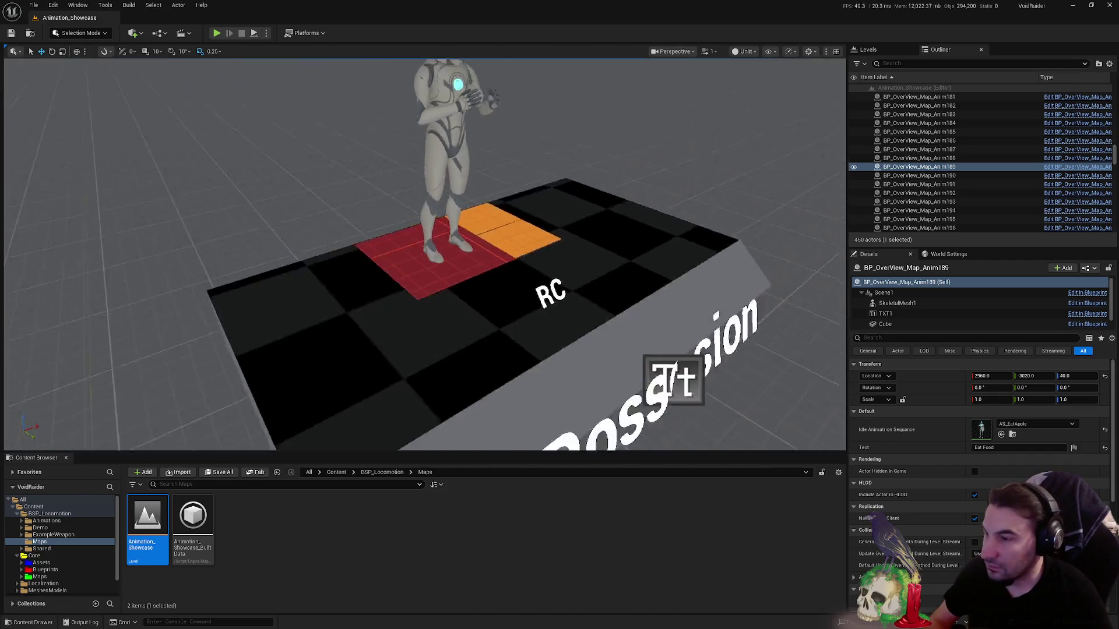
pyautogui.scroll(-3, 424, 253)
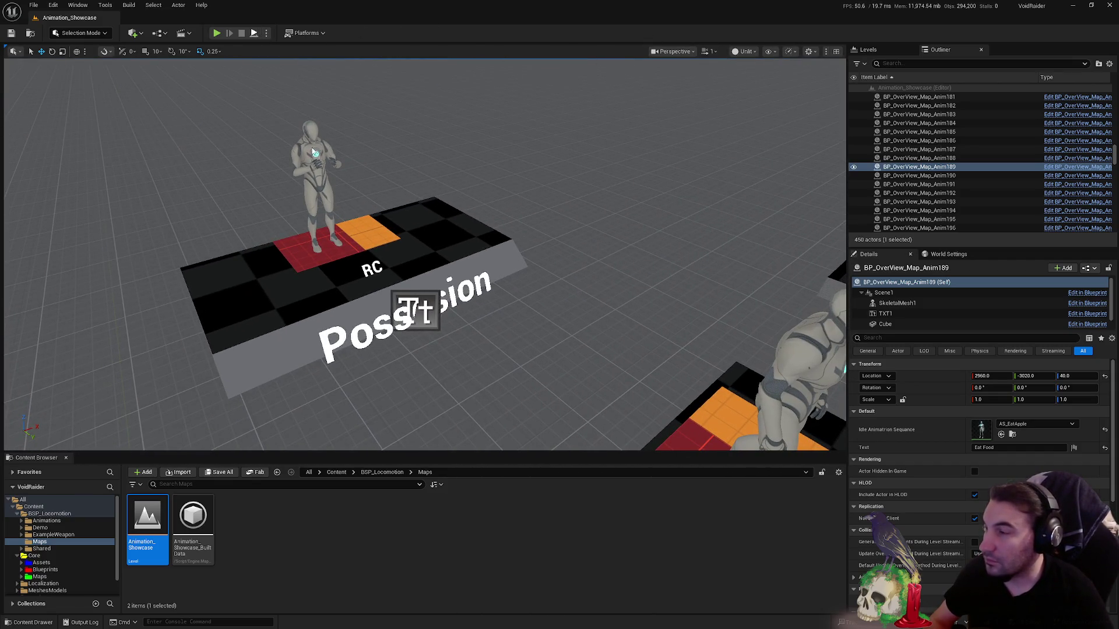
pyautogui.moveTo(404, 218)
pyautogui.mouseDown()
pyautogui.moveTo(433, 236)
pyautogui.moveTo(433, 263)
pyautogui.moveTo(411, 263)
pyautogui.mouseUp()
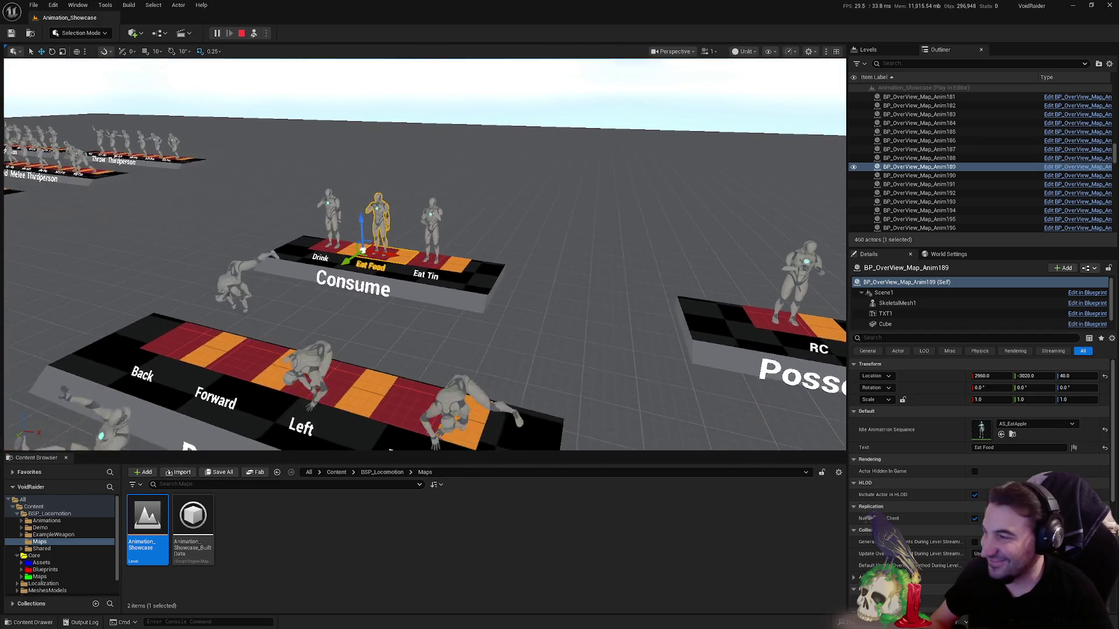
# - Focus on the Eat Food characters during play, then stop the play session with Esc
pyautogui.press('f')
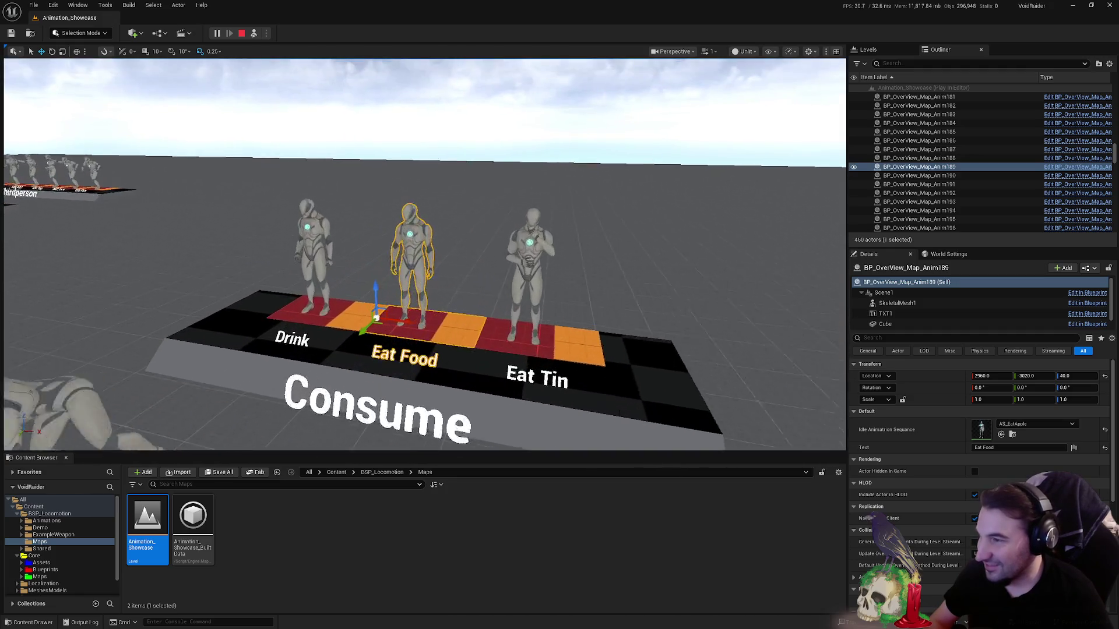
pyautogui.moveTo(420, 262); pyautogui.dragTo(411, 228)
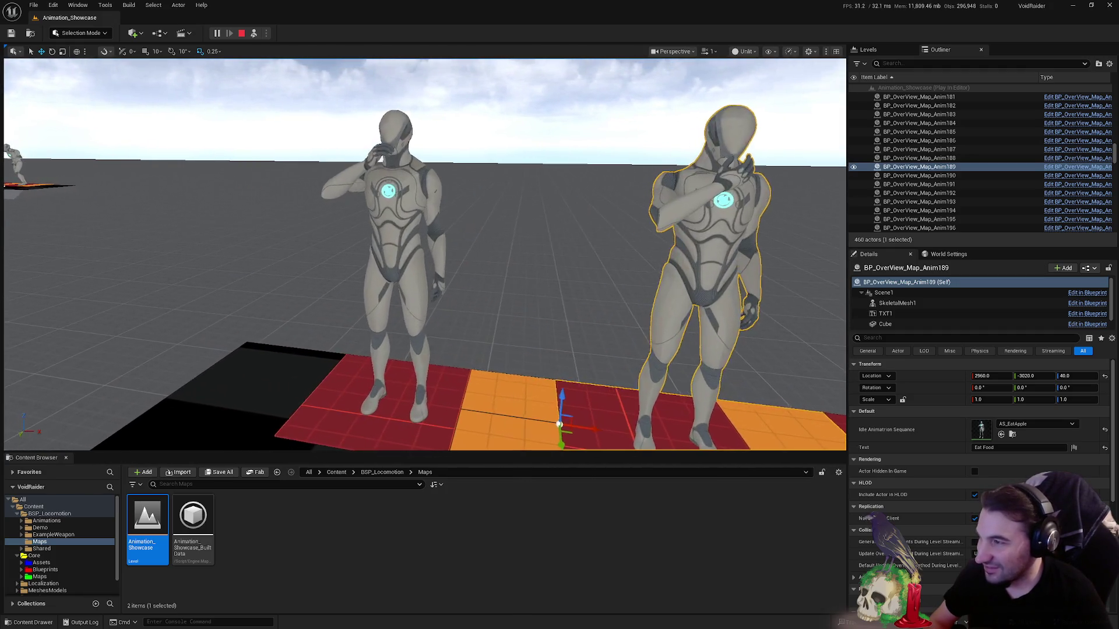
pyautogui.scroll(-2, 423, 254)
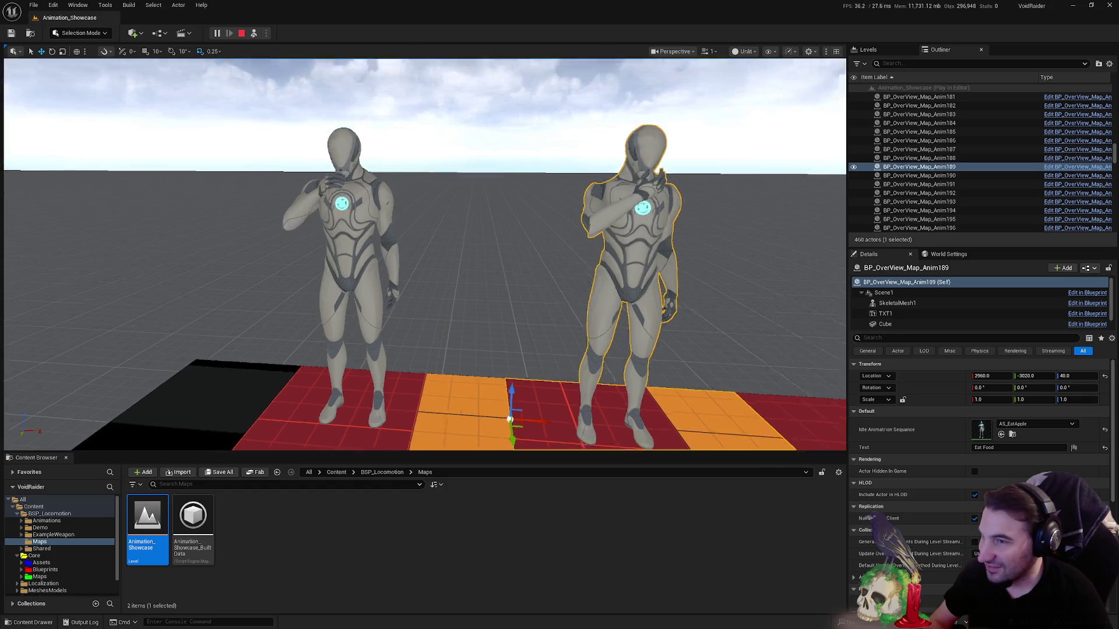
pyautogui.scroll(-3, 424, 254)
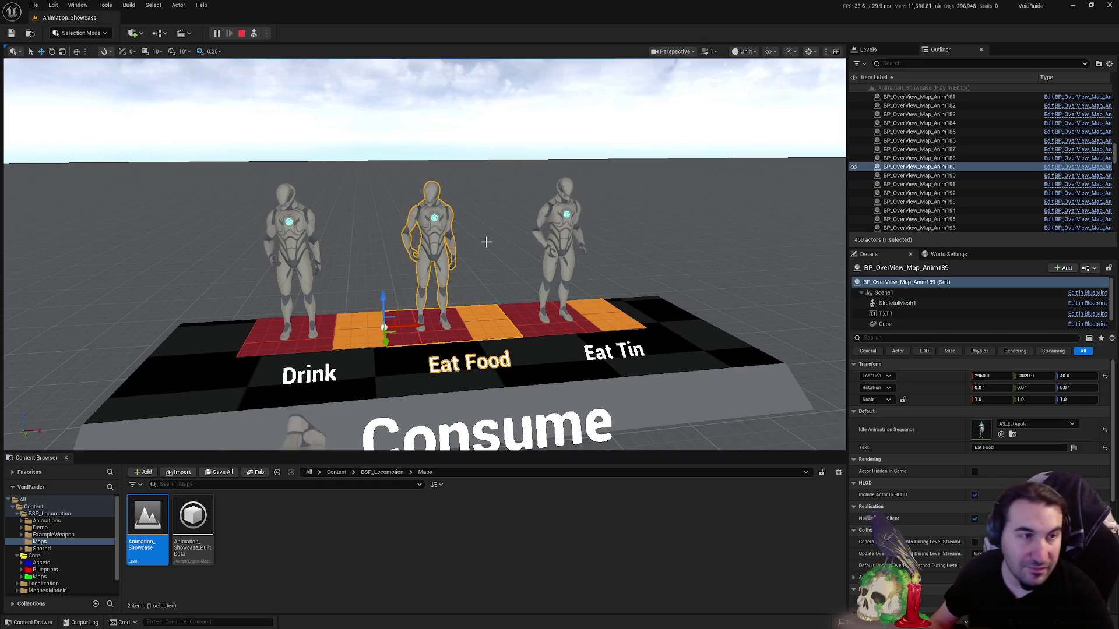
pyautogui.press('Escape')
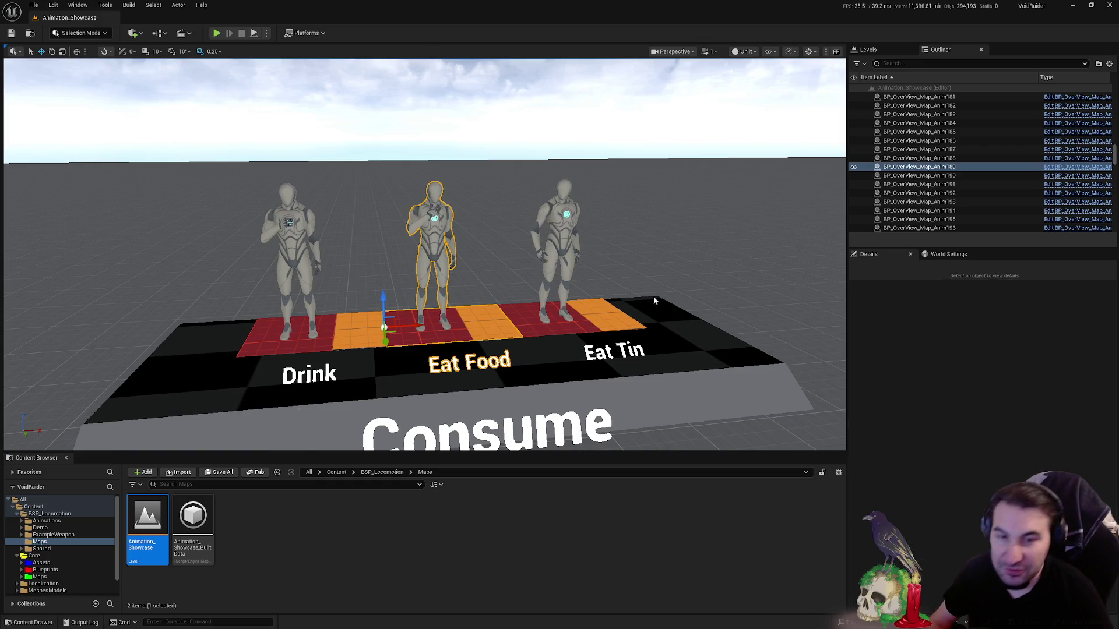
# - View the Self Inject platform, then browse to the MapTest folder under Core Maps
pyautogui.moveTo(431, 393)
pyautogui.mouseDown()
pyautogui.moveTo(455, 332)
pyautogui.moveTo(455, 368)
pyautogui.moveTo(420, 350)
pyautogui.mouseUp()
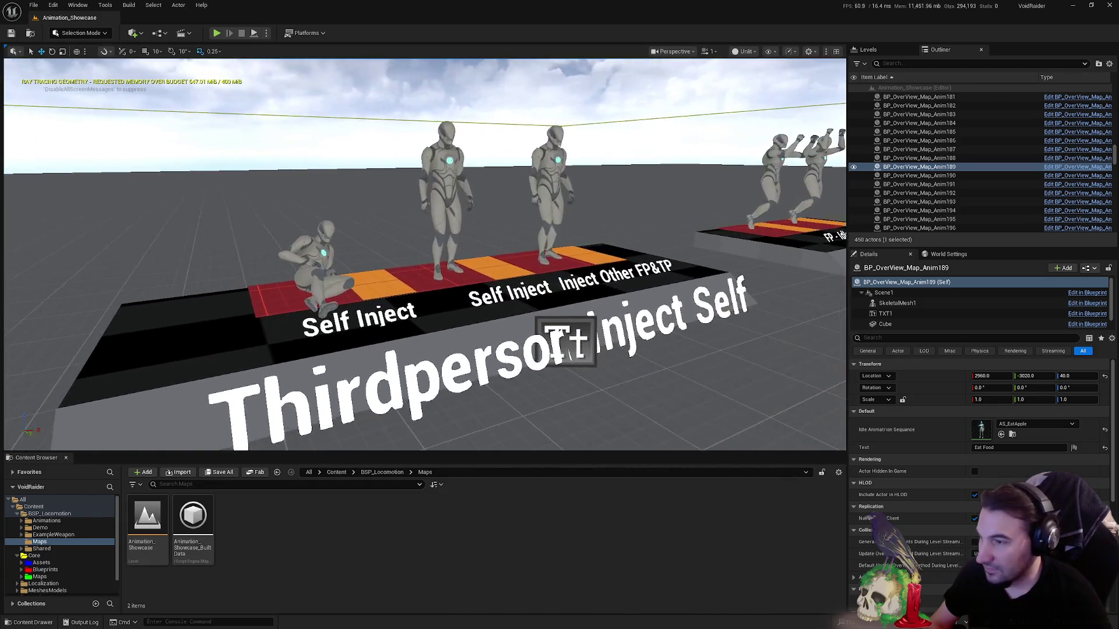
pyautogui.moveTo(419, 350)
pyautogui.mouseDown()
pyautogui.moveTo(464, 315)
pyautogui.moveTo(524, 306)
pyautogui.moveTo(60, 552)
pyautogui.mouseUp()
pyautogui.click(44, 577)
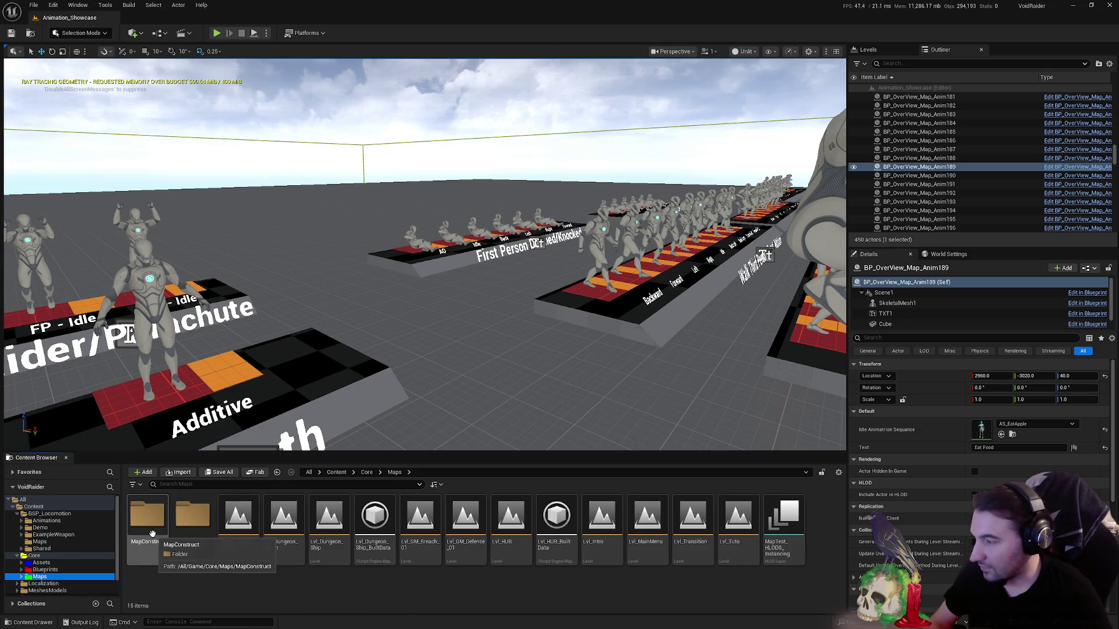
pyautogui.doubleClick(193, 520)
# - Load the GameMode_TEST_Defence level and look across it, then return to the Maps folder
pyautogui.doubleClick(155, 530)
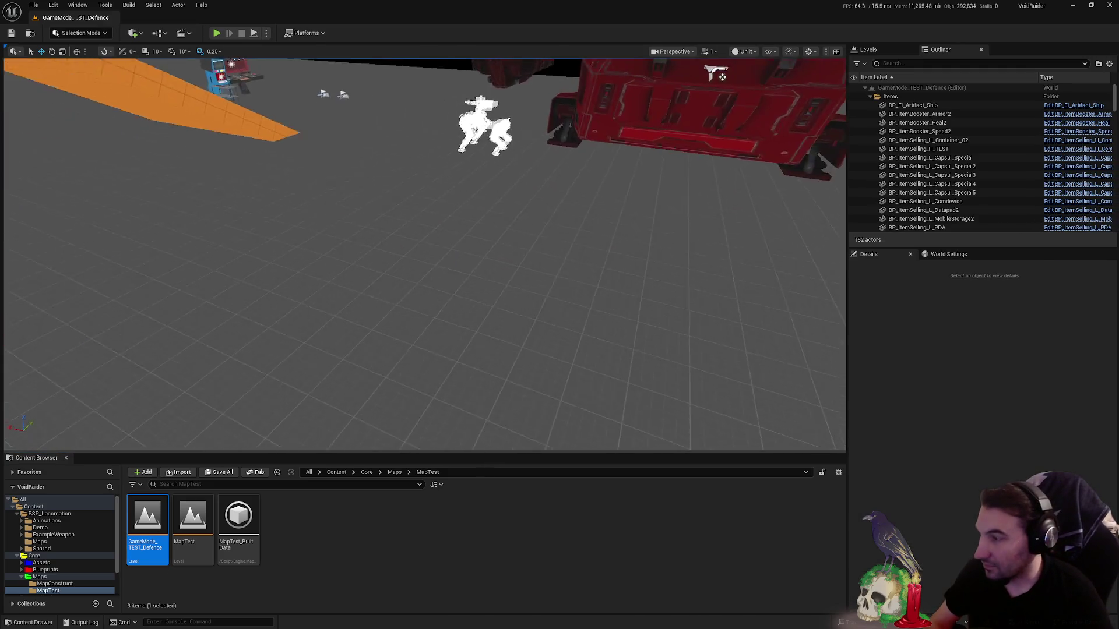
pyautogui.moveTo(717, 75); pyautogui.dragTo(717, 74)
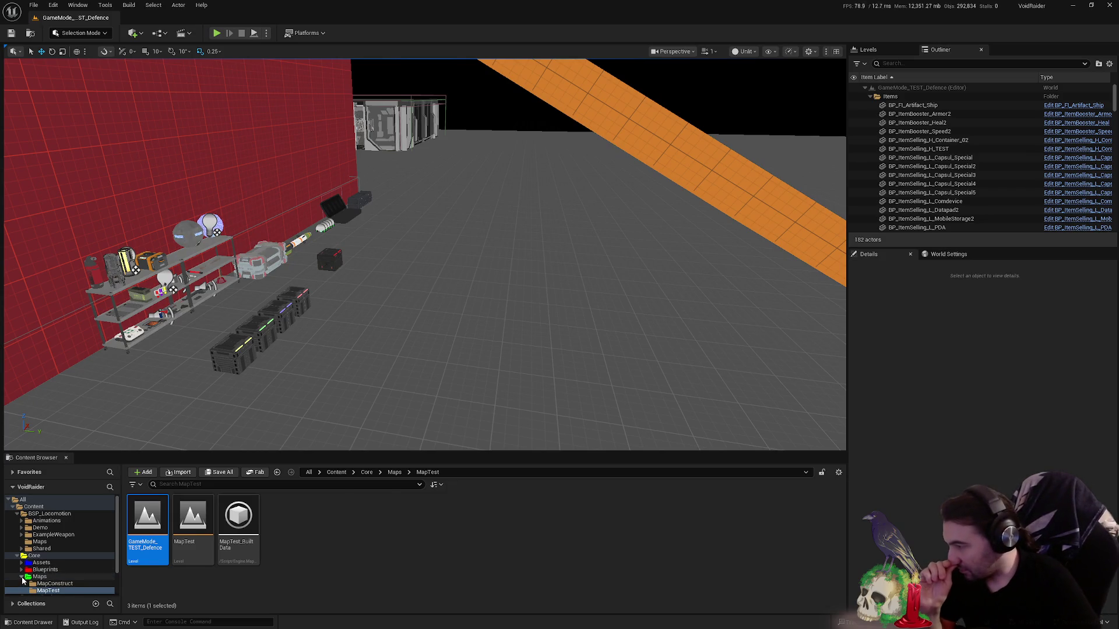
pyautogui.click(24, 579)
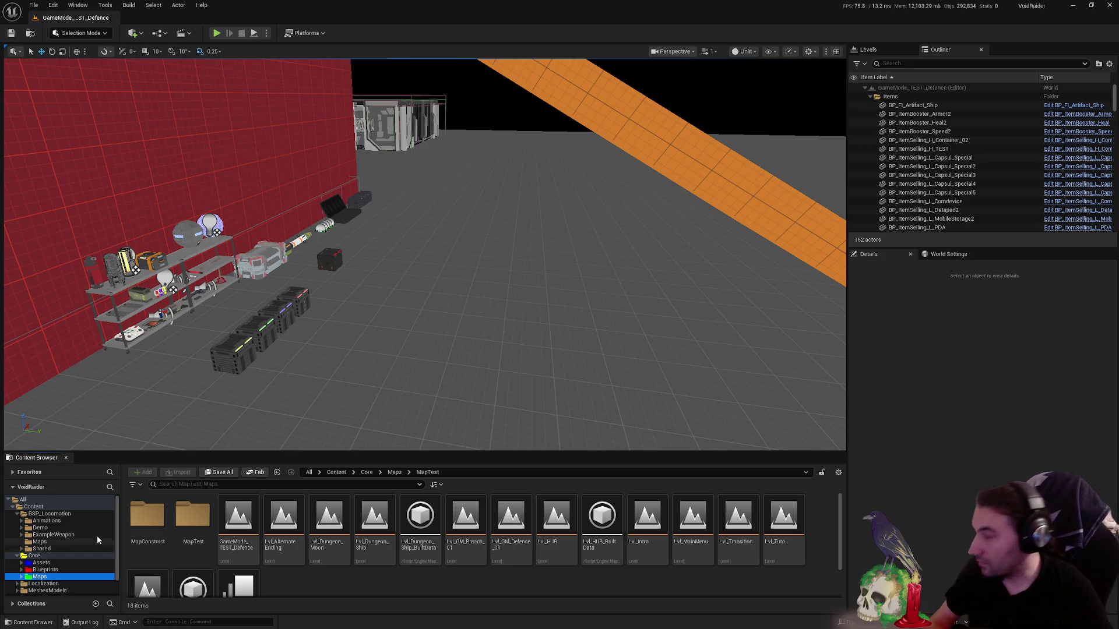
# - Collapse the expanded folders and the BSP_Locomotion folder with the arrow keys
pyautogui.press('Down')
pyautogui.press('Up')
pyautogui.hotkey('shift', 'Left')
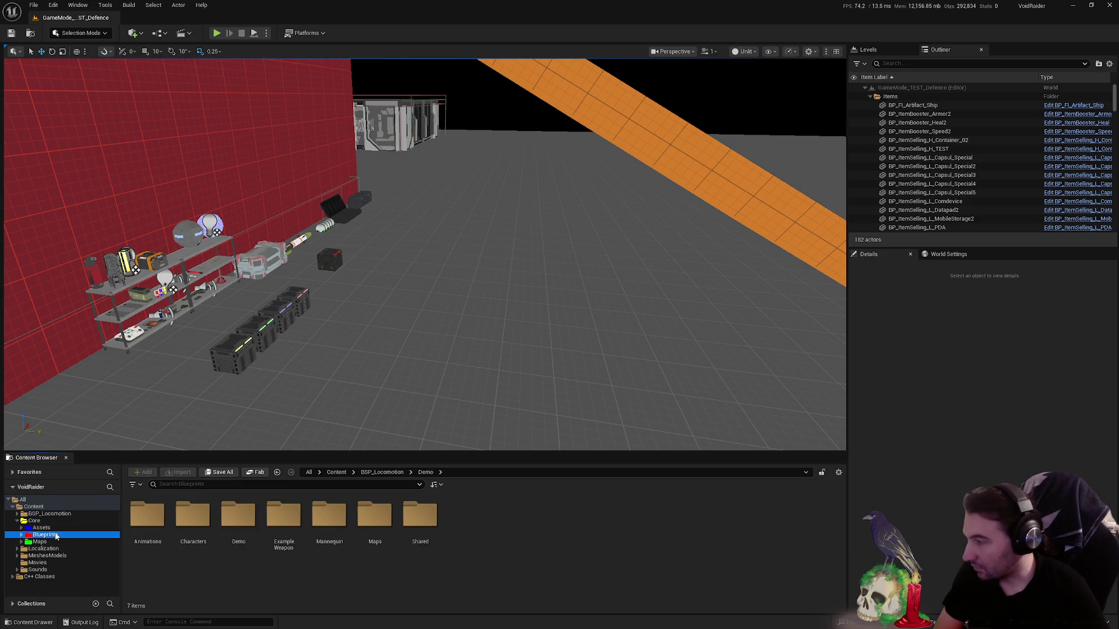
# - Browse into PropsUseable under Interactables and look inside its Furnitures folder
pyautogui.doubleClick(193, 516)
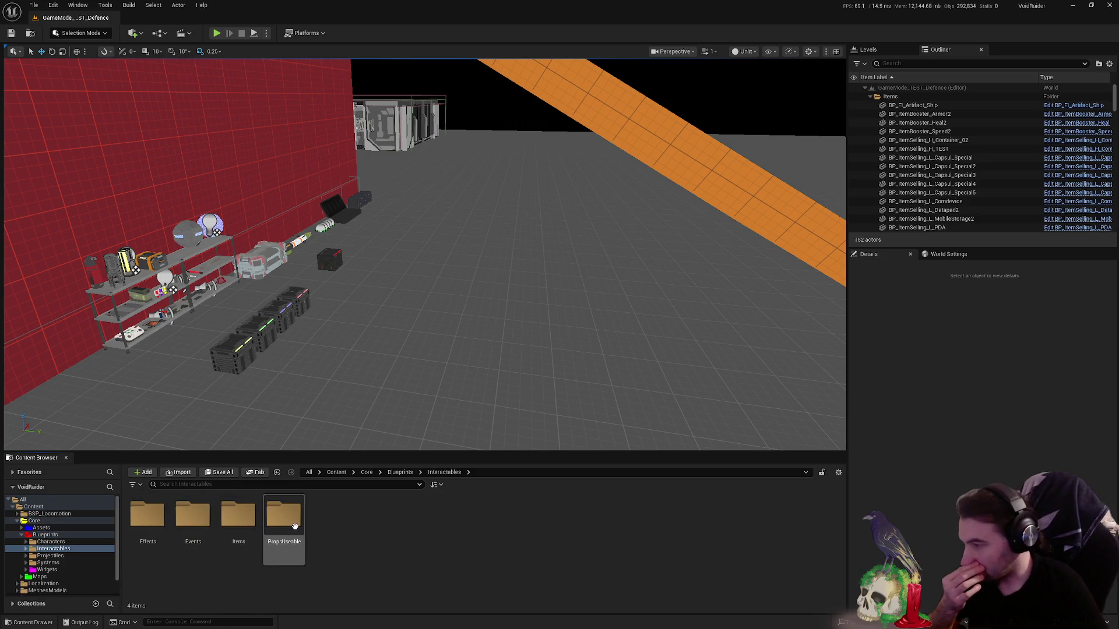
pyautogui.doubleClick(294, 526)
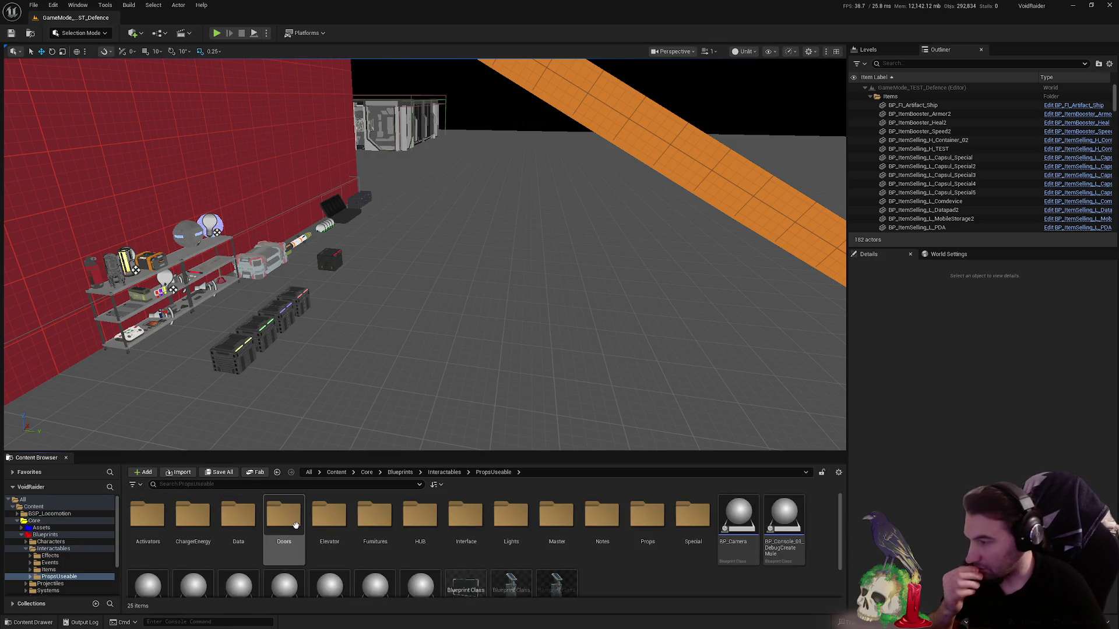
pyautogui.doubleClick(378, 522)
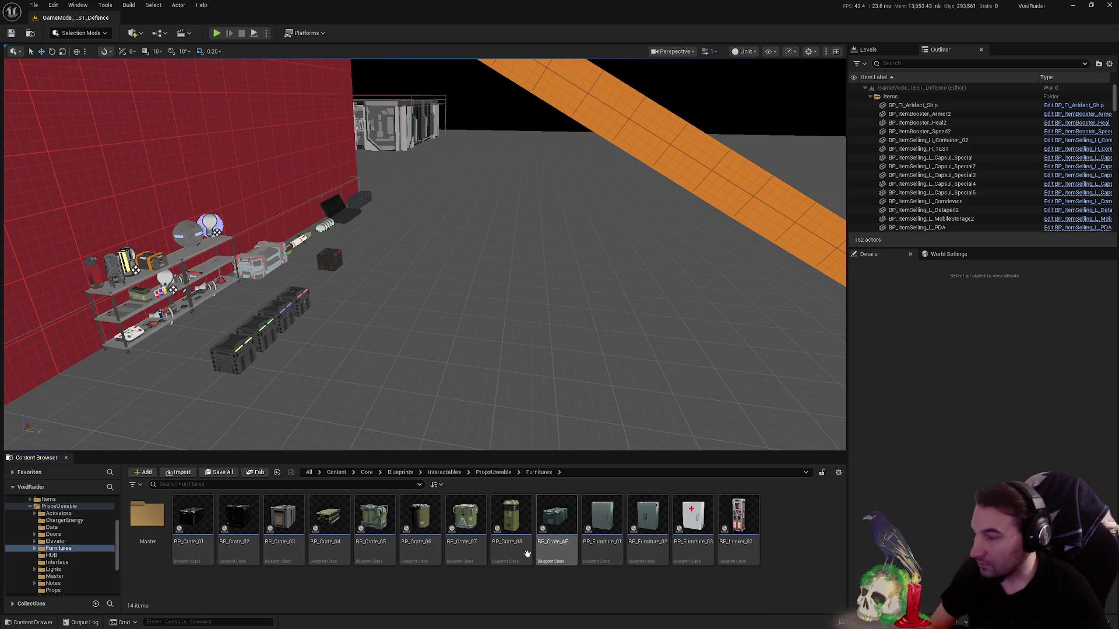
pyautogui.moveTo(594, 333); pyautogui.dragTo(613, 297)
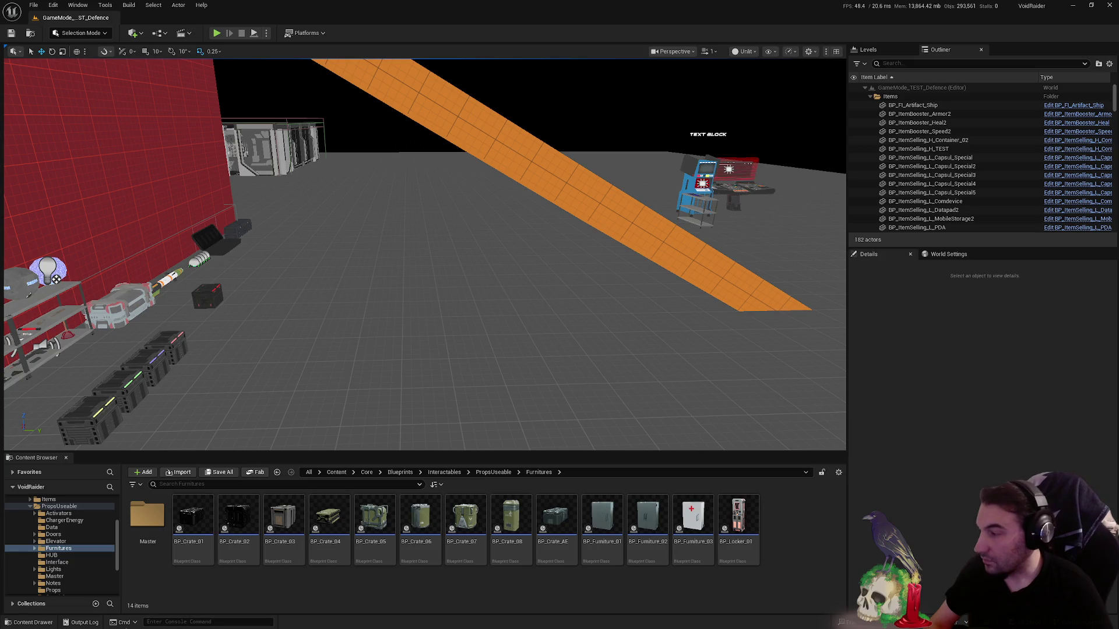
pyautogui.click(59, 507)
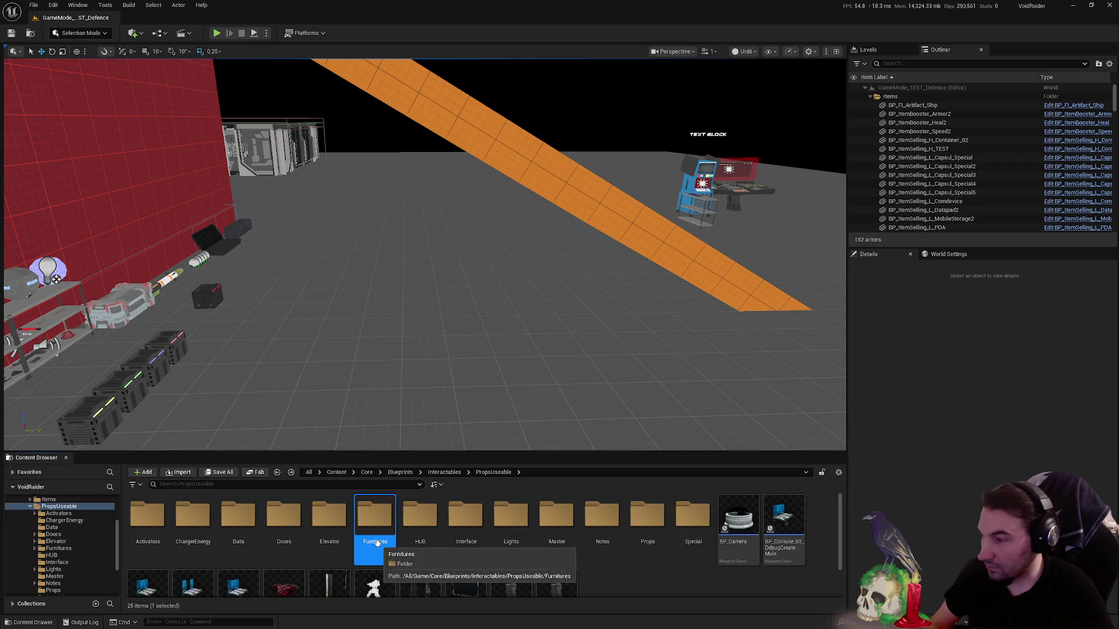
pyautogui.doubleClick(378, 542)
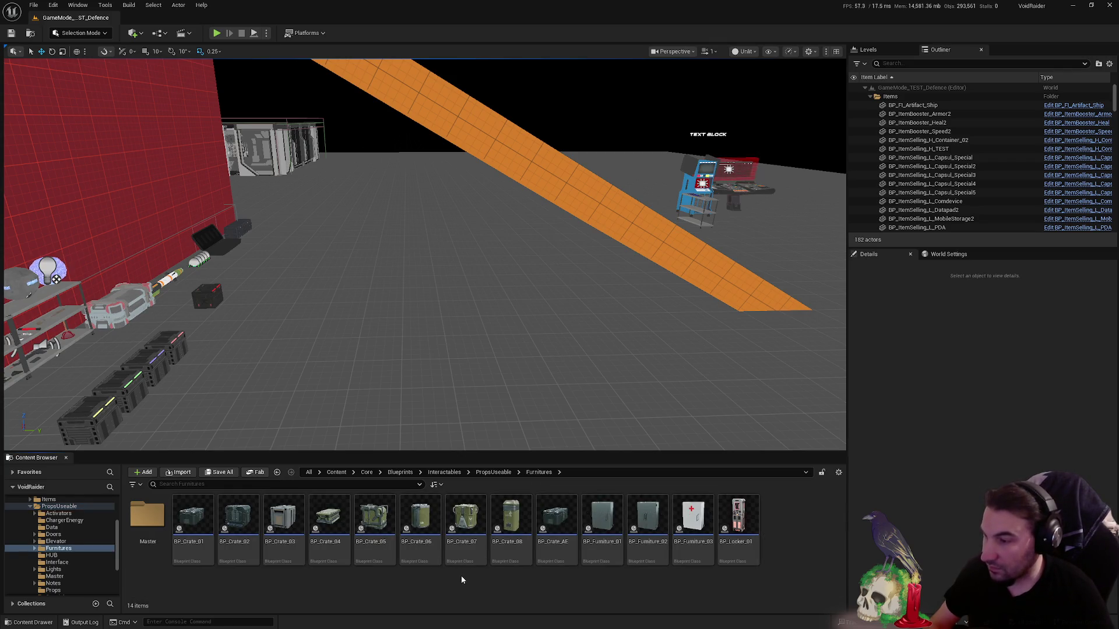
pyautogui.hotkey('alt', 'Left')
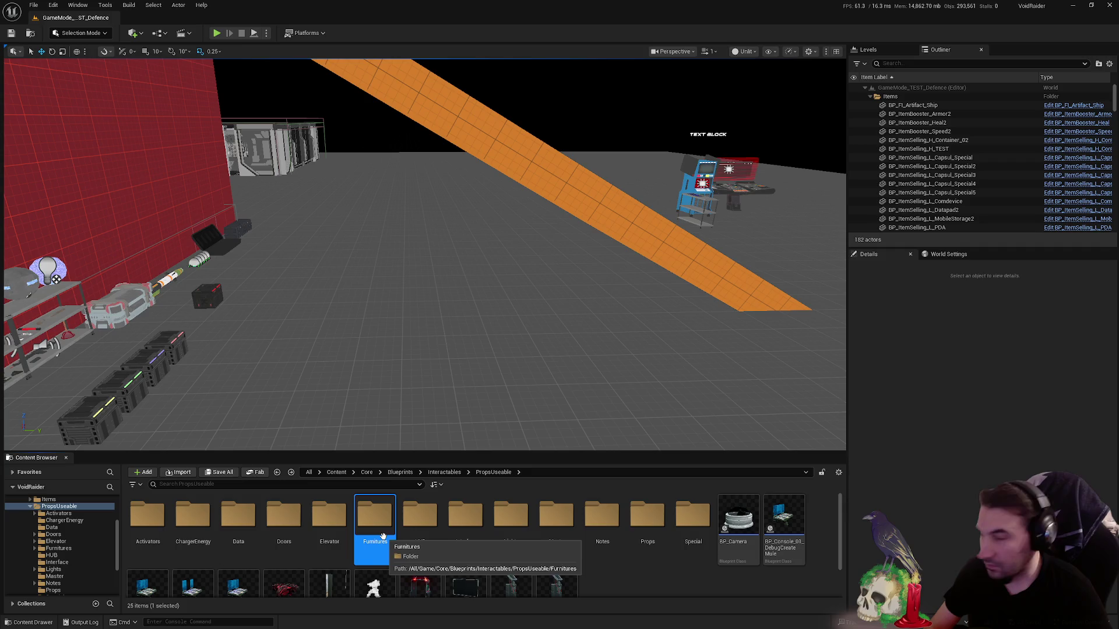
# - Rename the Furnitures folder to Useable Furnitures and start saving all unsaved content
pyautogui.click(654, 587)
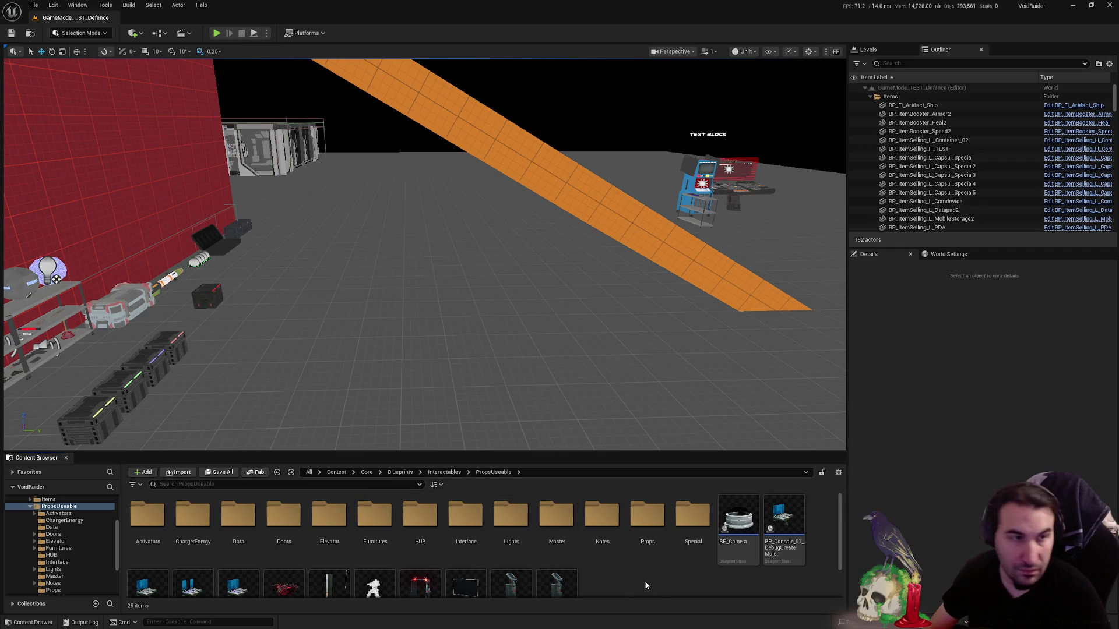
pyautogui.click(375, 525)
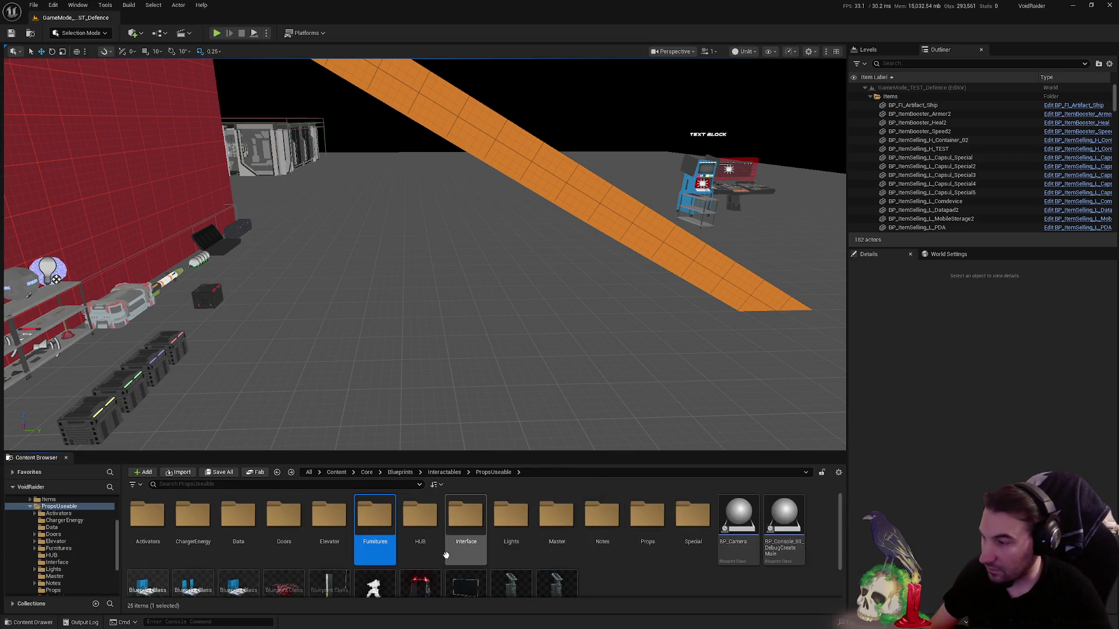
pyautogui.press('Home')
pyautogui.write('Useable')
pyautogui.press('Return')
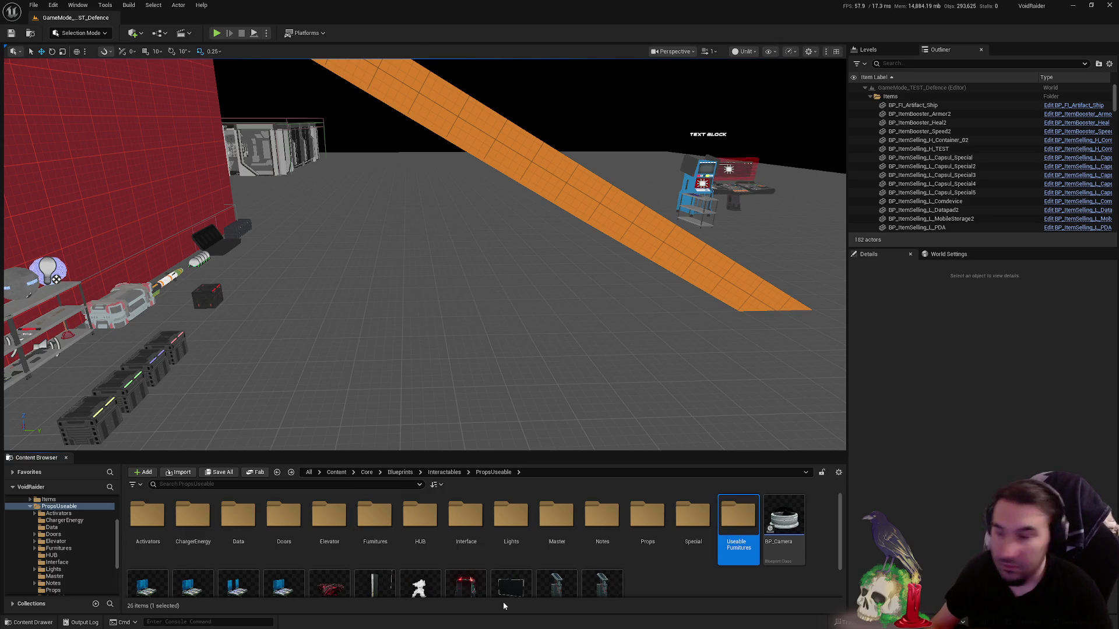
pyautogui.click(211, 475)
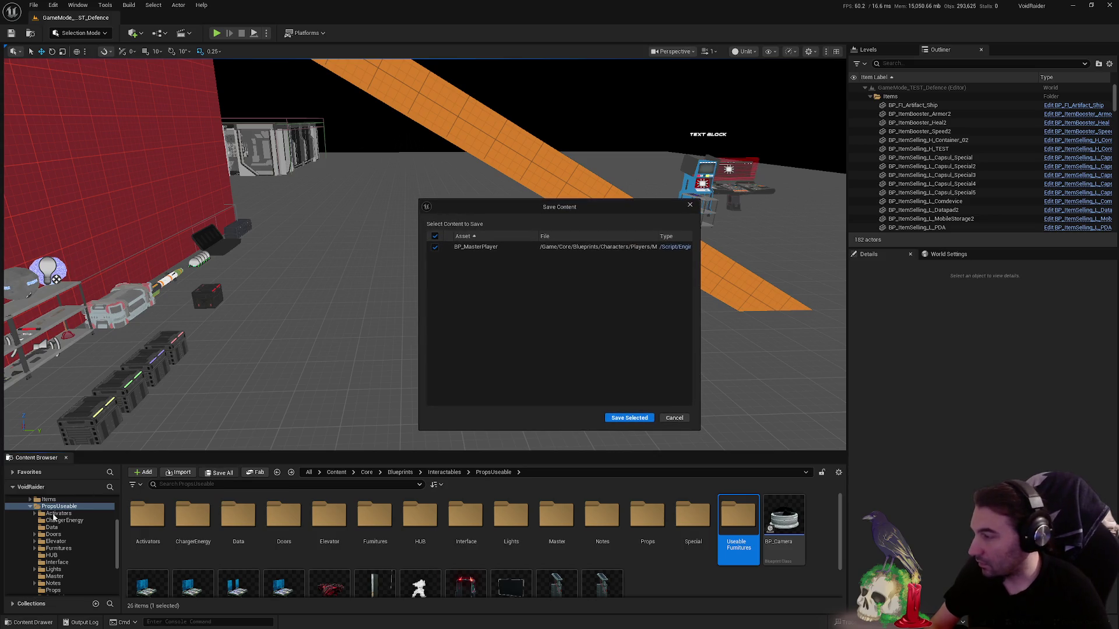
# - Save the modified BP_MasterPlayer and run Fix Up Redirectors on the Core folder
pyautogui.click(606, 418)
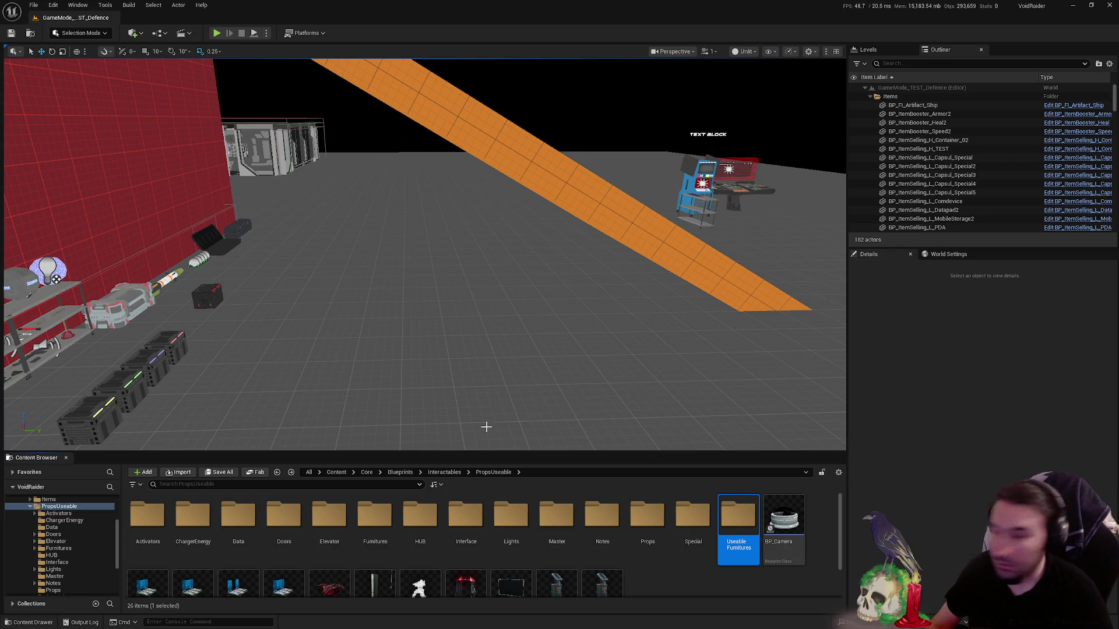
pyautogui.scroll(2, 50, 520)
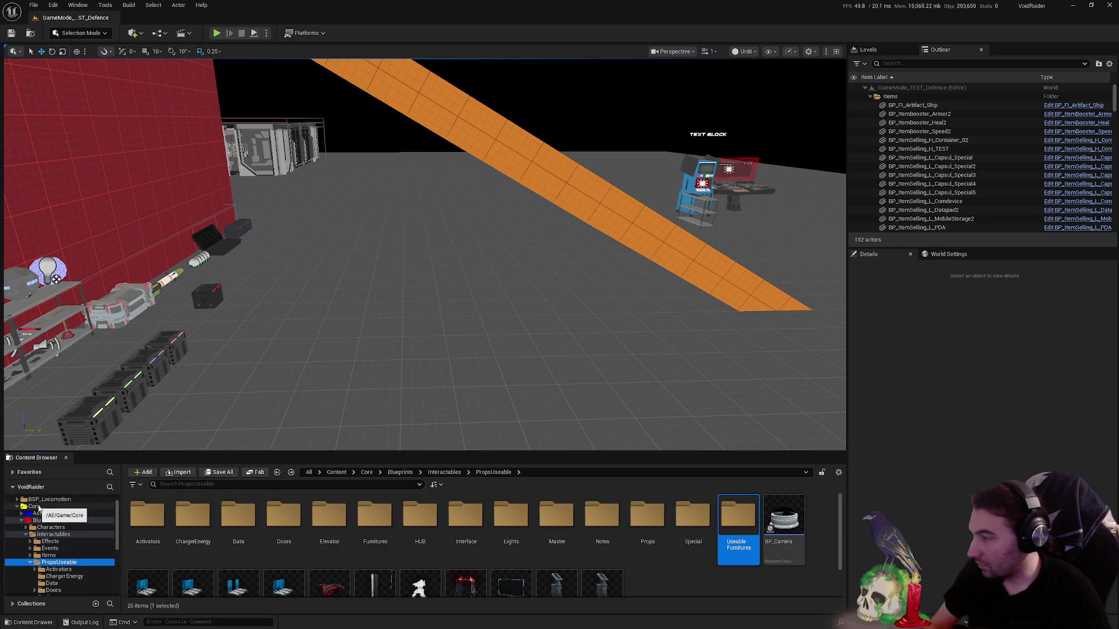
pyautogui.rightClick(38, 508)
pyautogui.click(105, 424)
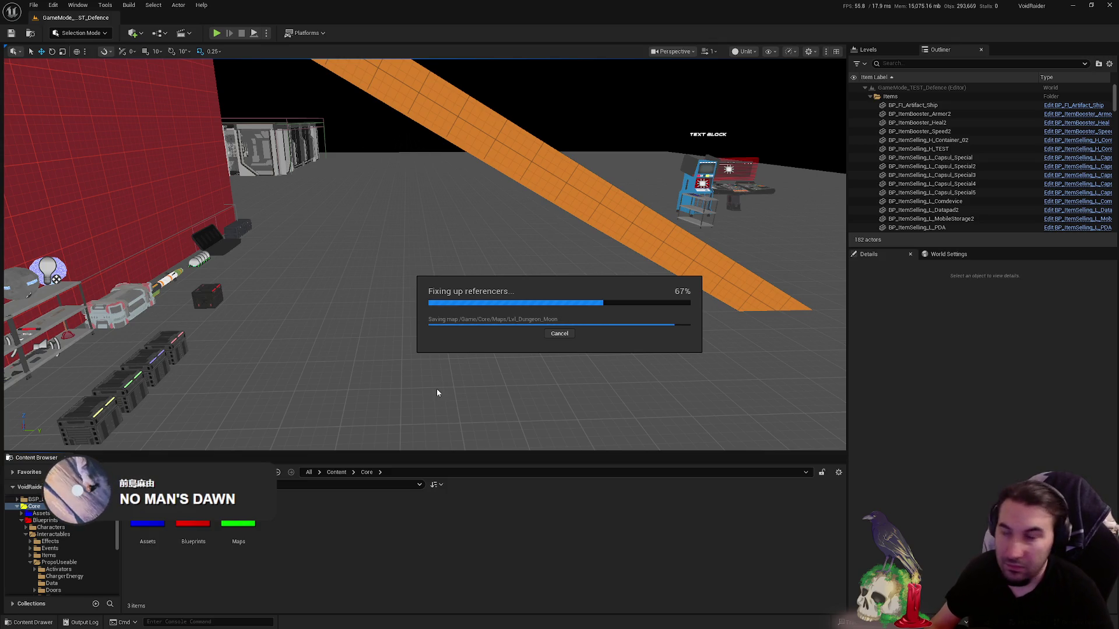
pyautogui.click(492, 487)
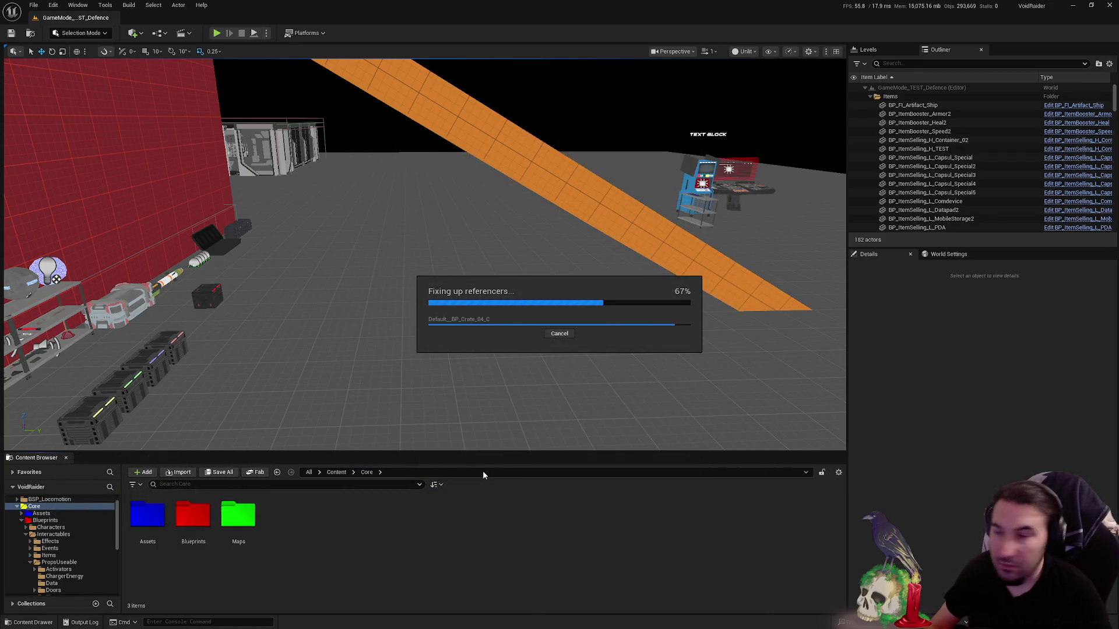
# - Check the leftover Furnitures folder in PropsUseable is empty and delete it
pyautogui.click(70, 563)
pyautogui.scroll(-2, 84, 560)
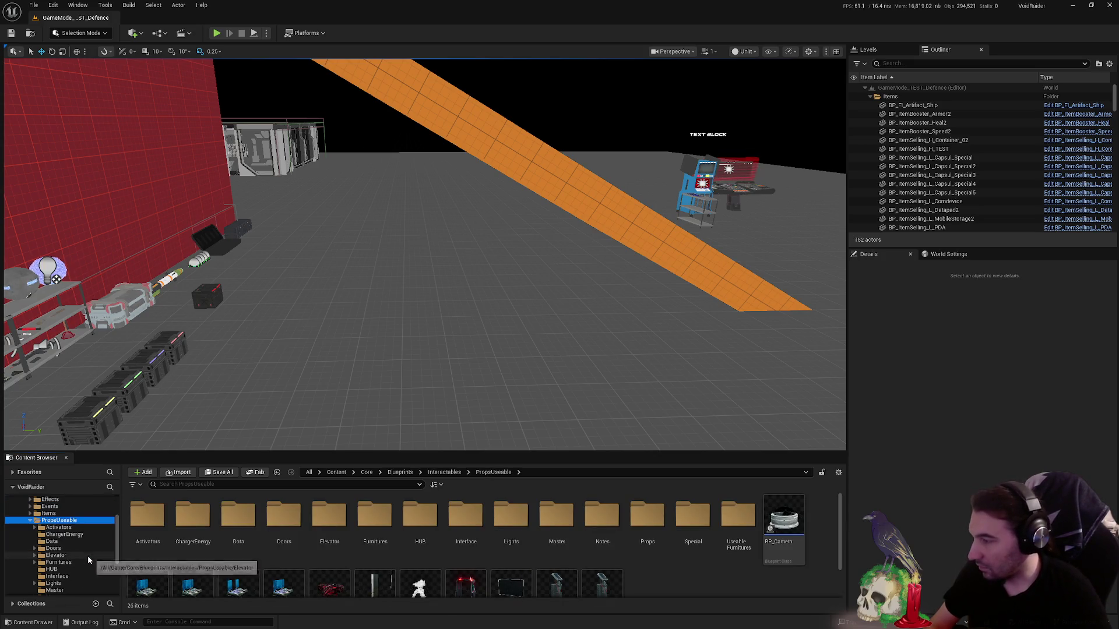
pyautogui.click(722, 561)
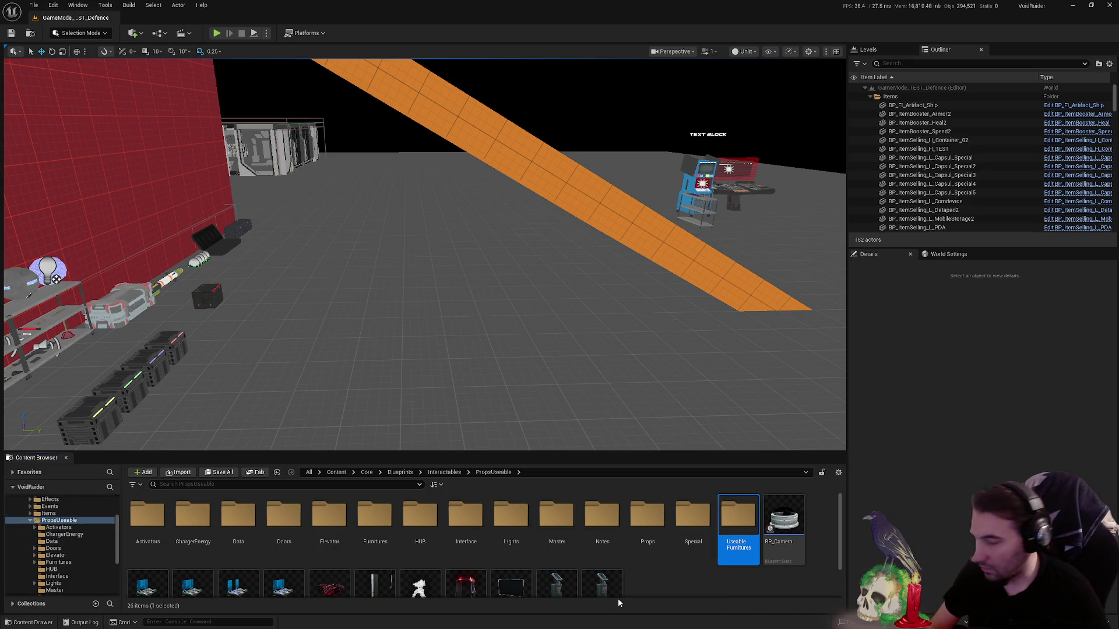
pyautogui.press('F2')
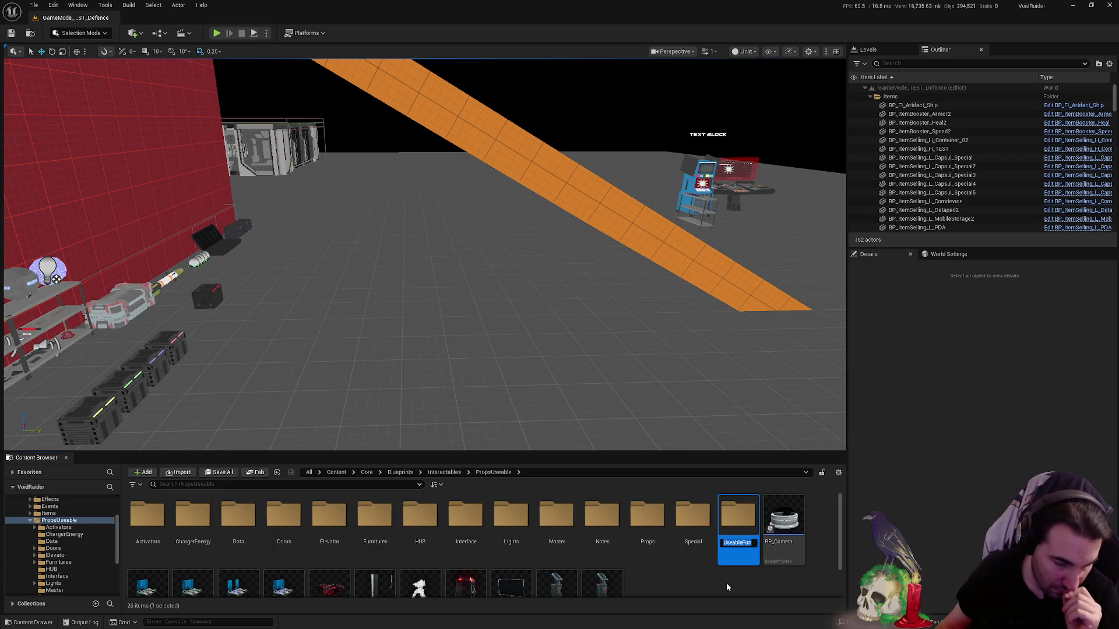
pyautogui.doubleClick(385, 525)
pyautogui.hotkey('alt', 'Left')
pyautogui.press('Delete')
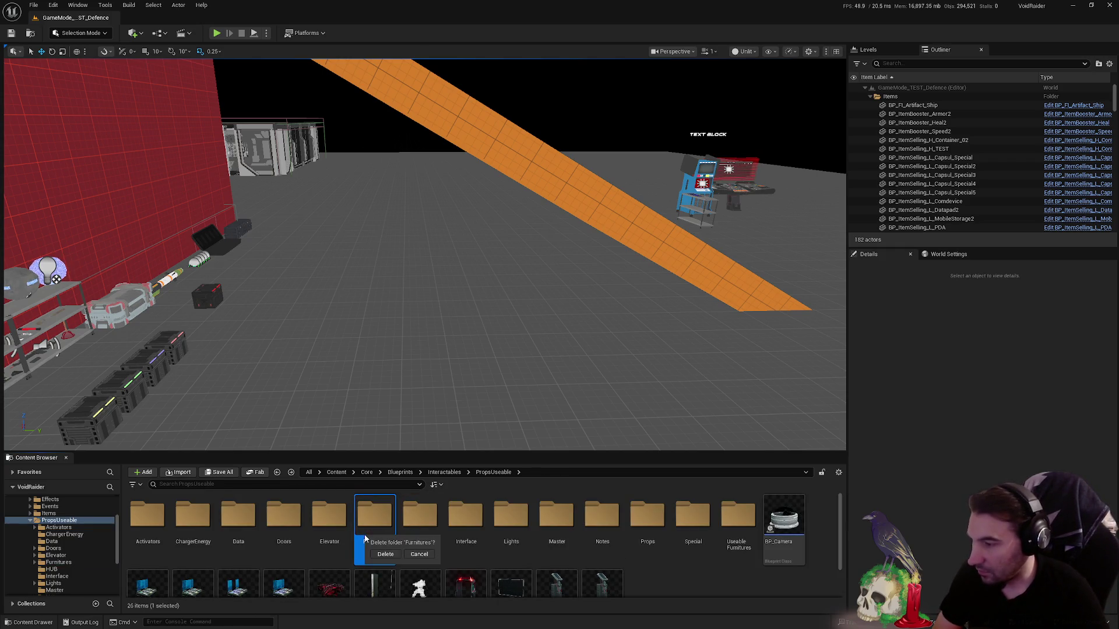
pyautogui.click(385, 555)
# - Rename the Useable Furnitures folder back to Furnitures
pyautogui.click(693, 525)
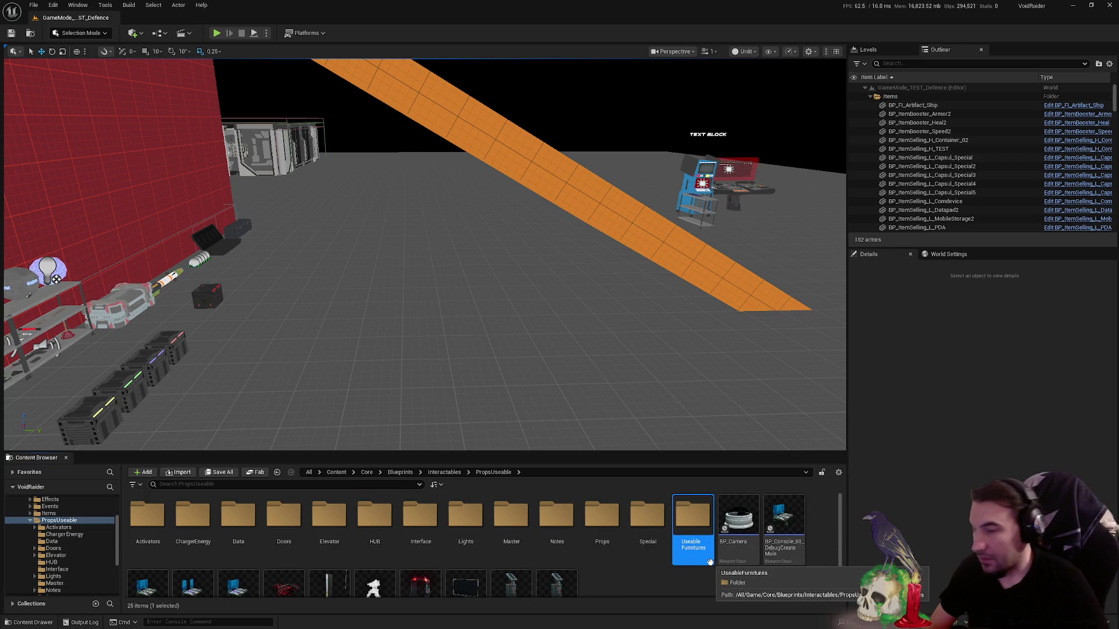
pyautogui.click(686, 542)
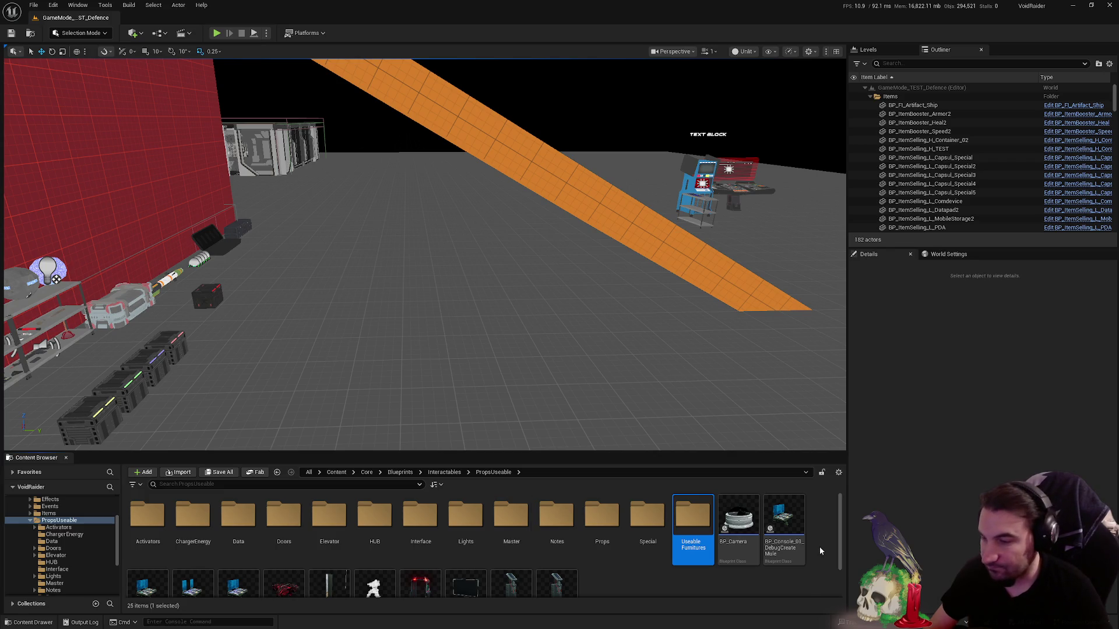
pyautogui.press('F2')
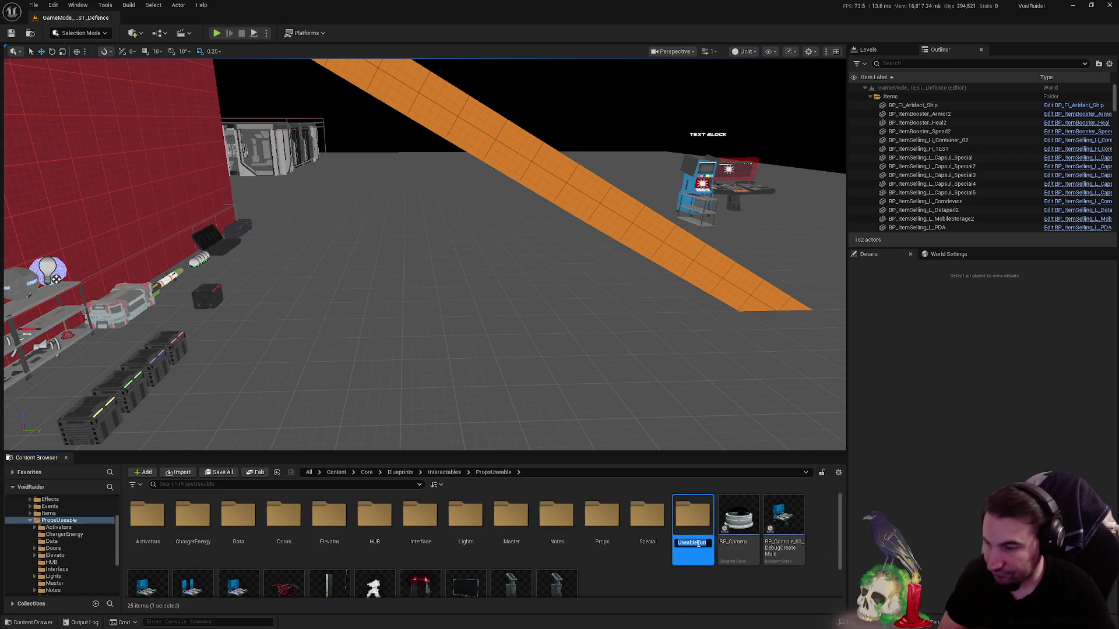
pyautogui.write('Furnitures')
pyautogui.press('Return')
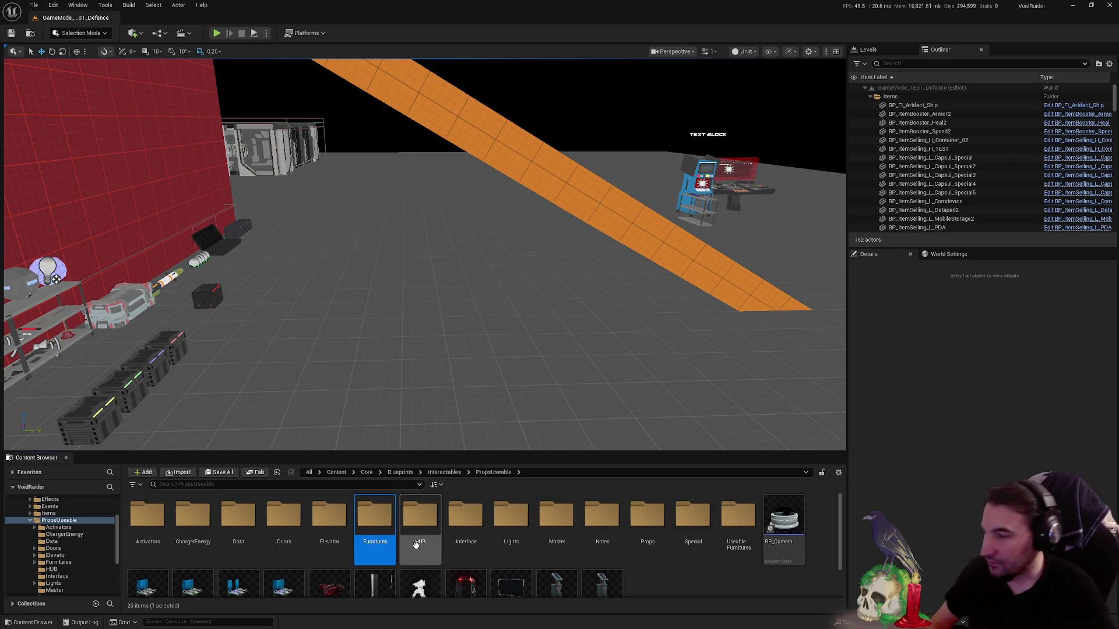
pyautogui.scroll(2, 31, 539)
pyautogui.scroll(1, 31, 539)
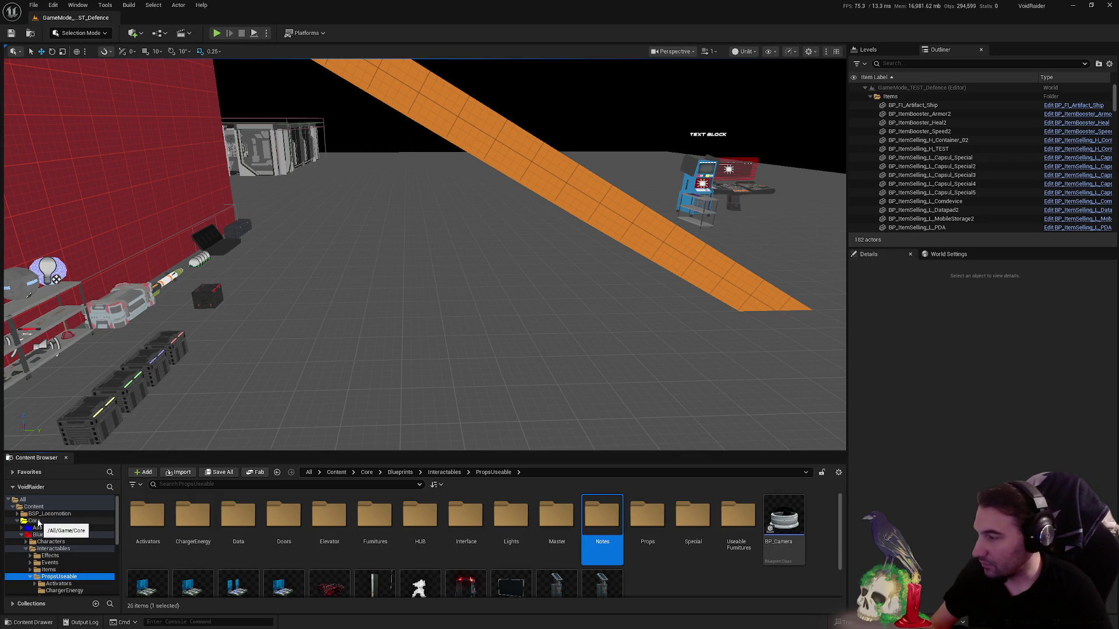
# - Run Fix Up Redirectors on Core again and return to the PropsUseable folder
pyautogui.rightClick(33, 521)
pyautogui.click(133, 438)
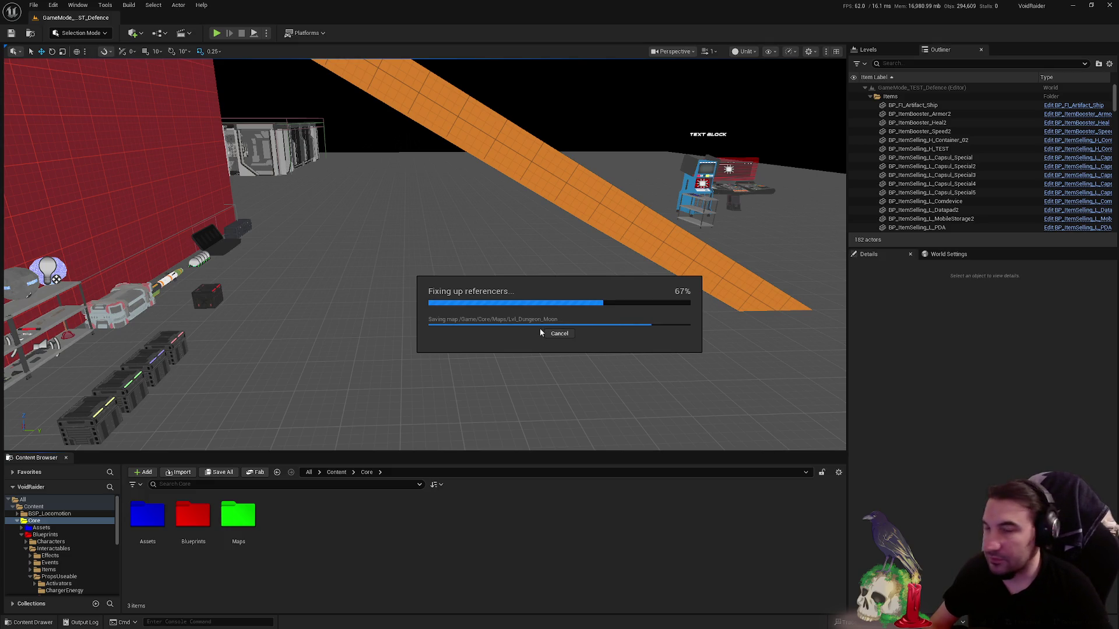
pyautogui.click(490, 488)
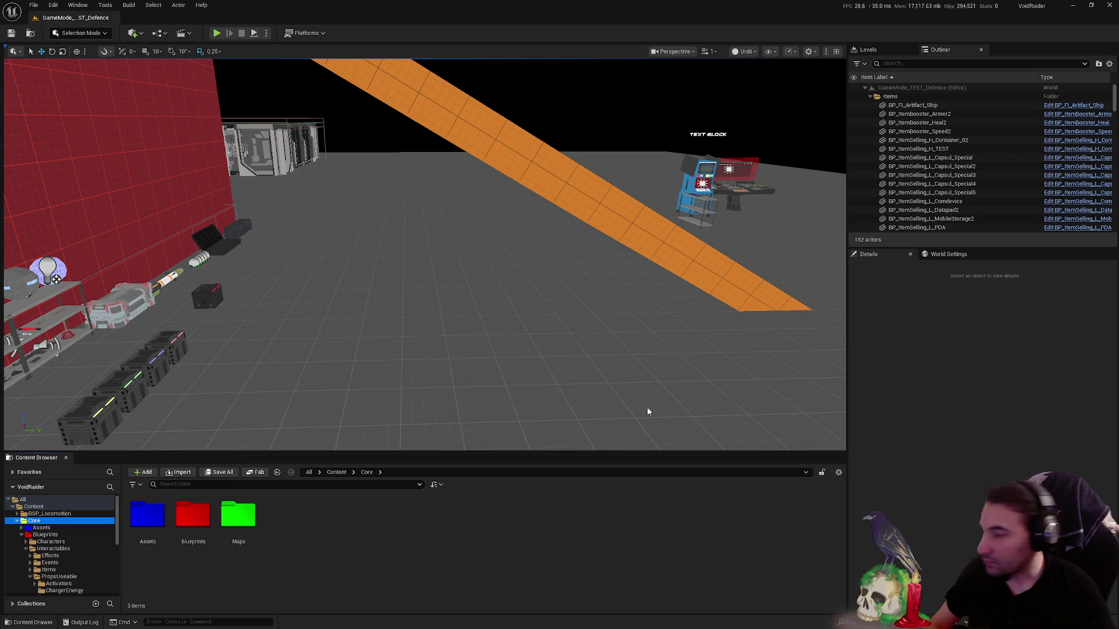
pyautogui.click(72, 563)
pyautogui.click(71, 563)
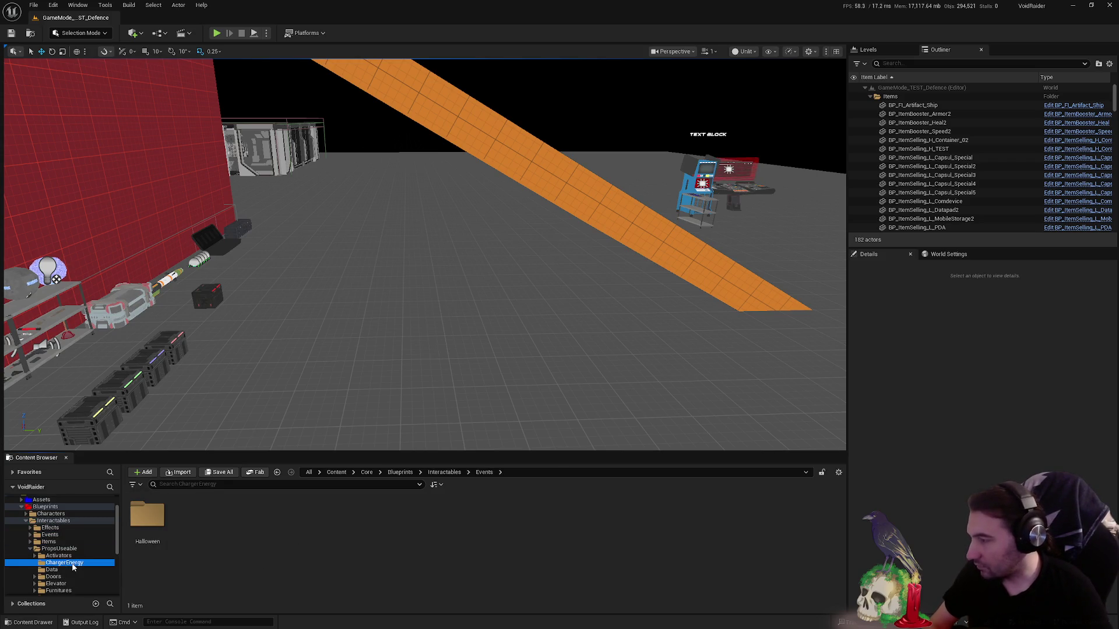
pyautogui.scroll(-1, 664, 549)
pyautogui.scroll(1, 665, 549)
# - Delete the Useable Furnitures folder from PropsUseable and confirm the deletion
pyautogui.click(739, 520)
pyautogui.press('Delete')
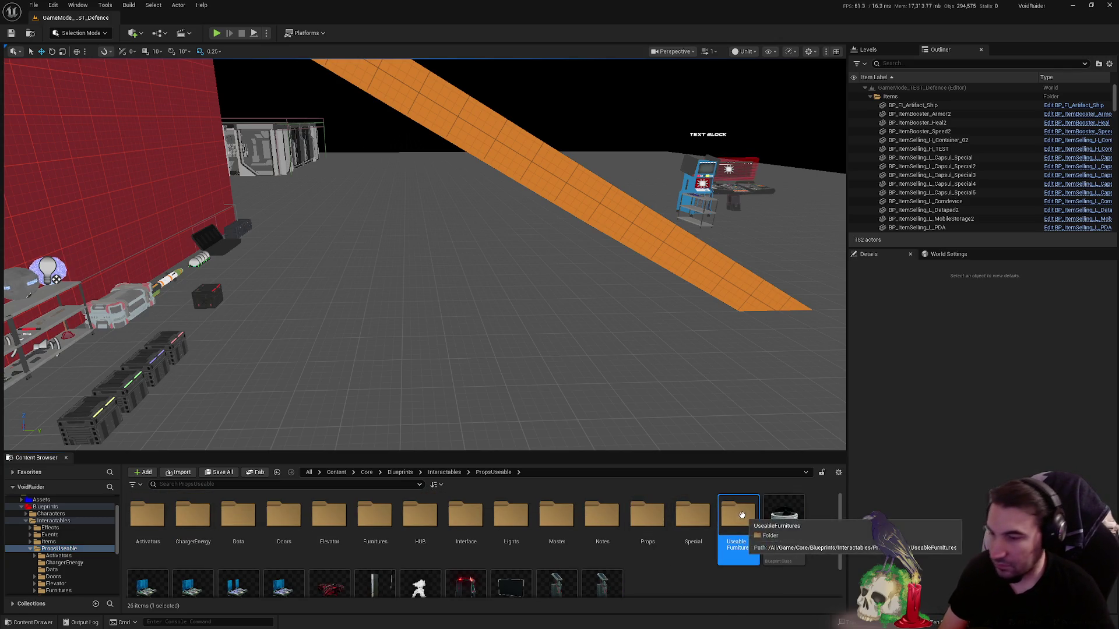
pyautogui.click(765, 539)
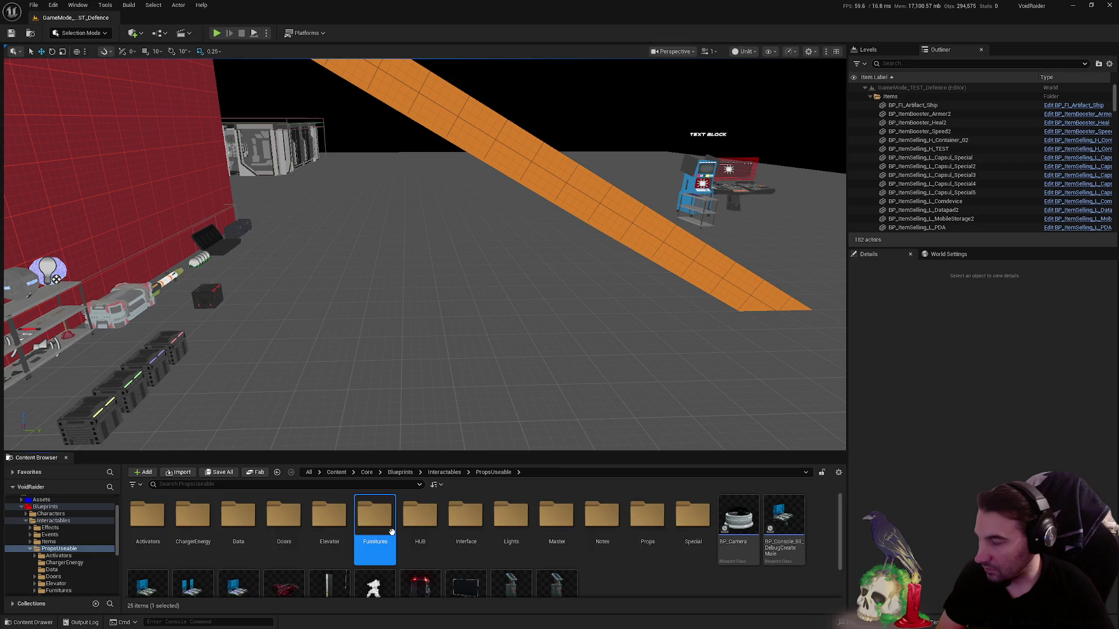
# - Review the contents of the Furnitures, HUB, Elevator and Data subfolders, returning to PropsUseable each time
pyautogui.doubleClick(376, 518)
pyautogui.hotkey('alt', 'Left')
pyautogui.press('Right')
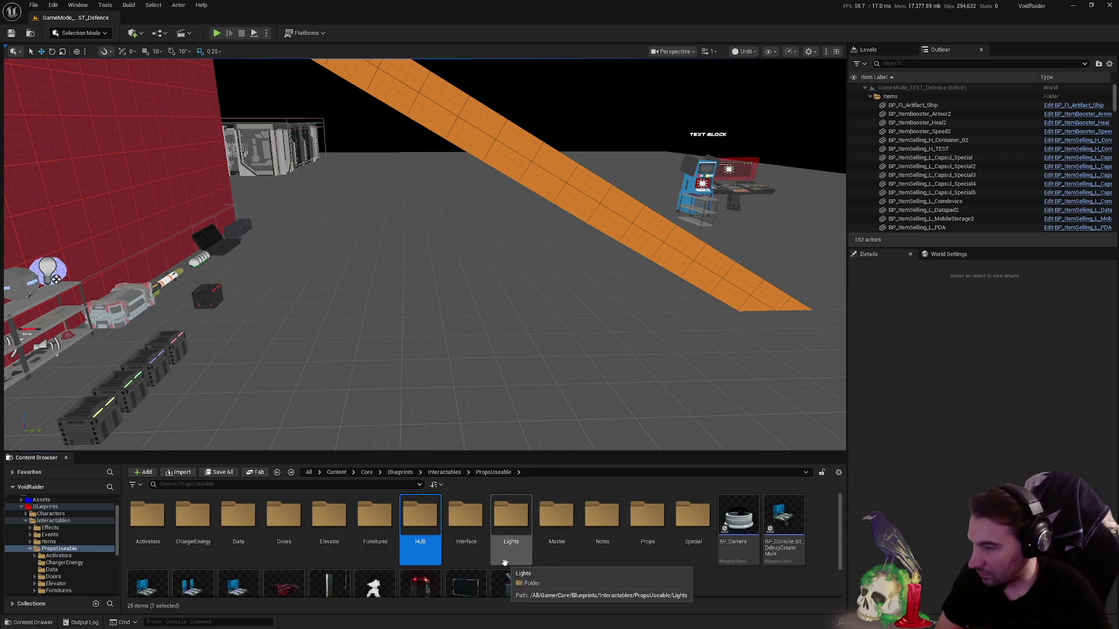
pyautogui.press('Return')
pyautogui.hotkey('alt', 'Left')
pyautogui.press('Left')
pyautogui.press('Left')
pyautogui.press('Return')
pyautogui.hotkey('alt', 'Left')
pyautogui.press('Left')
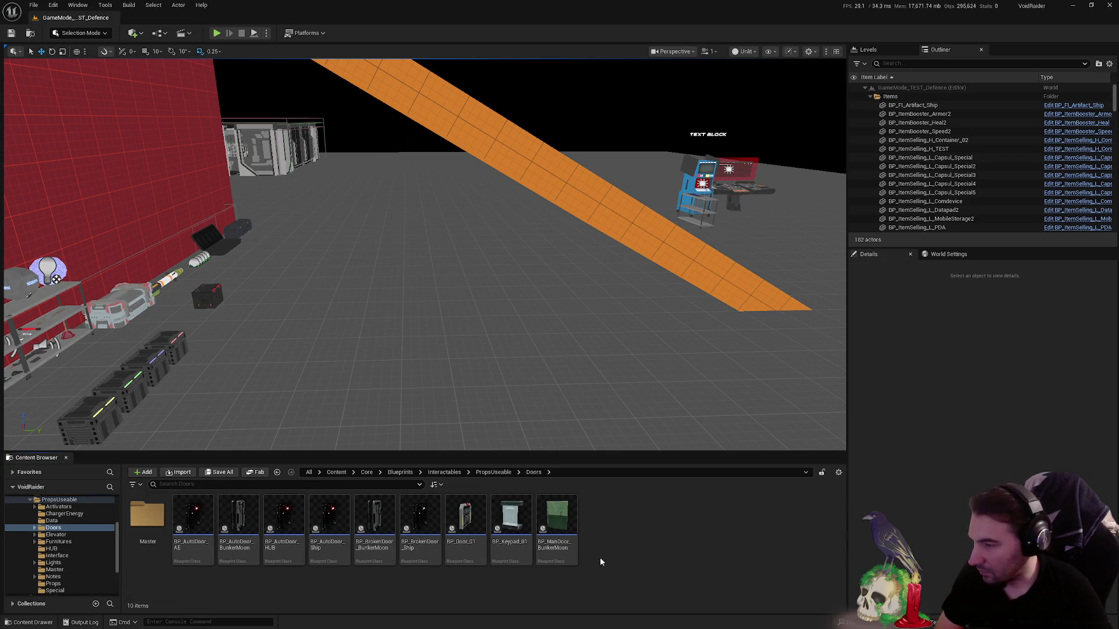
pyautogui.press('Left')
pyautogui.press('Return')
pyautogui.hotkey('alt', 'Left')
# - Review the contents of the ChargerEnergy, Activators and Interface subfolders, returning to PropsUseable each time
pyautogui.press('Left')
pyautogui.press('Return')
pyautogui.hotkey('alt', 'Left')
pyautogui.press('Return')
pyautogui.hotkey('alt', 'Left')
pyautogui.press('Left')
pyautogui.press('Return')
pyautogui.hotkey('alt', 'Left')
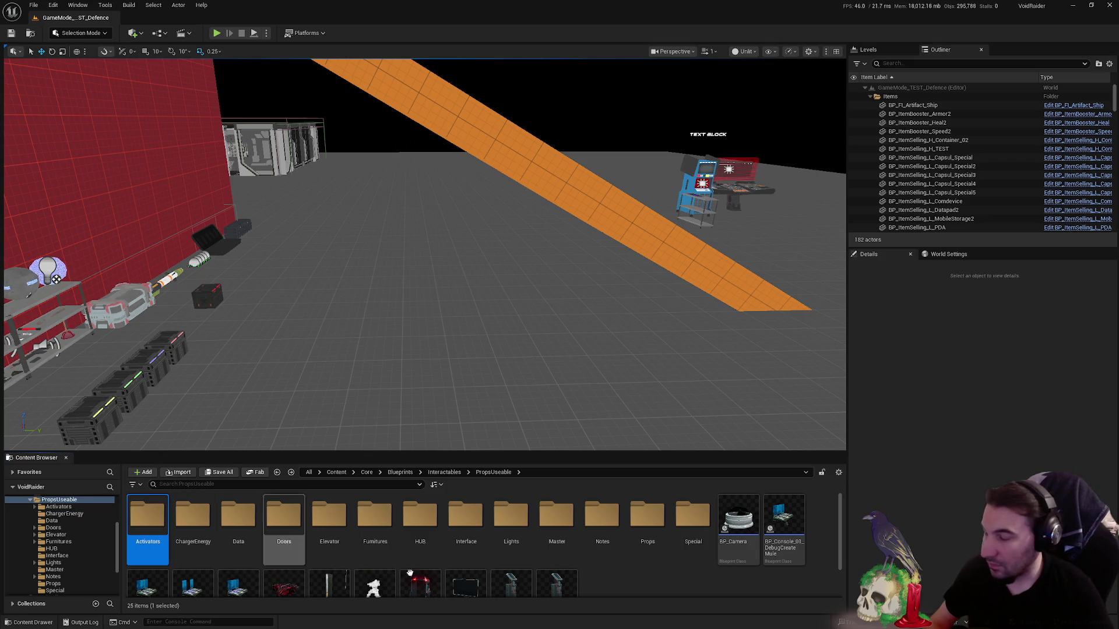
pyautogui.scroll(-1, 633, 584)
pyautogui.scroll(1, 640, 582)
pyautogui.scroll(-1, 641, 582)
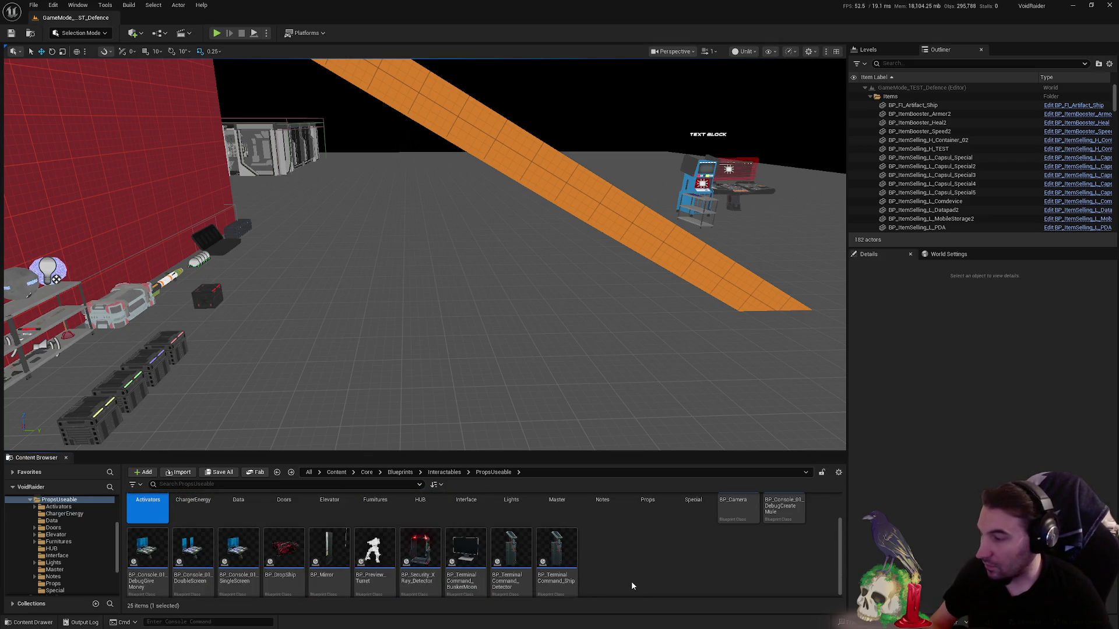
pyautogui.scroll(1, 657, 577)
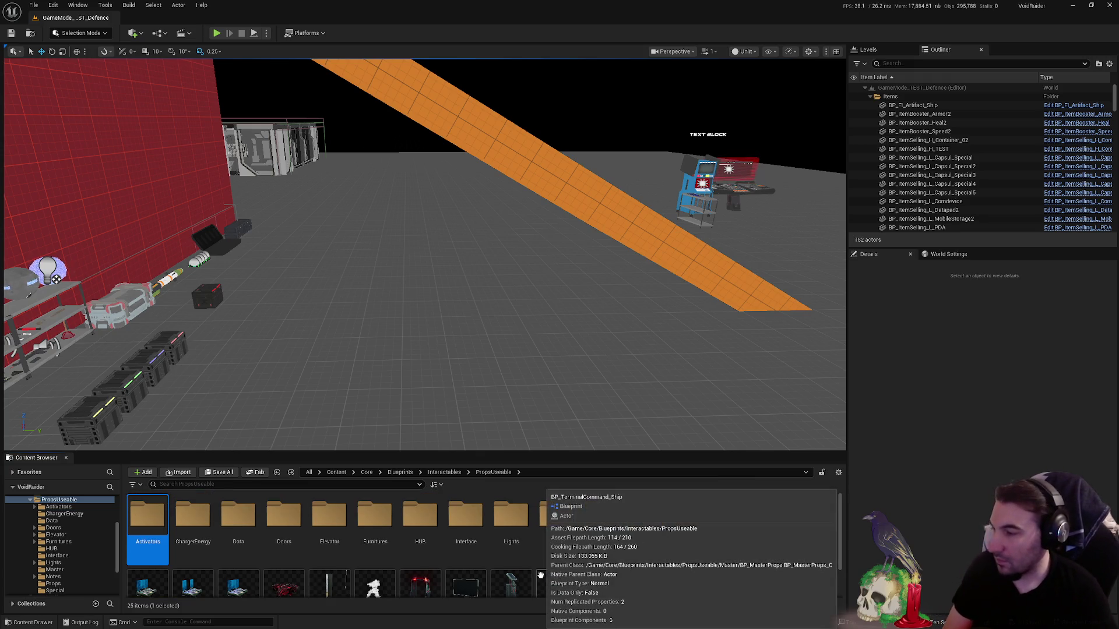
pyautogui.doubleClick(466, 523)
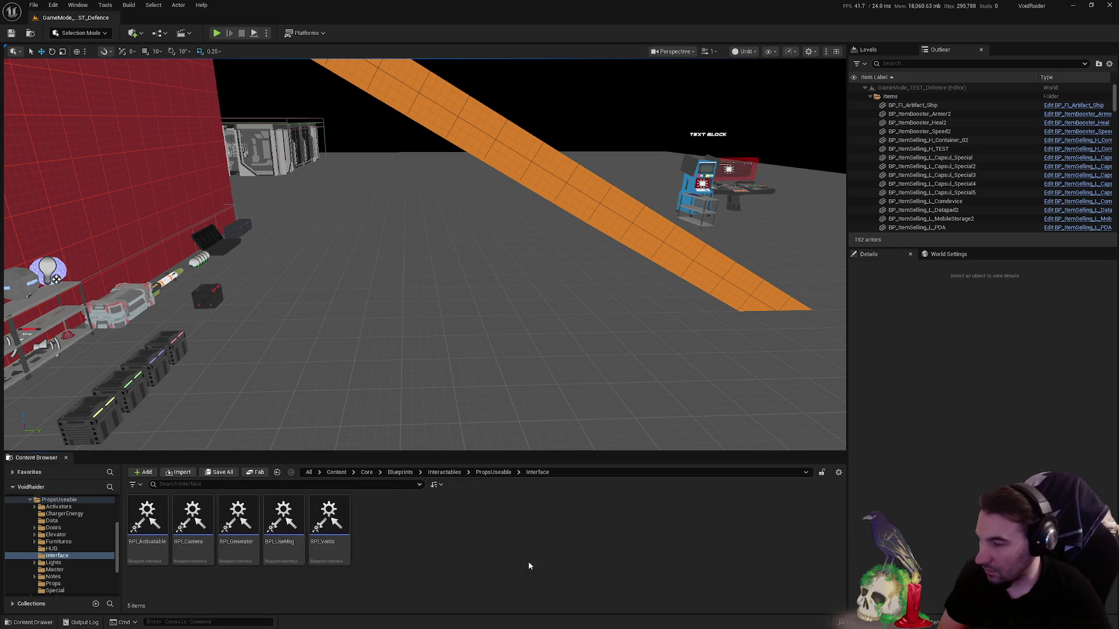
pyautogui.hotkey('alt', 'Left')
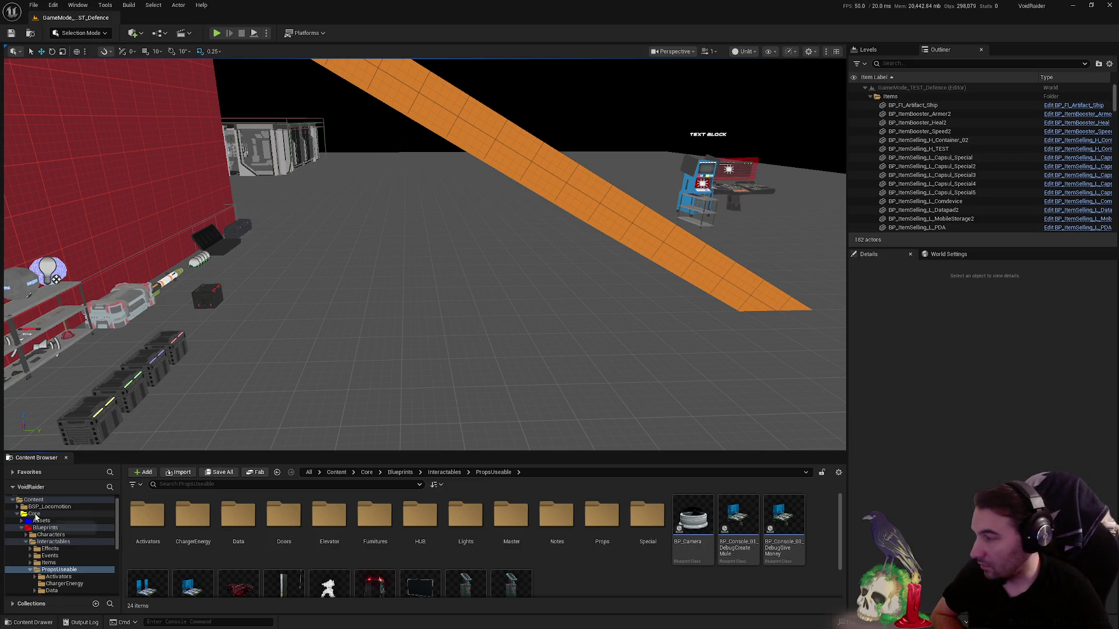
# - Update redirector references in the Core and Blueprints folders
pyautogui.rightClick(36, 514)
pyautogui.click(110, 432)
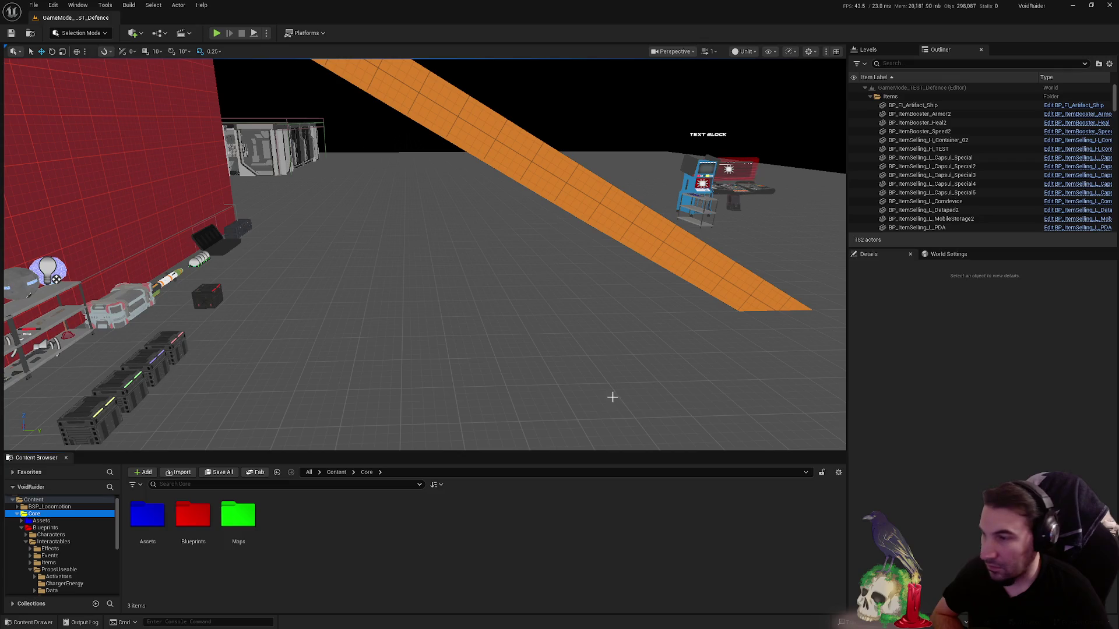
pyautogui.rightClick(48, 529)
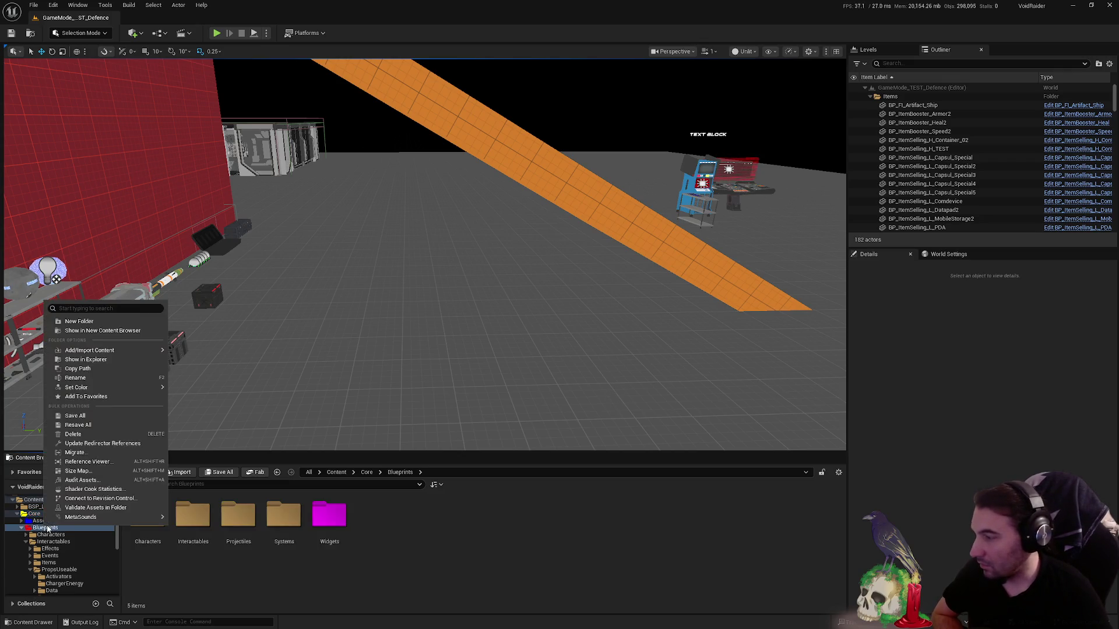
pyautogui.click(111, 444)
# - Check the contents of PropsUseable's Special and Props folders, ending back in PropsUseable
pyautogui.click(59, 569)
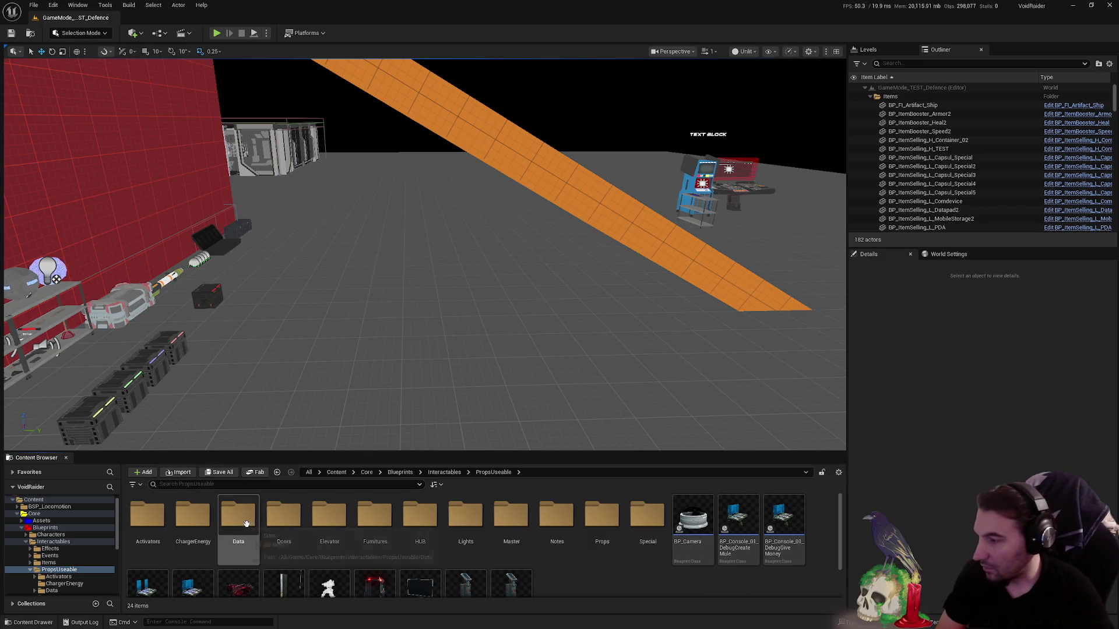
pyautogui.click(647, 540)
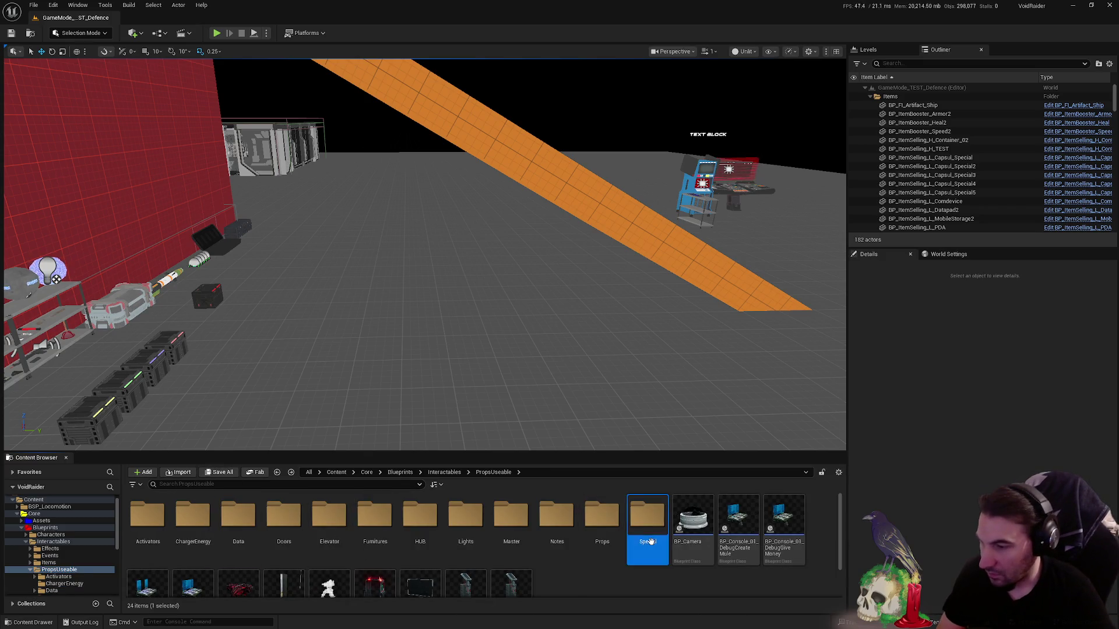
pyautogui.doubleClick(648, 541)
pyautogui.hotkey('alt', 'Left')
pyautogui.doubleClick(603, 525)
pyautogui.hotkey('alt', 'Left')
pyautogui.press('Return')
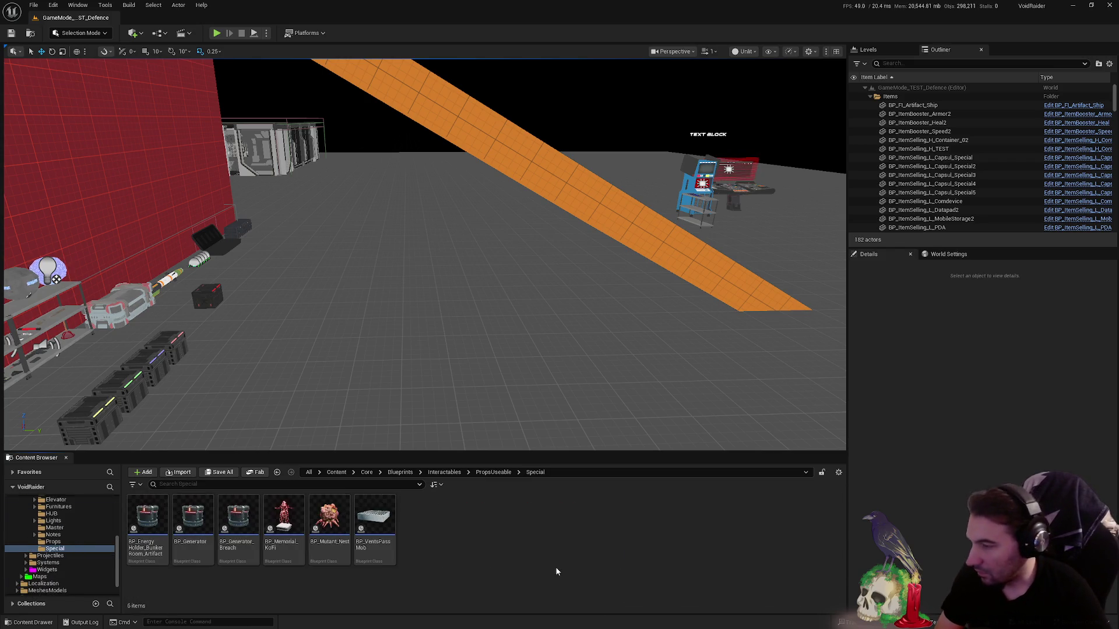
pyautogui.hotkey('alt', 'Left')
pyautogui.hotkey('alt', 'Left')
pyautogui.hotkey('alt', 'Left')
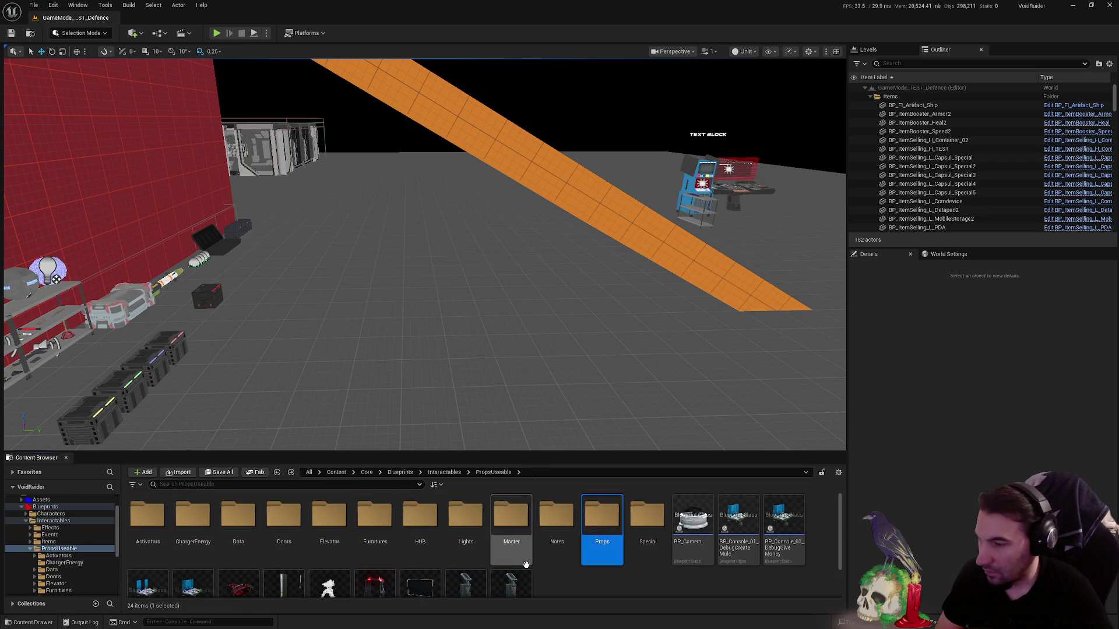
pyautogui.rightClick(650, 591)
pyautogui.click(610, 586)
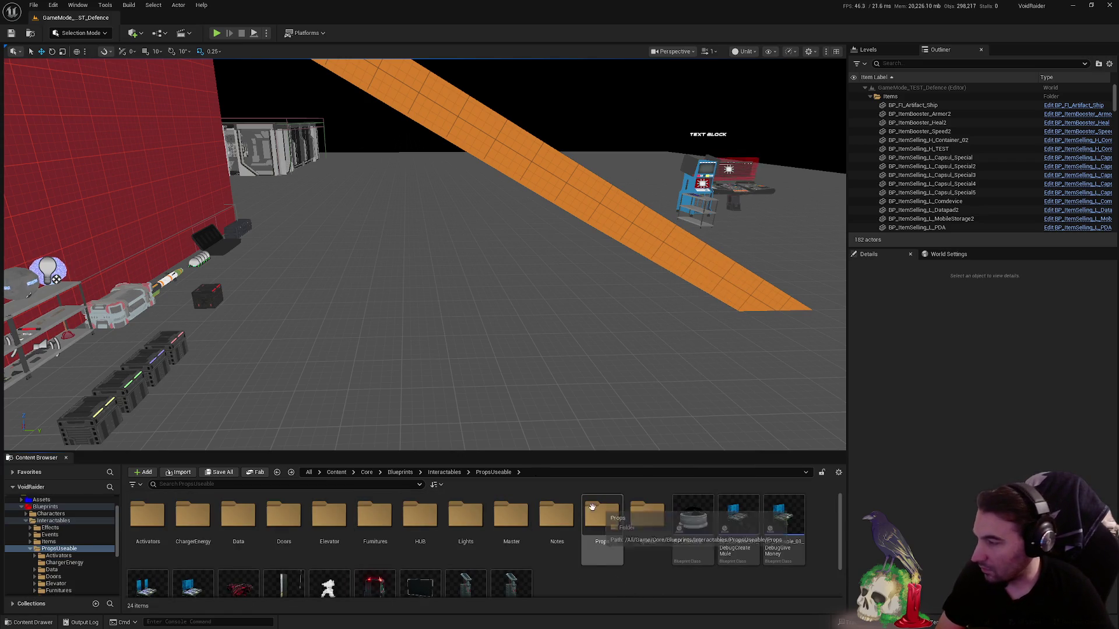
pyautogui.click(520, 532)
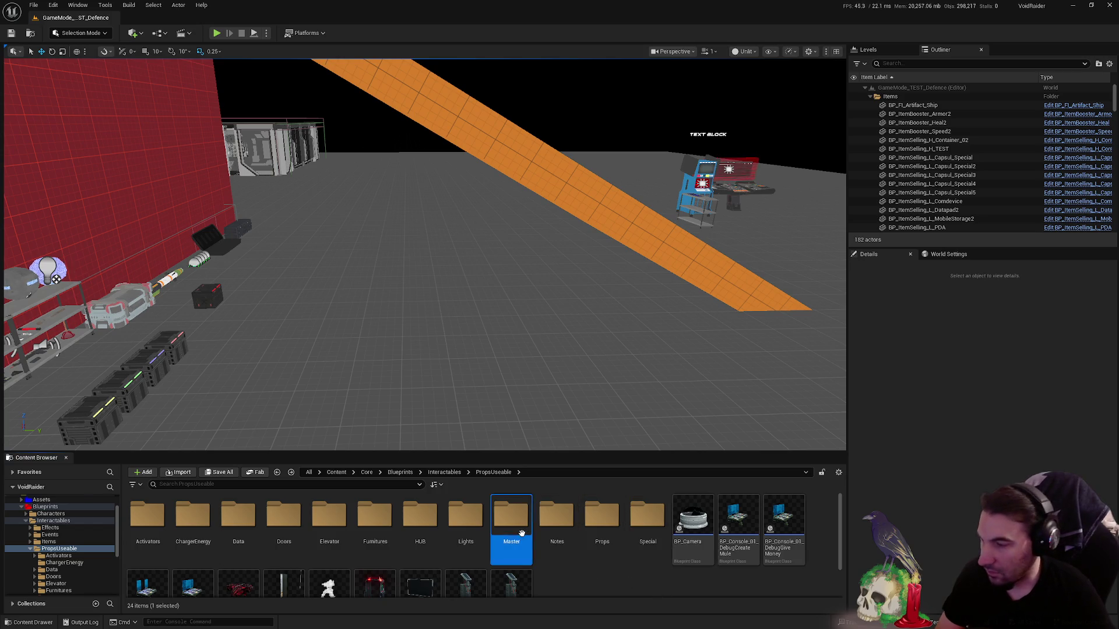
pyautogui.doubleClick(522, 533)
pyautogui.hotkey('alt', 'Left')
pyautogui.press('Left')
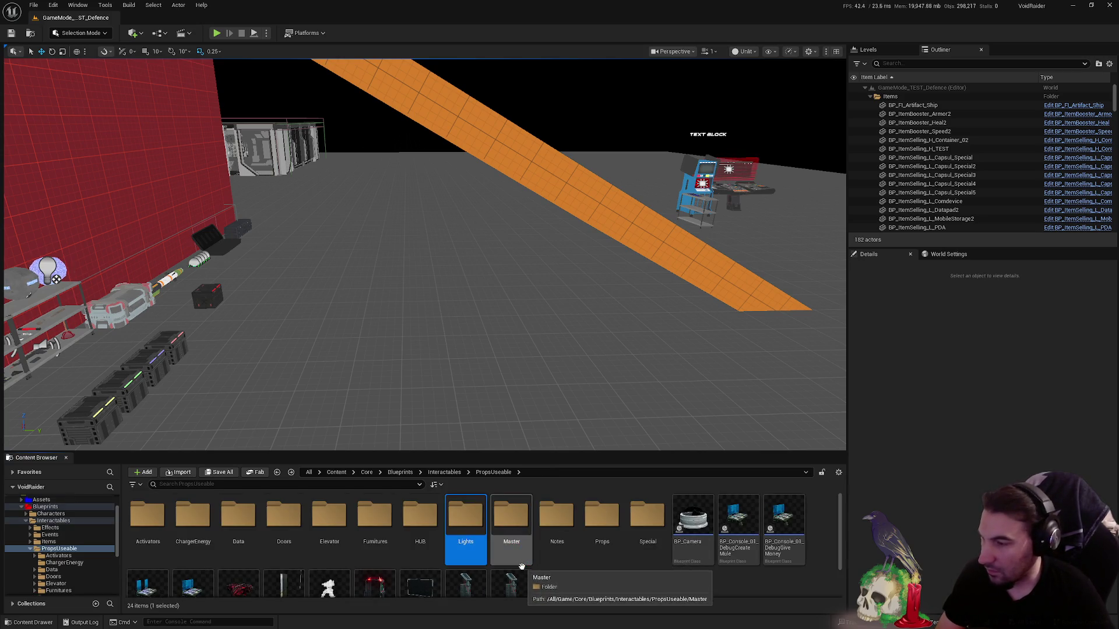
pyautogui.press('Return')
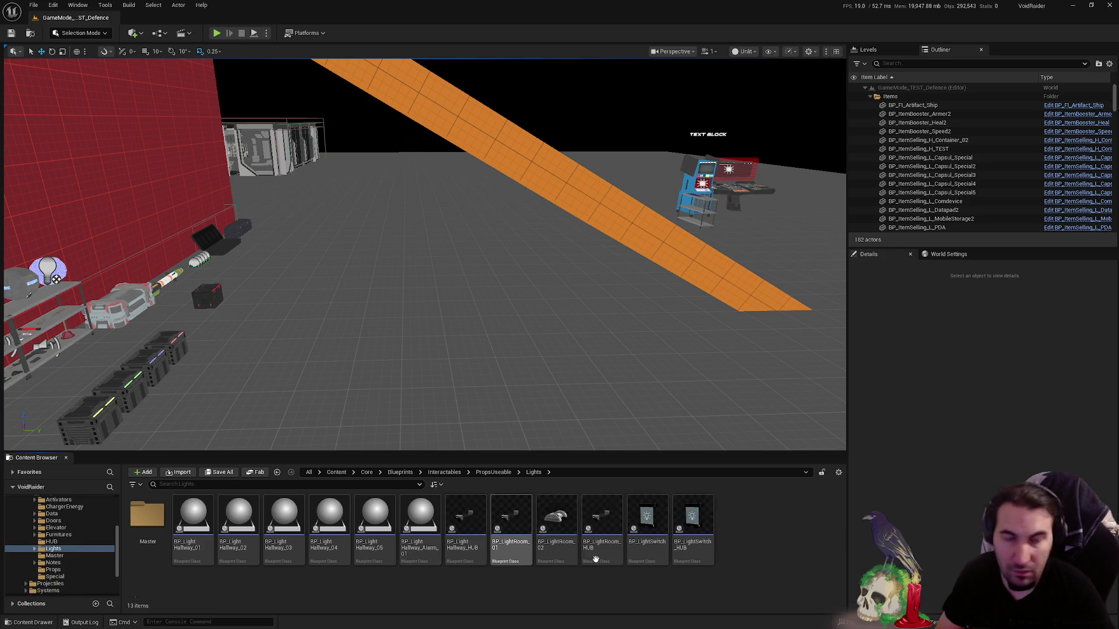
pyautogui.hotkey('alt', 'Left')
pyautogui.scroll(-2, 594, 584)
pyautogui.scroll(2, 595, 580)
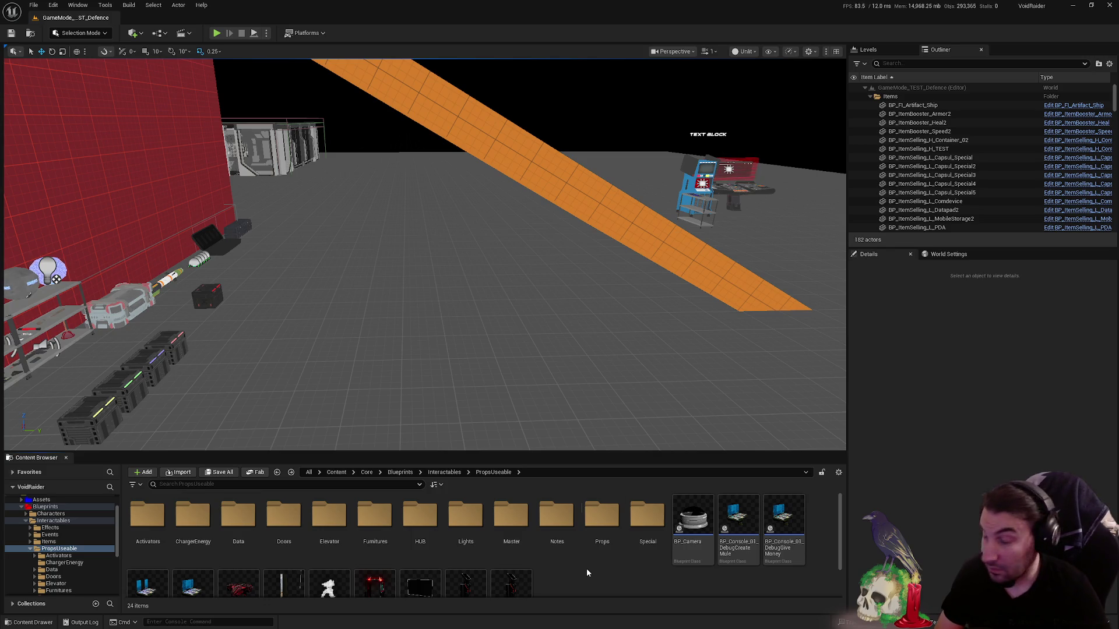
pyautogui.scroll(-2, 586, 568)
pyautogui.scroll(2, 568, 586)
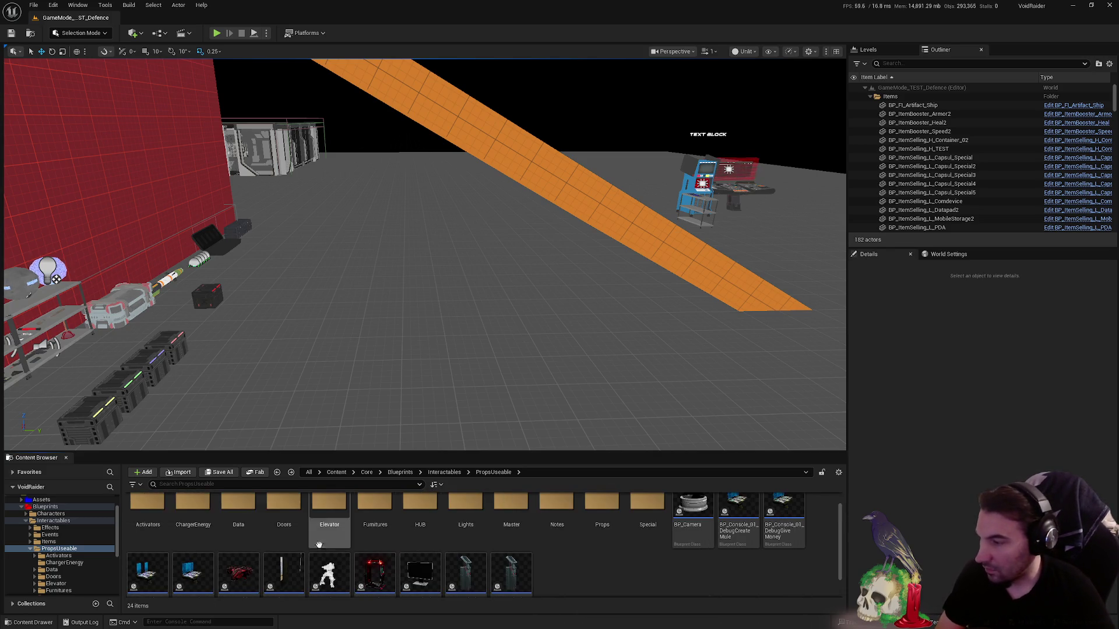
pyautogui.scroll(-2, 665, 578)
pyautogui.scroll(2, 691, 558)
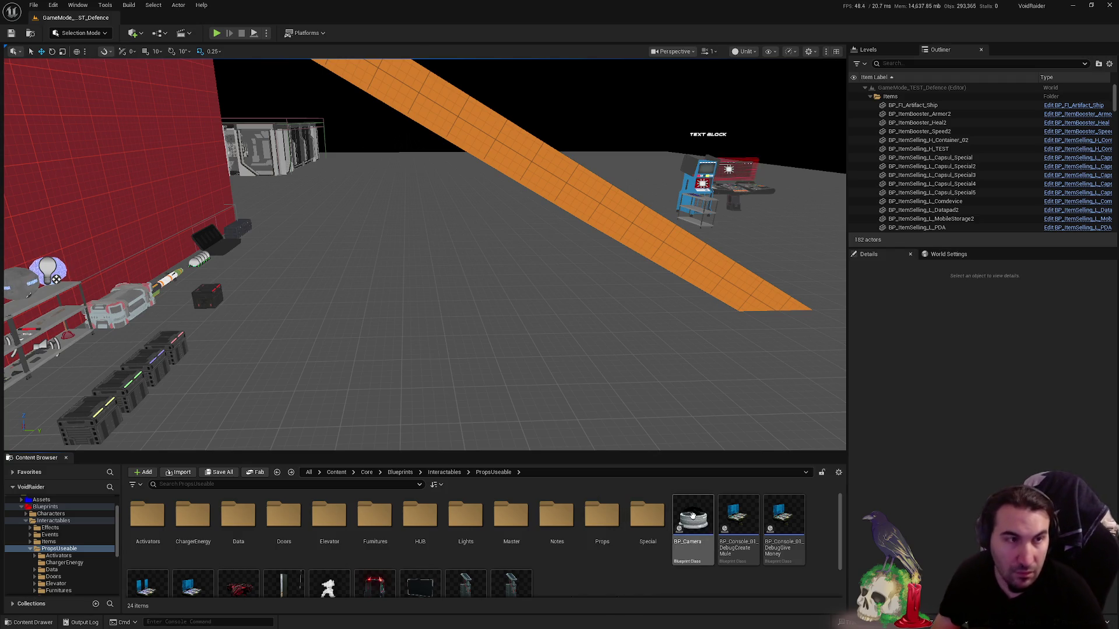
pyautogui.moveTo(602, 512)
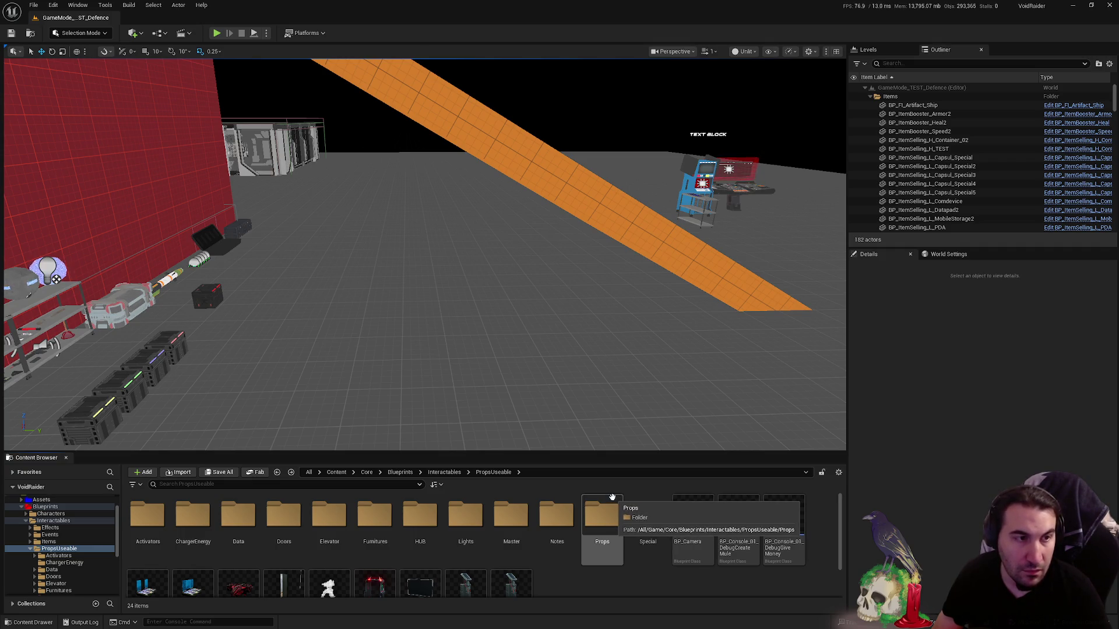
pyautogui.scroll(-2, 551, 528)
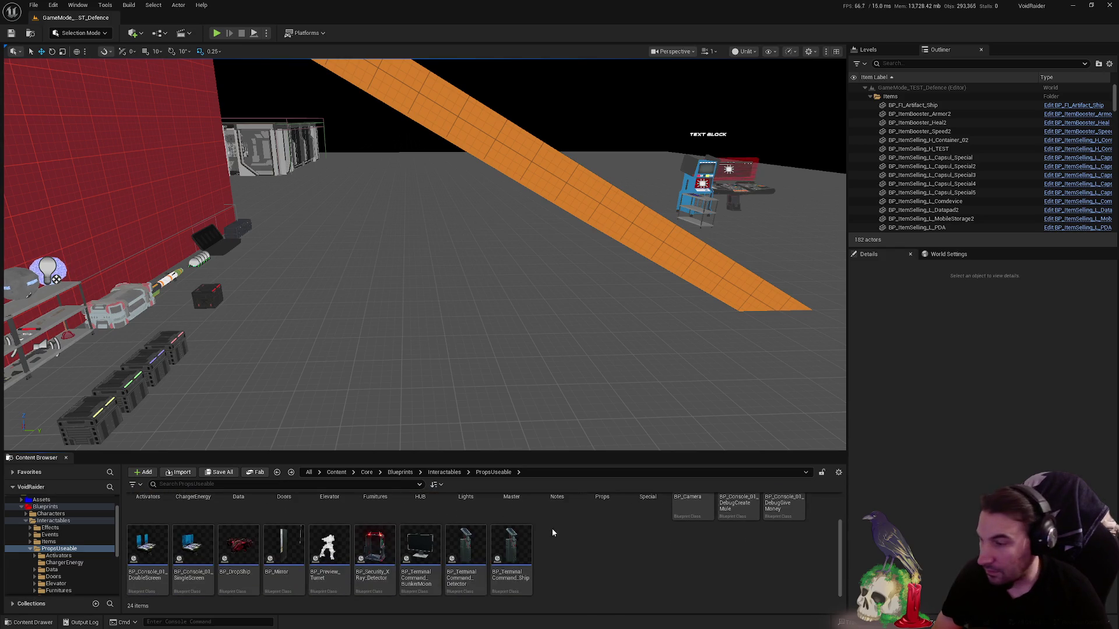
# - Bring up the new-content creation menu in empty space of the PropsUseable asset view
pyautogui.rightClick(598, 548)
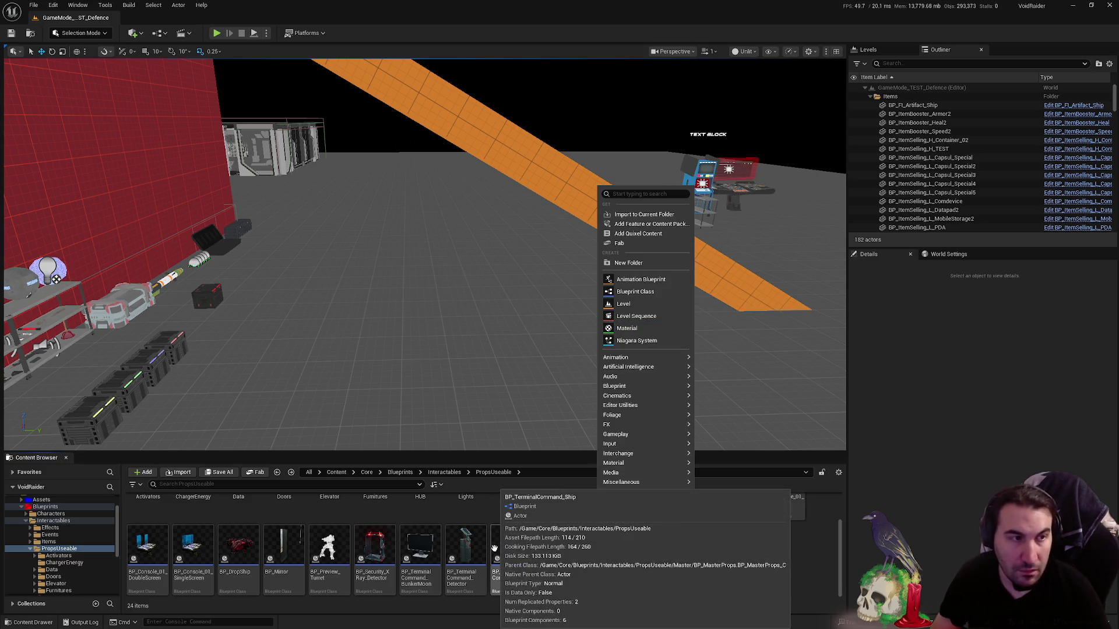
pyautogui.scroll(2, 342, 563)
pyautogui.click(578, 589)
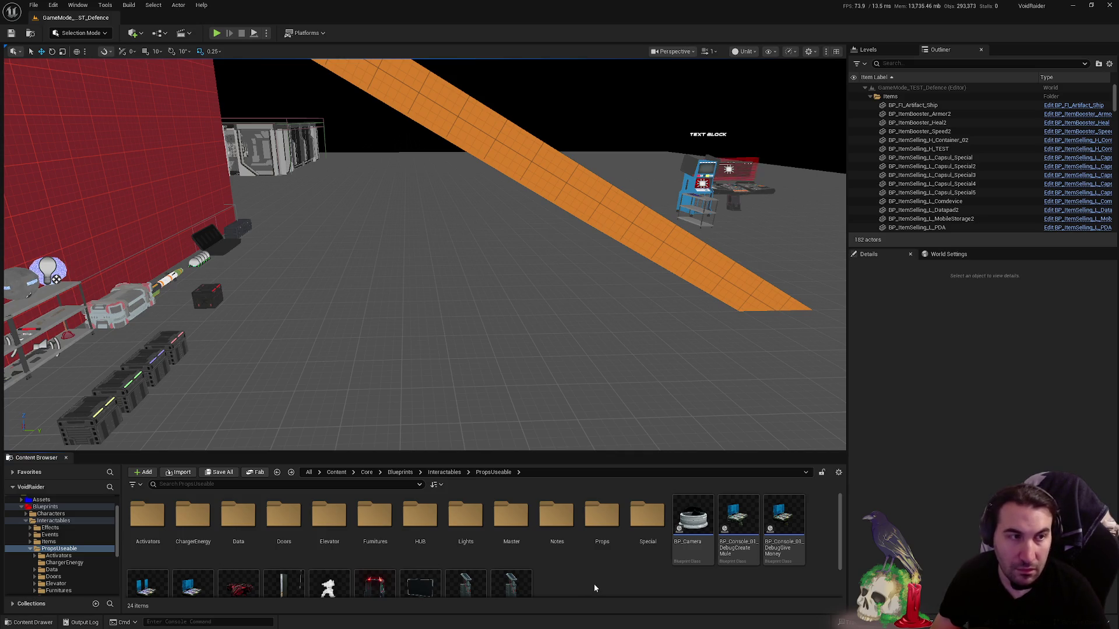
pyautogui.rightClick(594, 586)
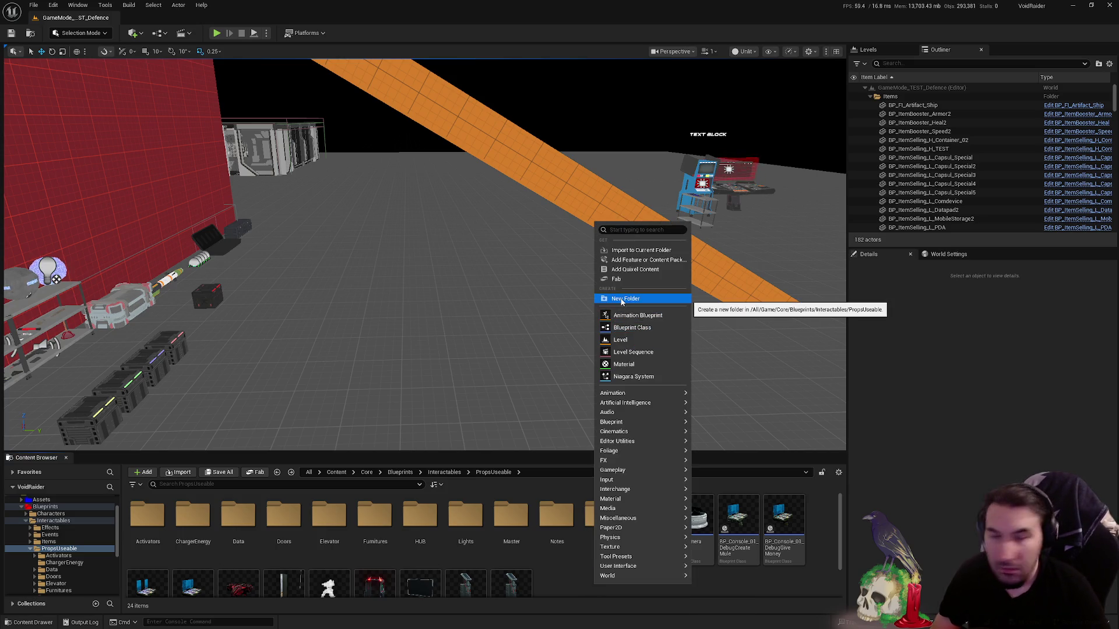
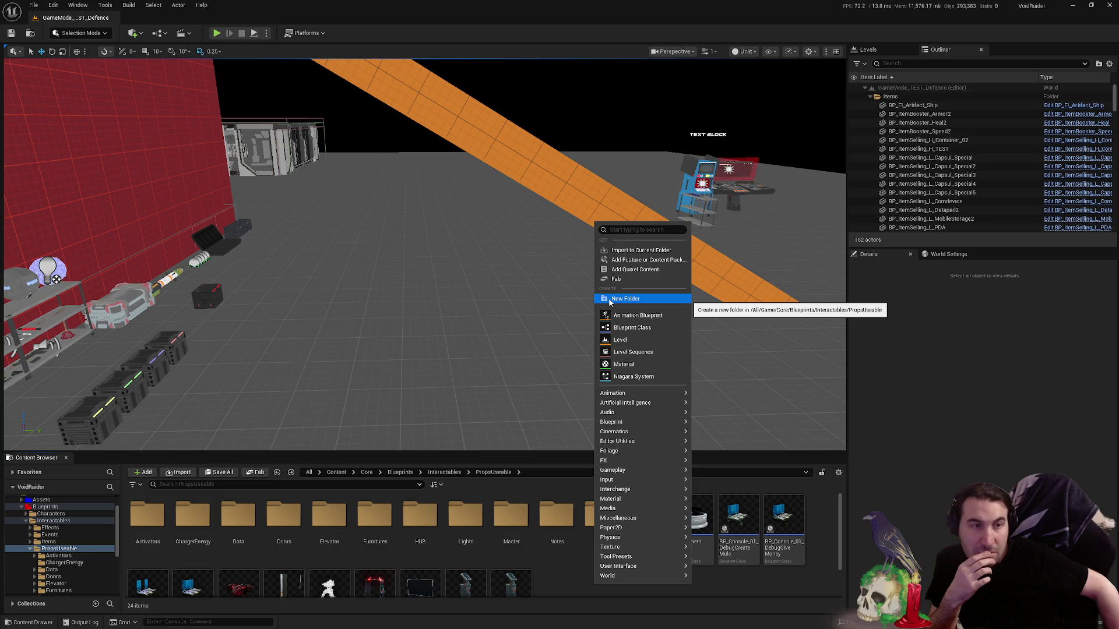
# - Create a new folder named Interactive inside PropsUseable and open it
pyautogui.click(625, 299)
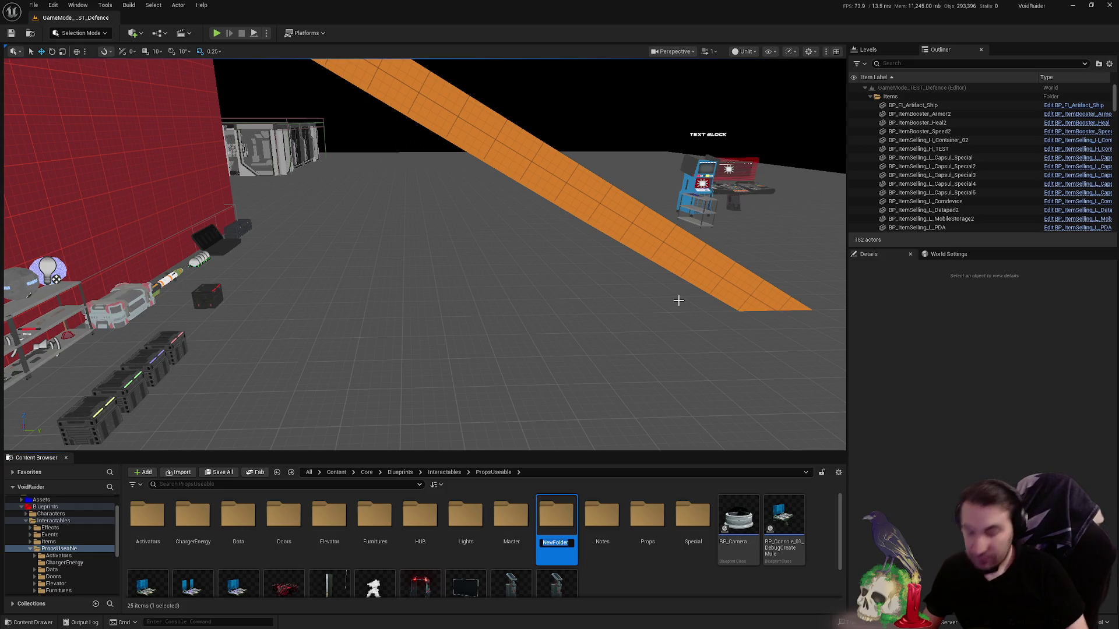
pyautogui.write('Interactive')
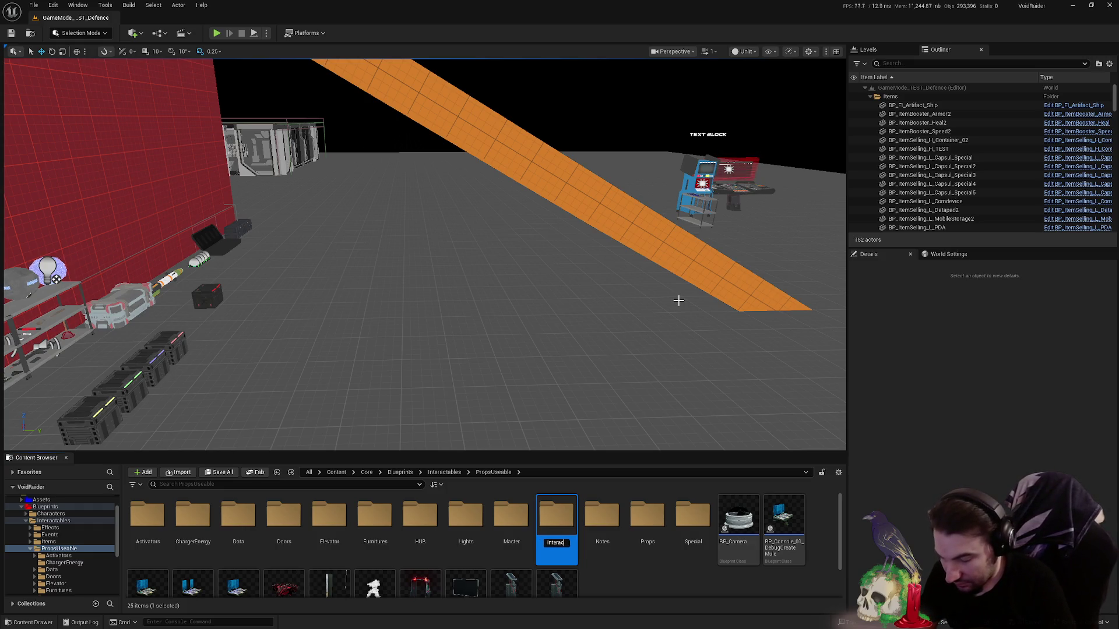
pyautogui.press('Return')
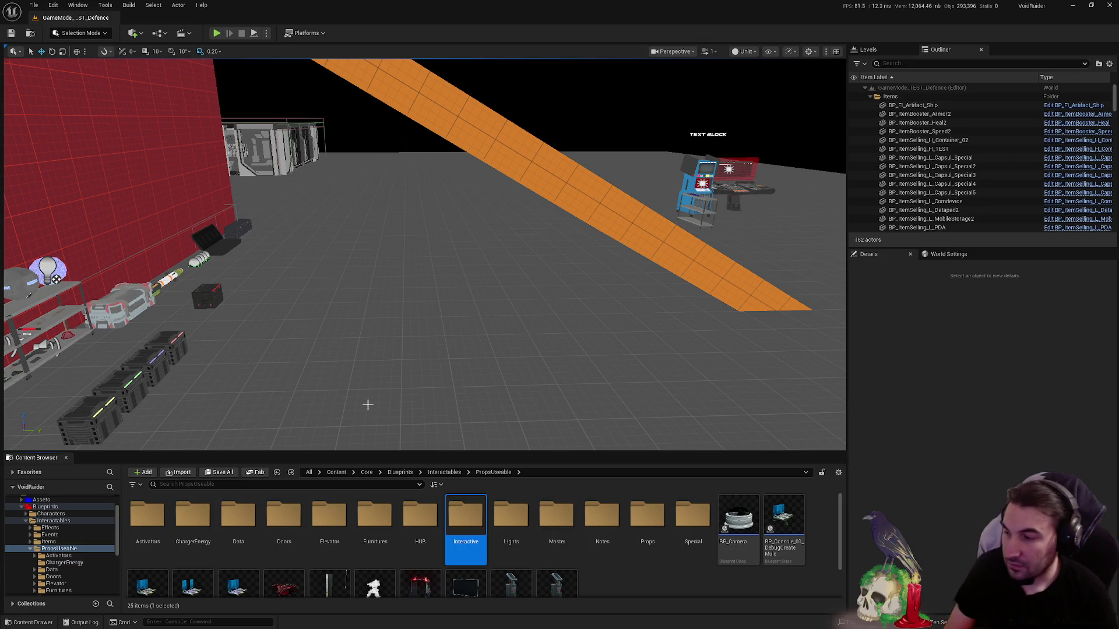
pyautogui.doubleClick(455, 525)
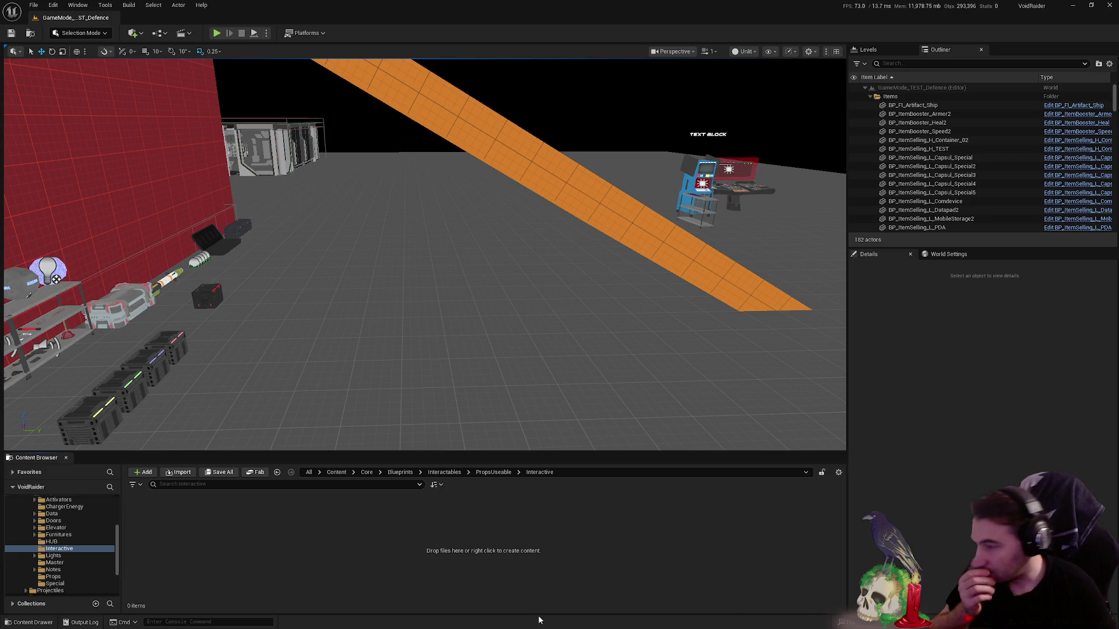
# - Create a Master subfolder inside the Interactive folder
pyautogui.rightClick(319, 545)
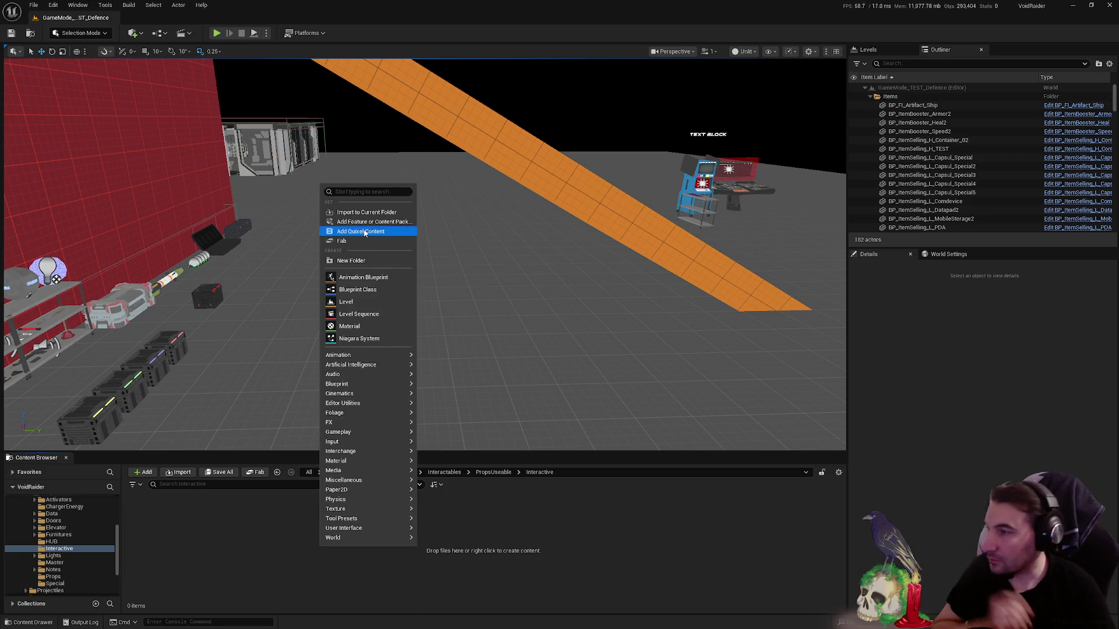
pyautogui.click(346, 261)
pyautogui.write('Med')
pyautogui.press('Return')
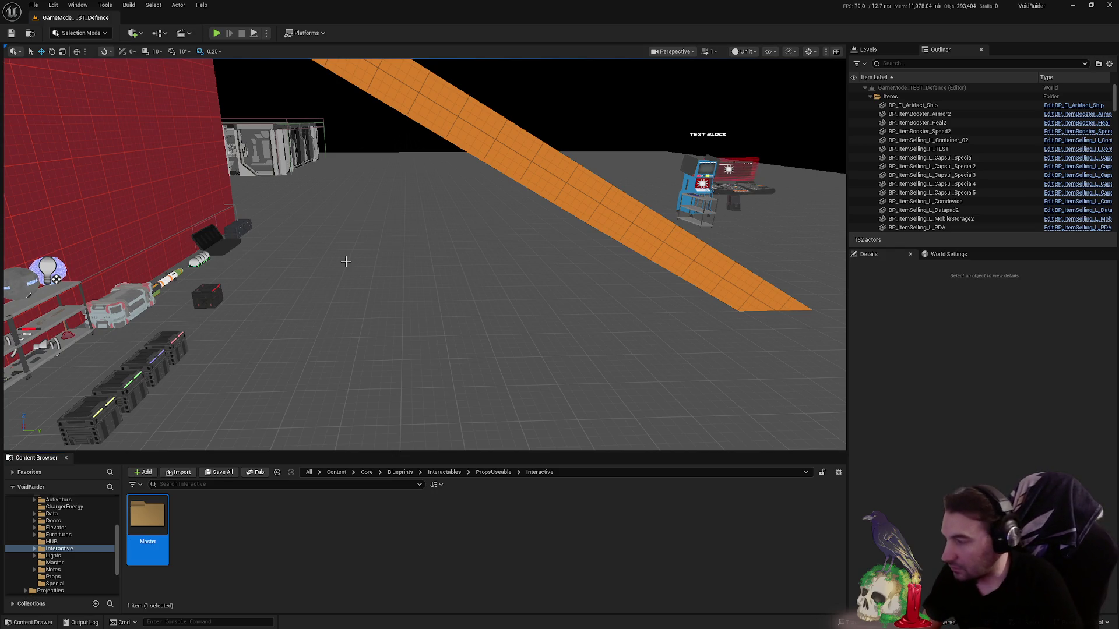
# - Copy BP_Master_Furniture from Furnitures/Master and paste it into Interactive/Master
pyautogui.click(472, 523)
pyautogui.hotkey('alt', 'Left')
pyautogui.doubleClick(375, 523)
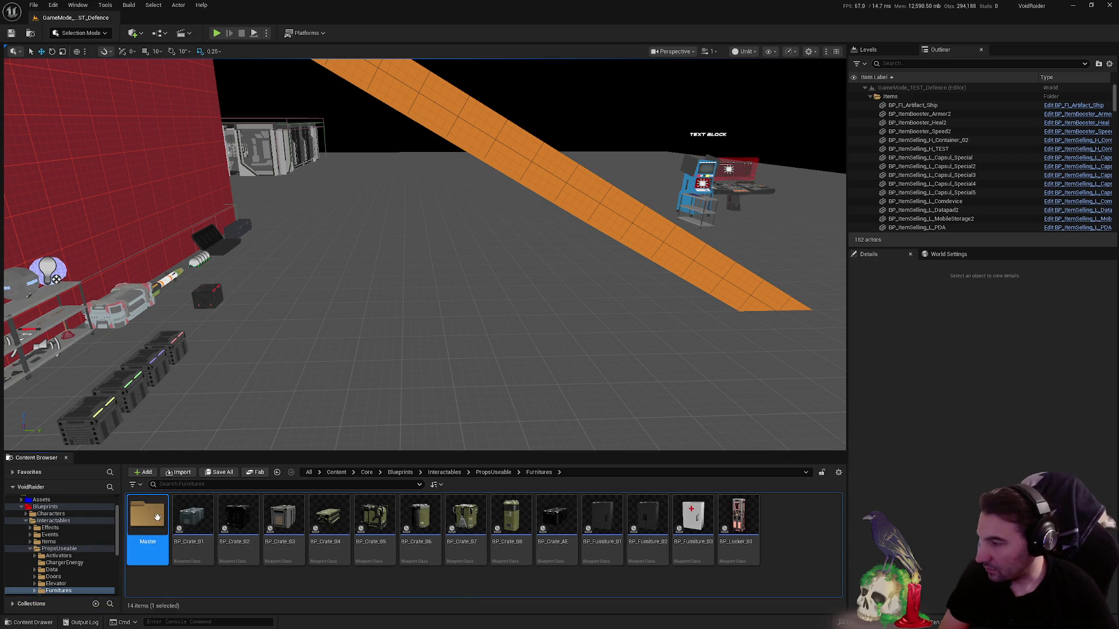
pyautogui.doubleClick(149, 529)
pyautogui.click(149, 524)
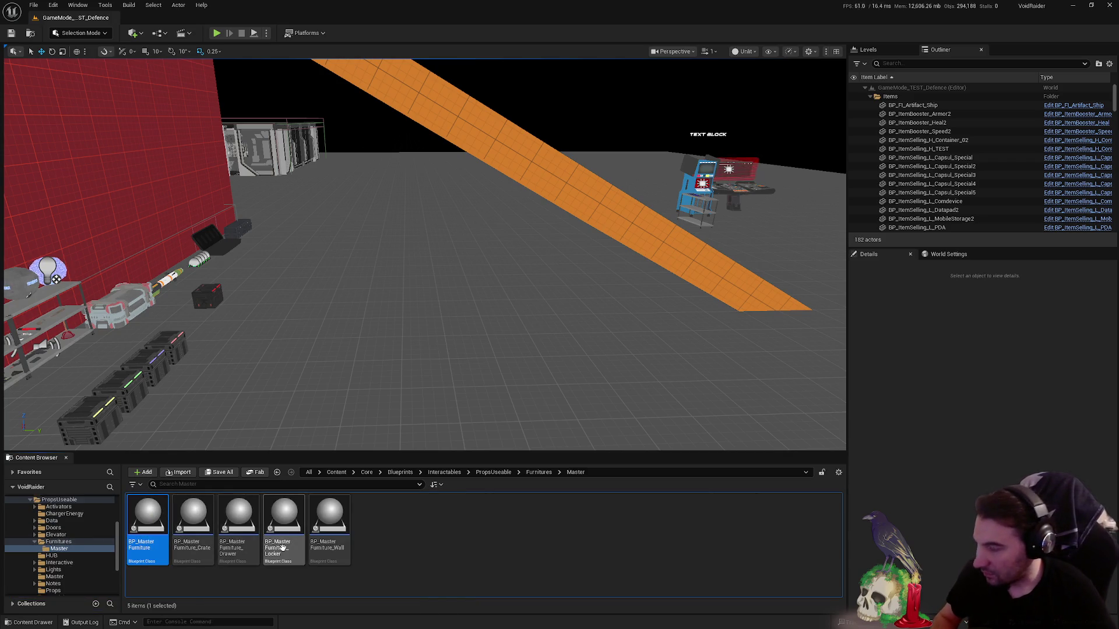
pyautogui.click(525, 552)
pyautogui.hotkey('alt', 'Left')
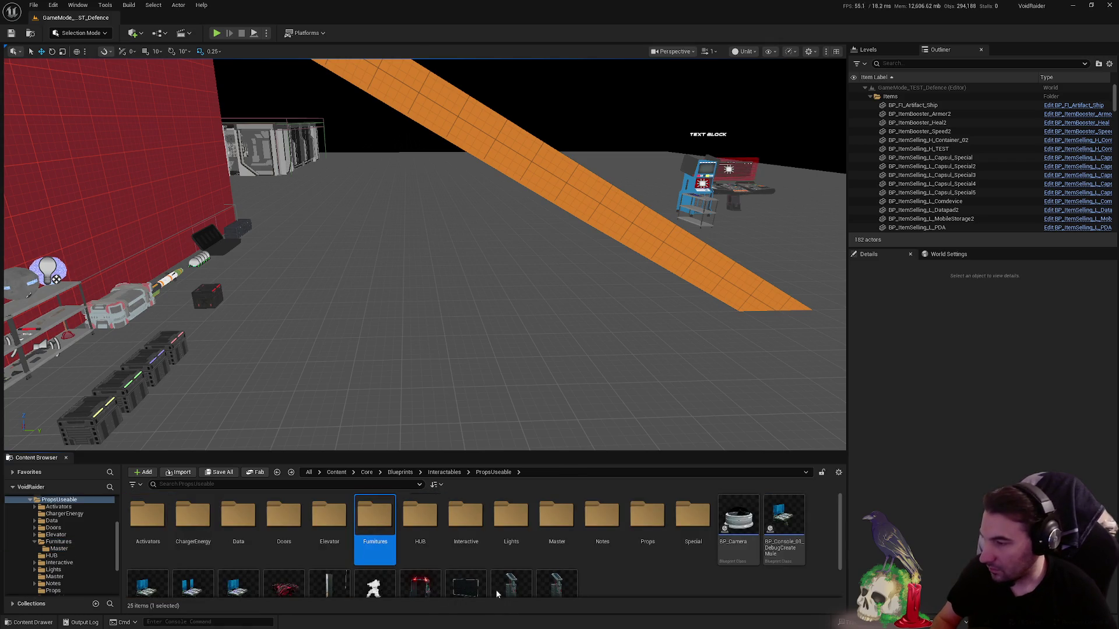
pyautogui.doubleClick(464, 525)
pyautogui.doubleClick(148, 518)
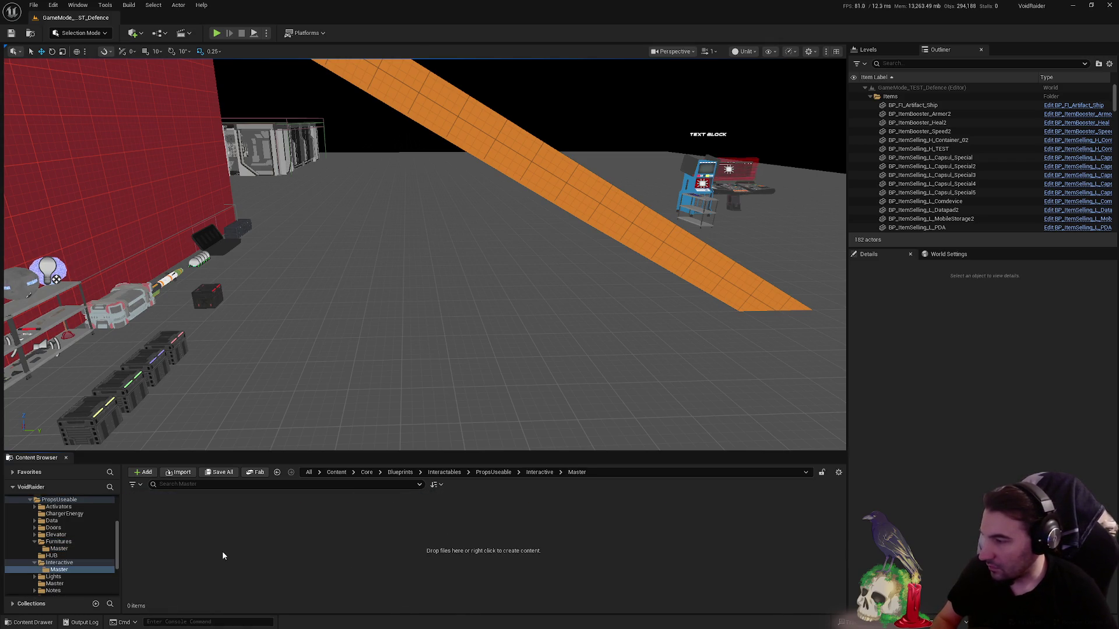
pyautogui.hotkey('ctrl', 'v')
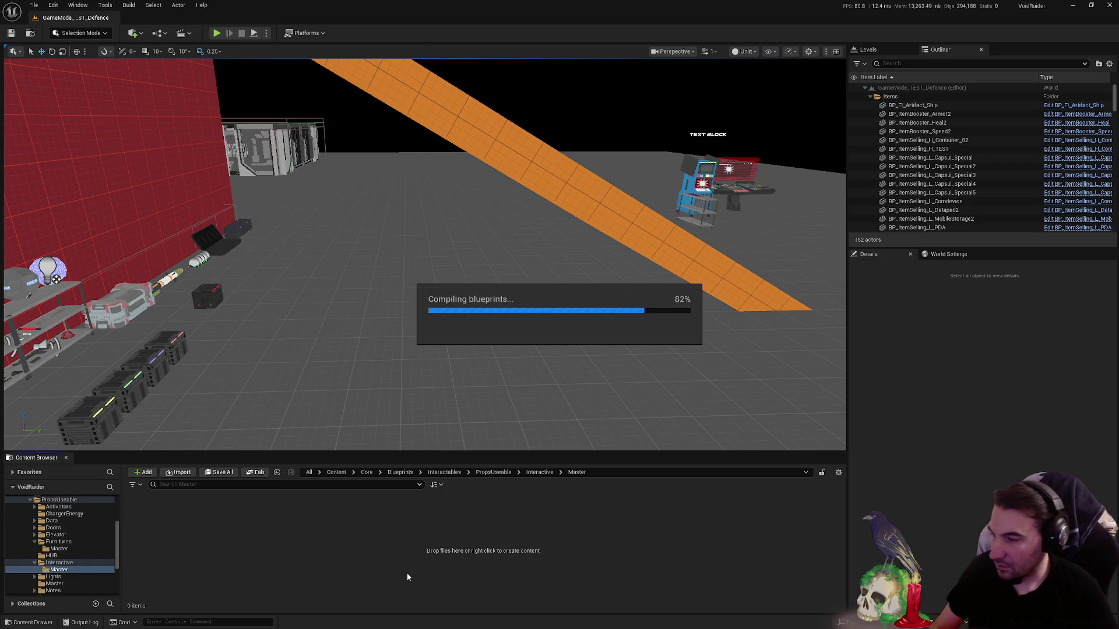
# - Rename the pasted blueprint to BP_MasterInteractive and open it for editing
pyautogui.press('F2')
pyautogui.press('End')
pyautogui.press('BackSpace')
pyautogui.press('BackSpace')
pyautogui.press('BackSpace')
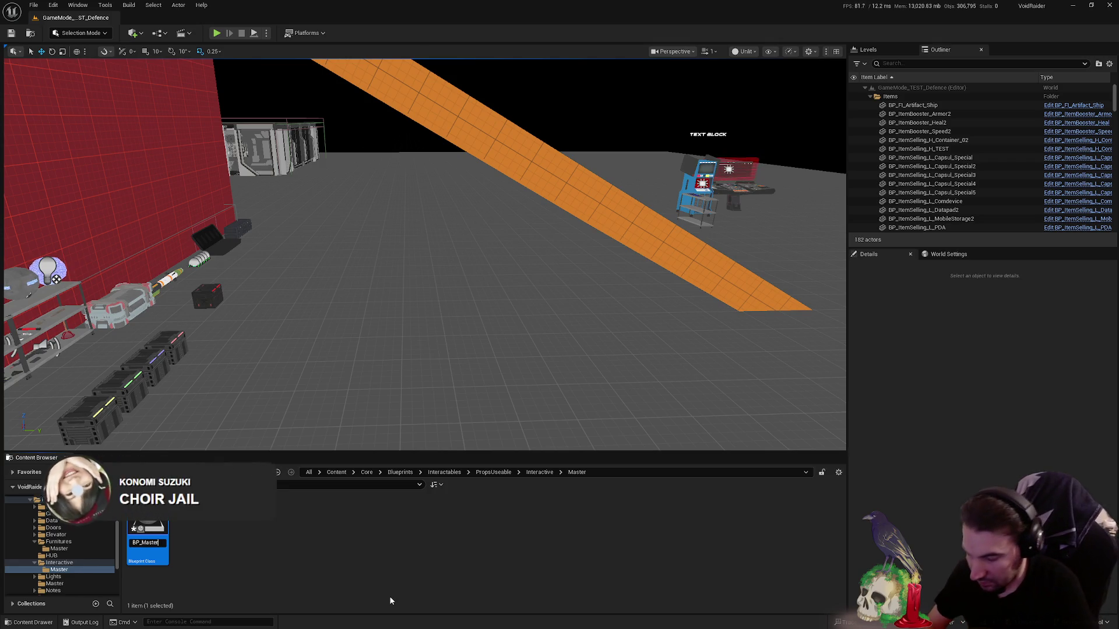
pyautogui.write('P')
pyautogui.press('BackSpace')
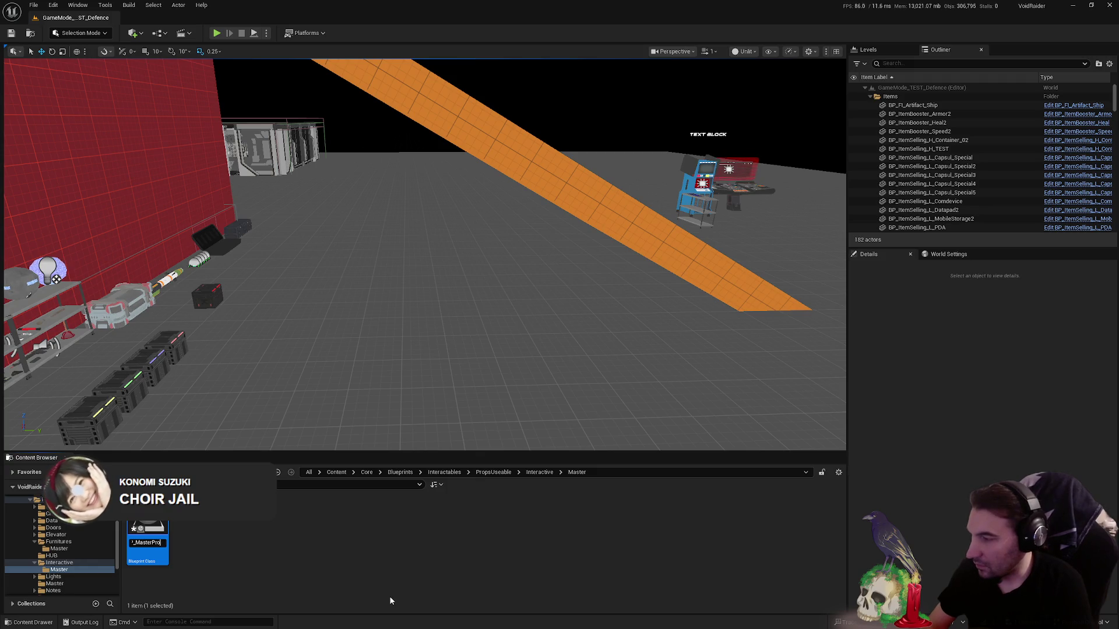
pyautogui.write('=')
pyautogui.press('BackSpace')
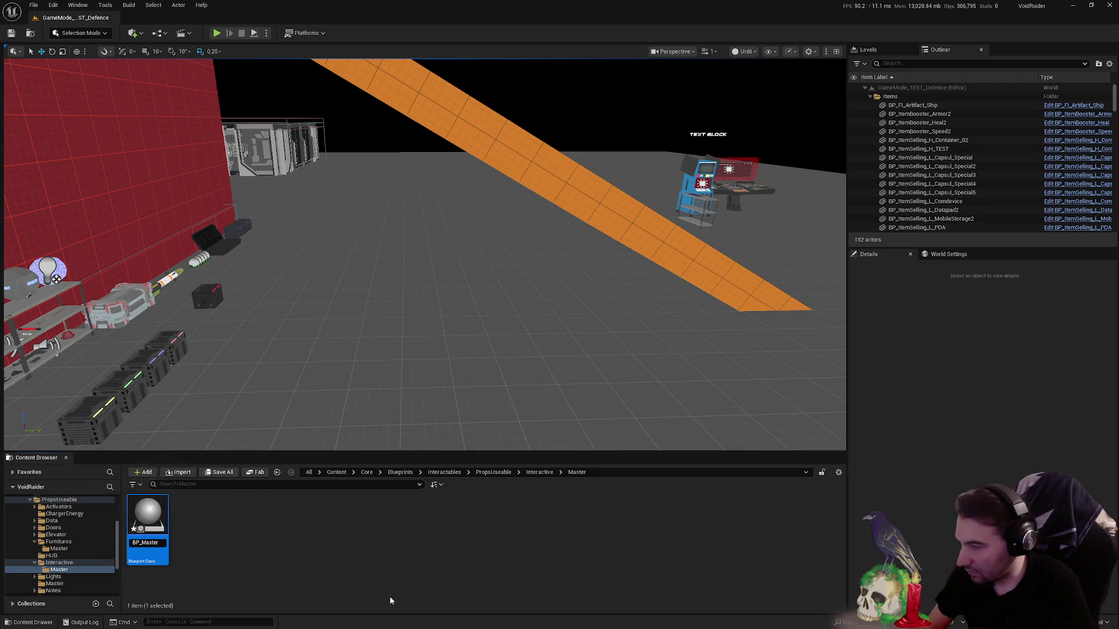
pyautogui.write('In')
pyautogui.write('active')
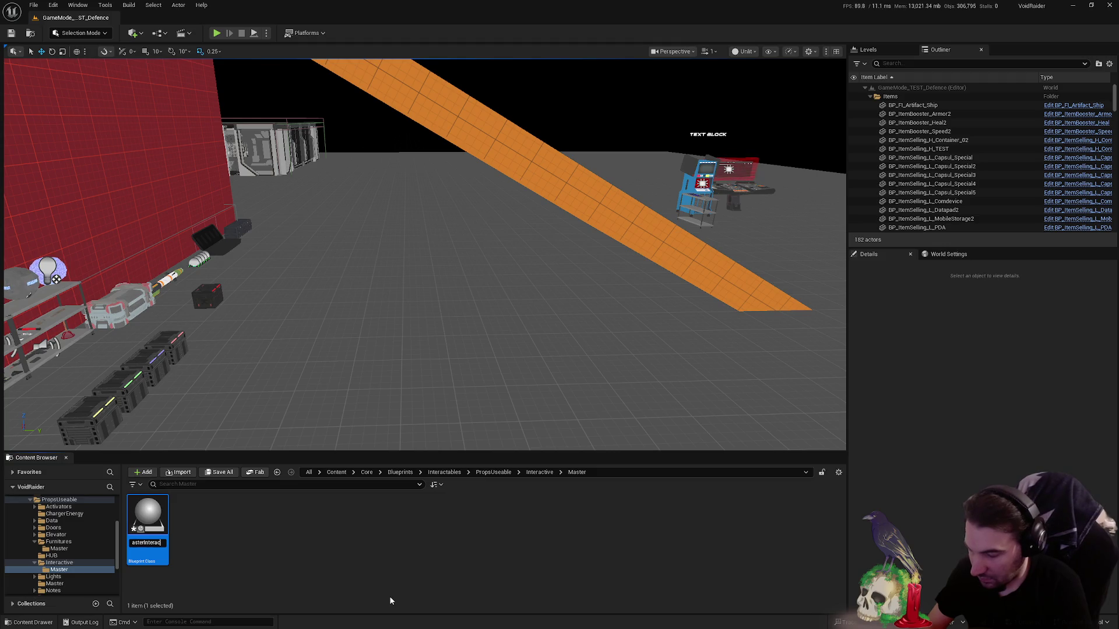
pyautogui.press('Return')
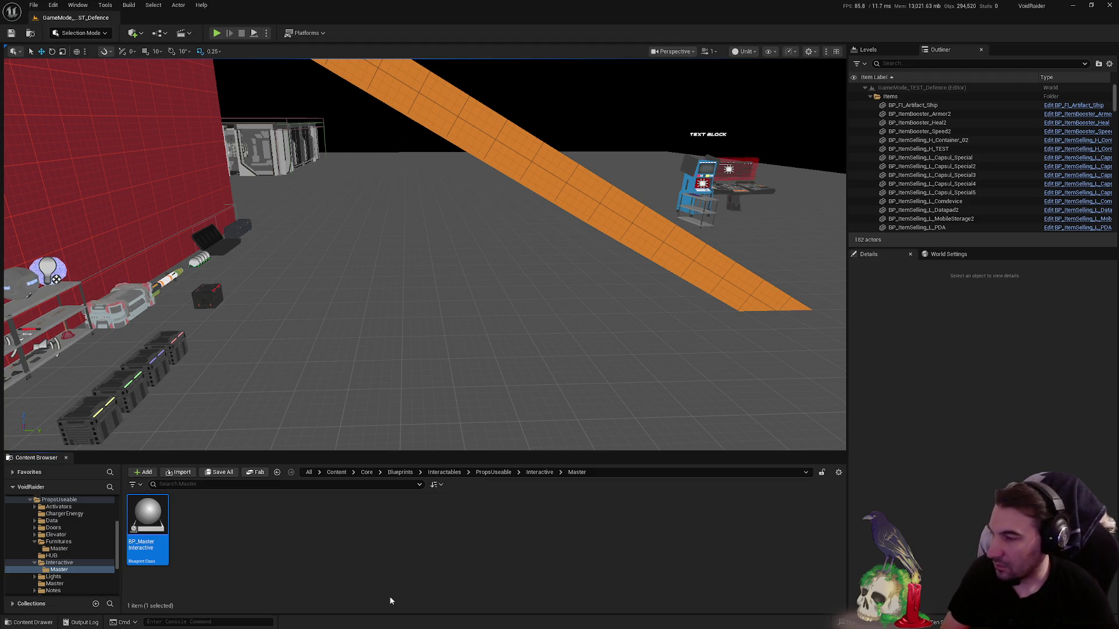
pyautogui.press('Return')
pyautogui.scroll(4, 417, 250)
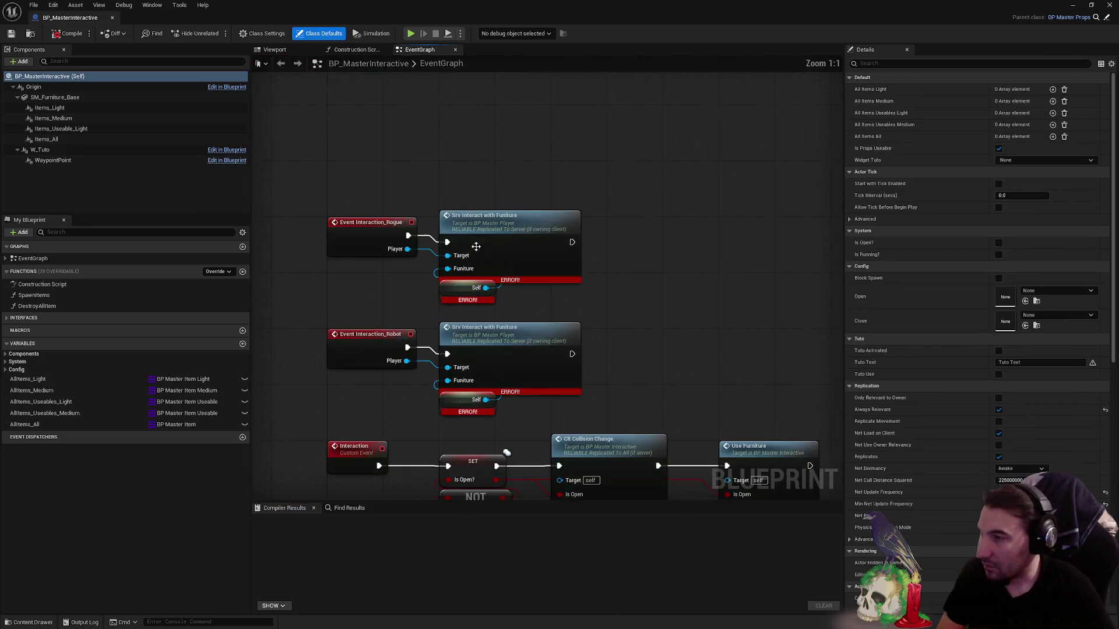
# - Delete the two old interaction events and add the interface interaction events to the graph
pyautogui.moveTo(443, 193); pyautogui.dragTo(546, 153)
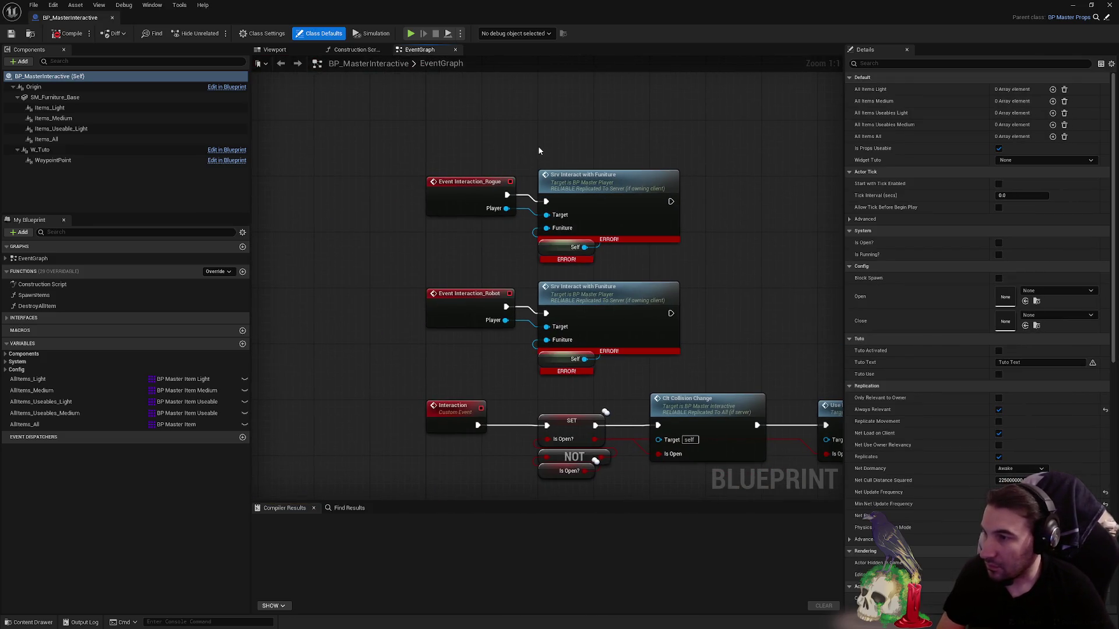
pyautogui.moveTo(442, 163); pyautogui.dragTo(434, 354)
pyautogui.press('Delete')
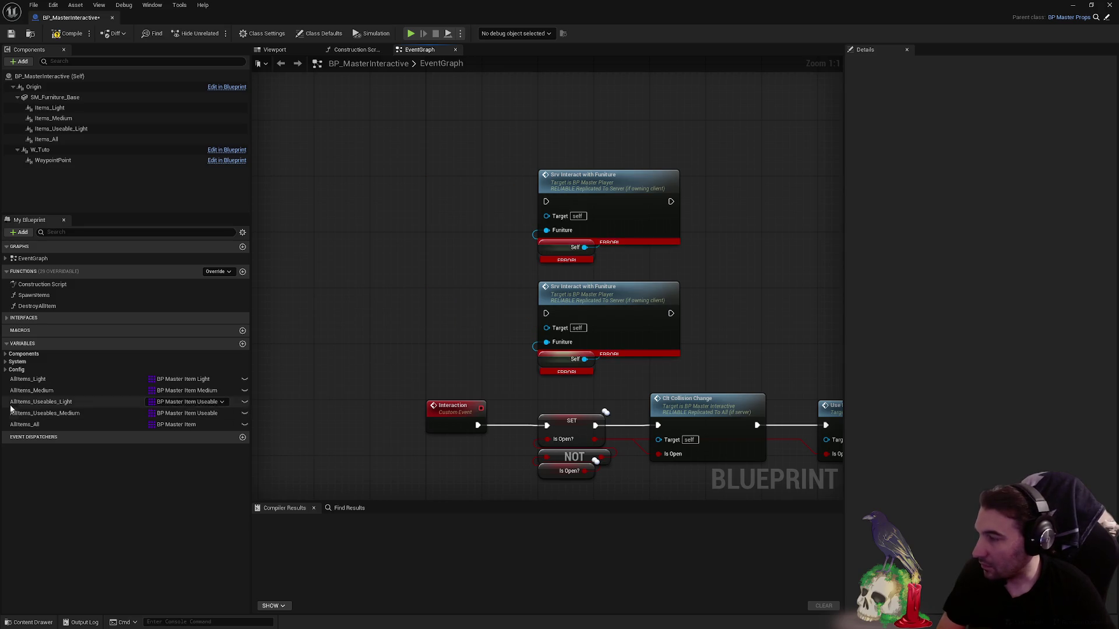
pyautogui.scroll(-6, 408, 170)
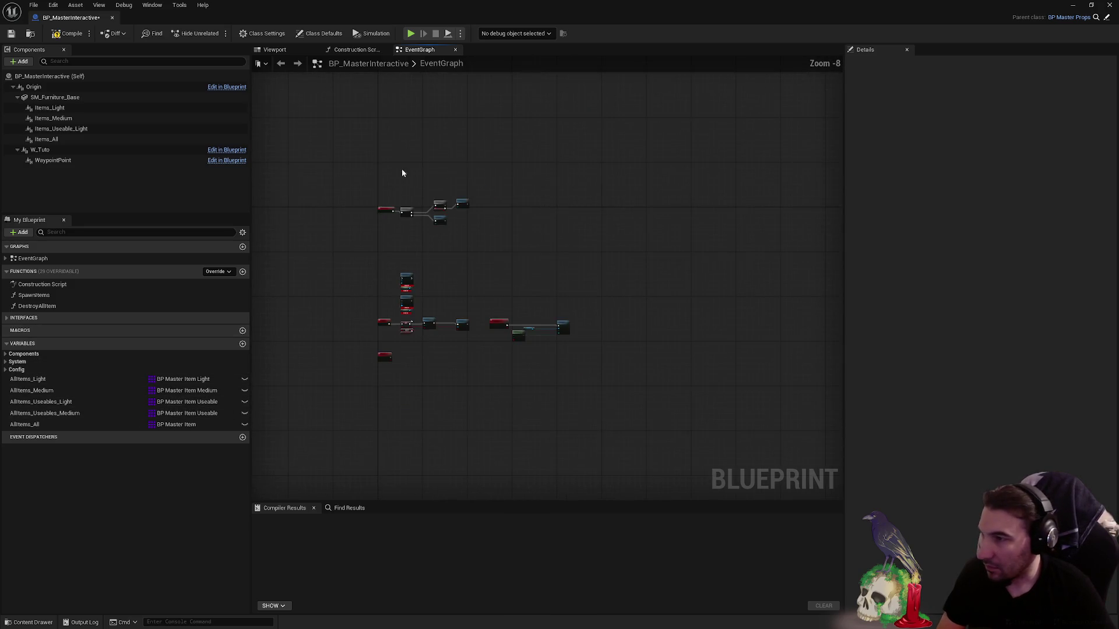
pyautogui.scroll(5, 404, 242)
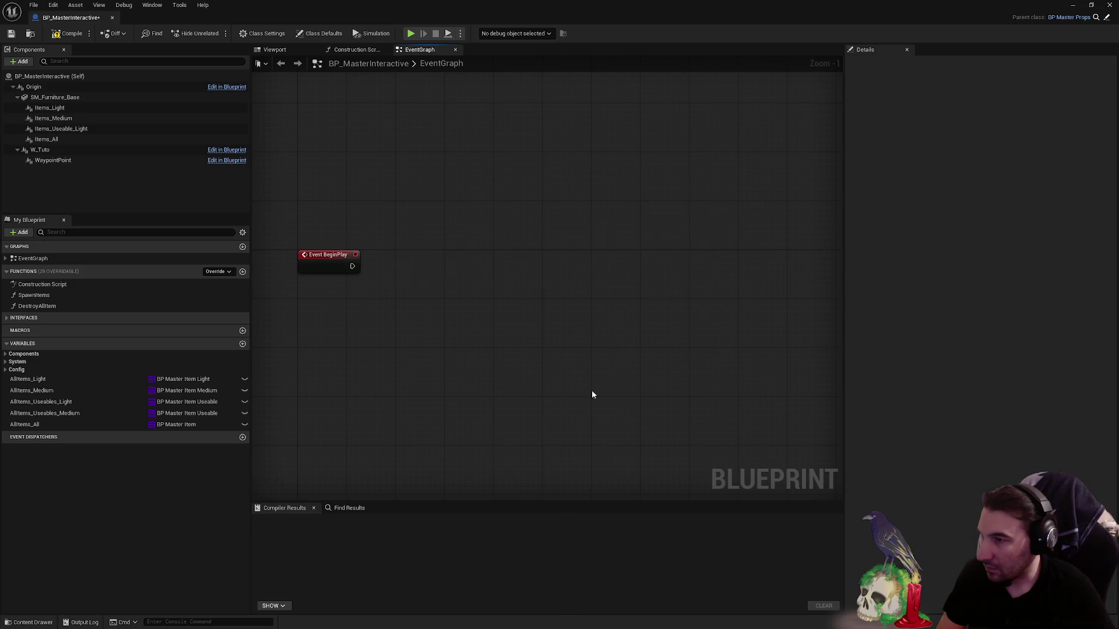
pyautogui.scroll(-3, 502, 231)
pyautogui.click(19, 318)
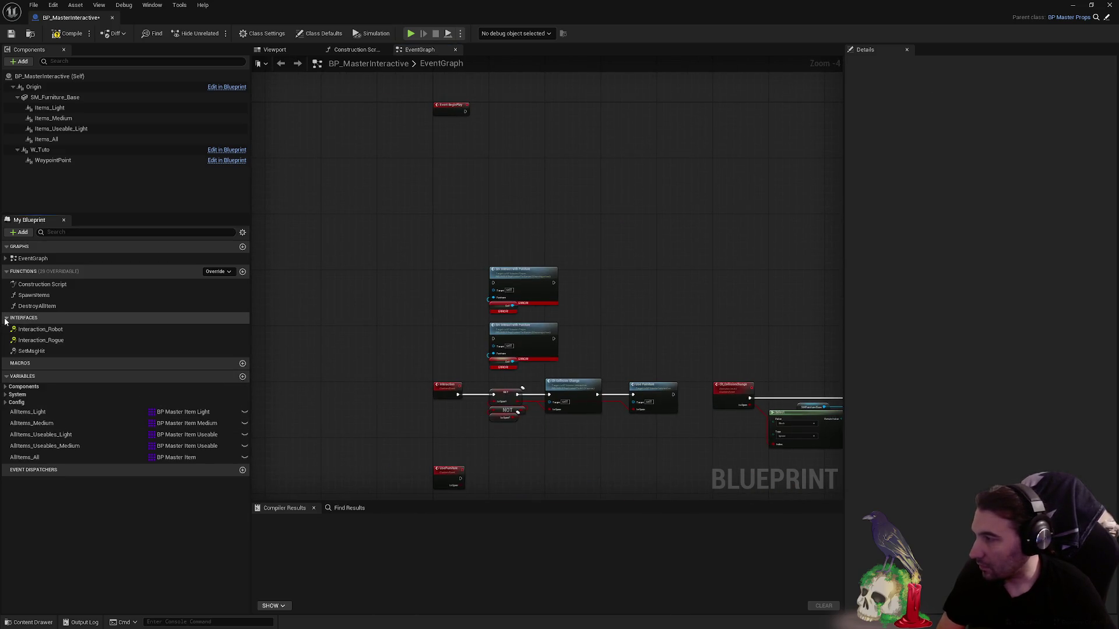
pyautogui.doubleClick(38, 334)
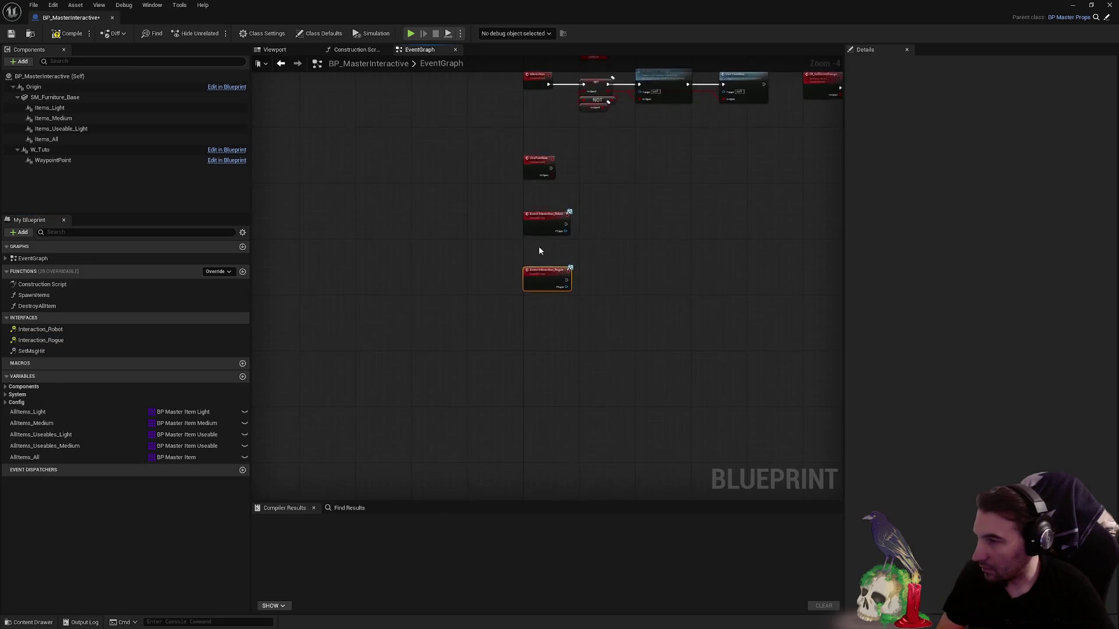
# - Arrange the Interaction_Rogue and Interaction_Robot events with their Srv Interact nodes at the upper left
pyautogui.moveTo(549, 449); pyautogui.dragTo(526, 386)
pyautogui.keyDown('shift'); pyautogui.click(542, 262); pyautogui.keyUp('shift')
pyautogui.scroll(-1, 542, 262)
pyautogui.scroll(-3, 542, 263)
pyautogui.scroll(4, 626, 253)
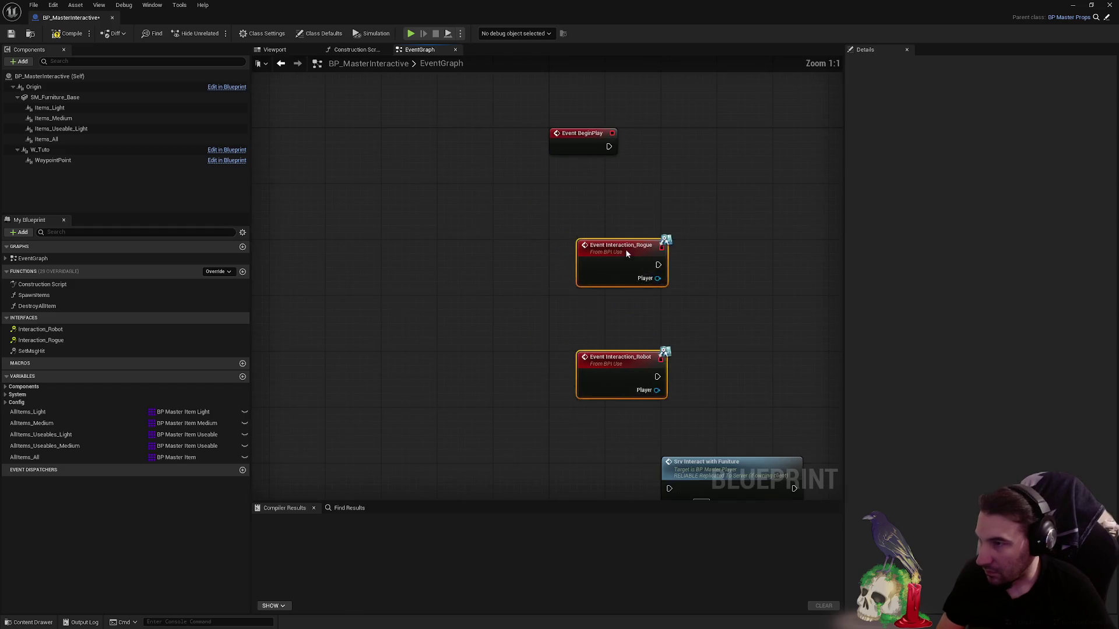
pyautogui.moveTo(720, 302)
pyautogui.mouseDown()
pyautogui.moveTo(537, 224)
pyautogui.moveTo(468, 477)
pyautogui.mouseUp()
pyautogui.moveTo(499, 279); pyautogui.dragTo(518, 213)
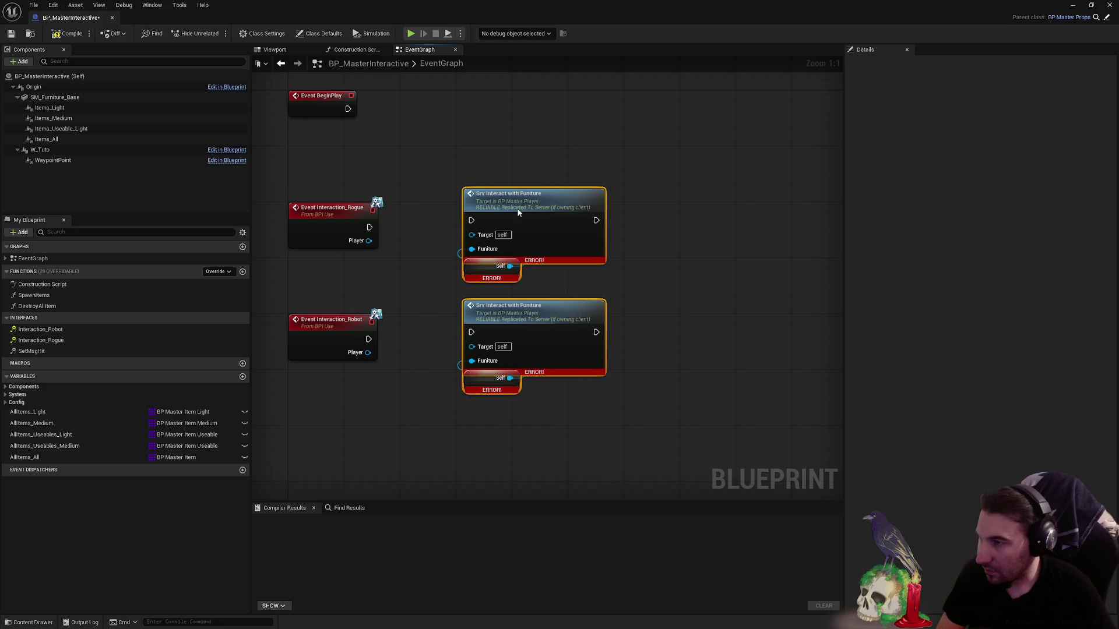
pyautogui.scroll(-1, 552, 250)
pyautogui.scroll(-2, 374, 175)
pyautogui.moveTo(343, 235); pyautogui.dragTo(662, 362)
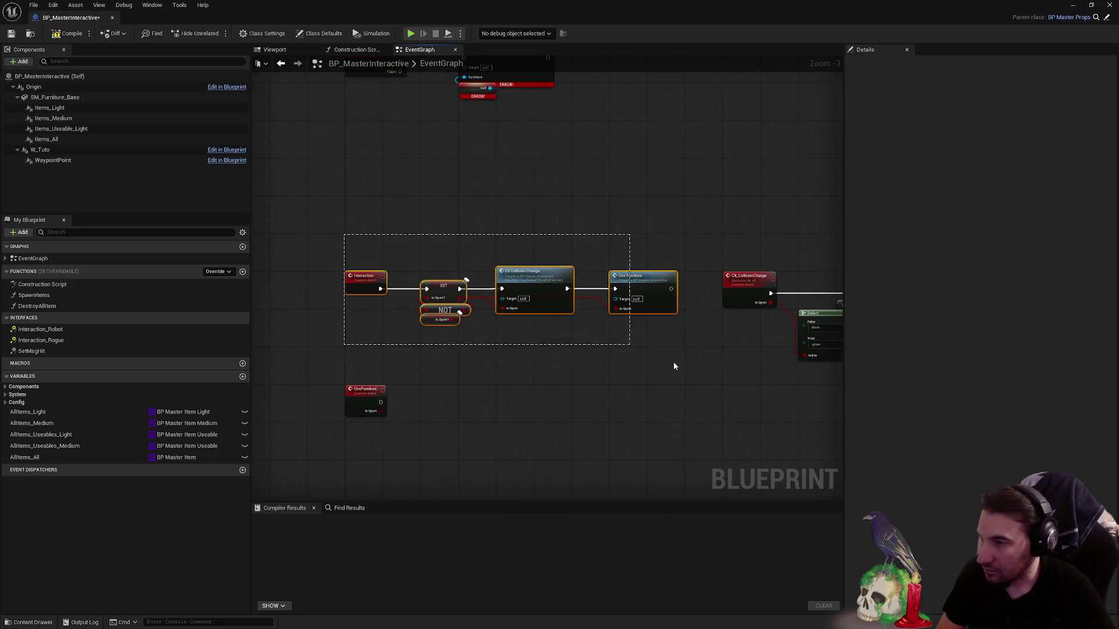
pyautogui.scroll(3, 455, 297)
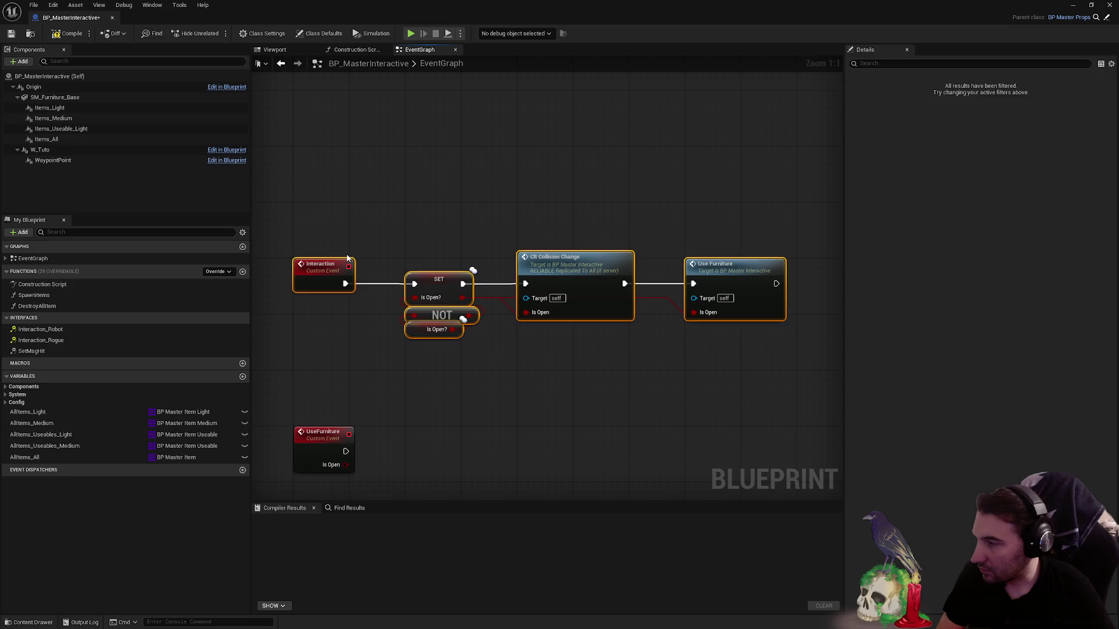
pyautogui.click(385, 248)
pyautogui.moveTo(318, 193); pyautogui.dragTo(762, 368)
pyautogui.click(499, 229)
pyautogui.scroll(-3, 437, 232)
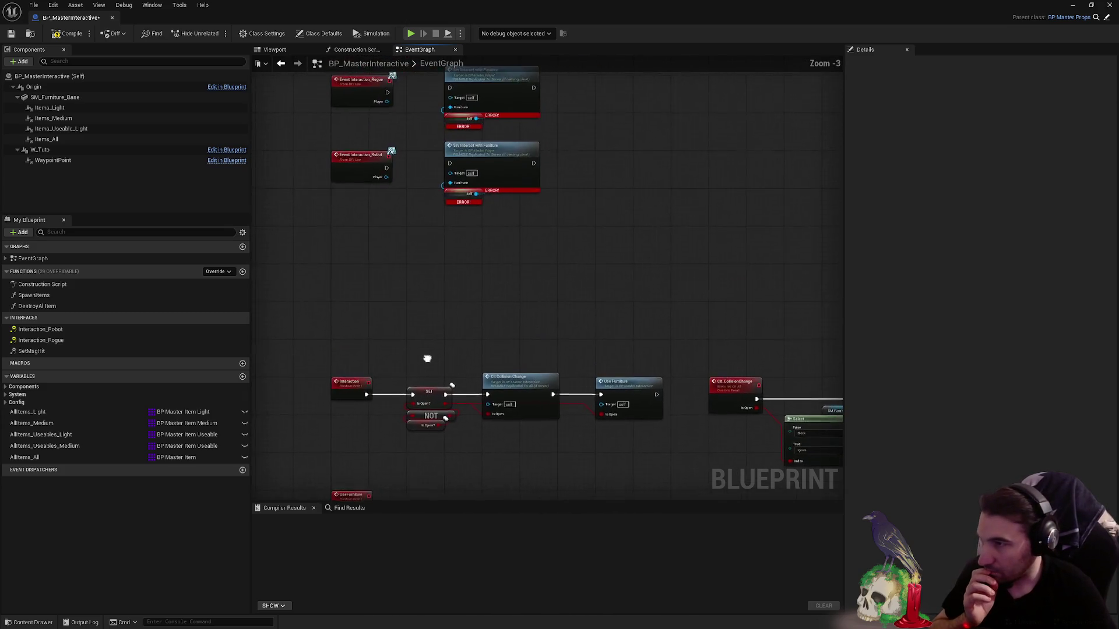
# - Move the OC_CollisionChange event with its Select and SM Furniture Base nodes up beside the others
pyautogui.moveTo(477, 162); pyautogui.dragTo(784, 352)
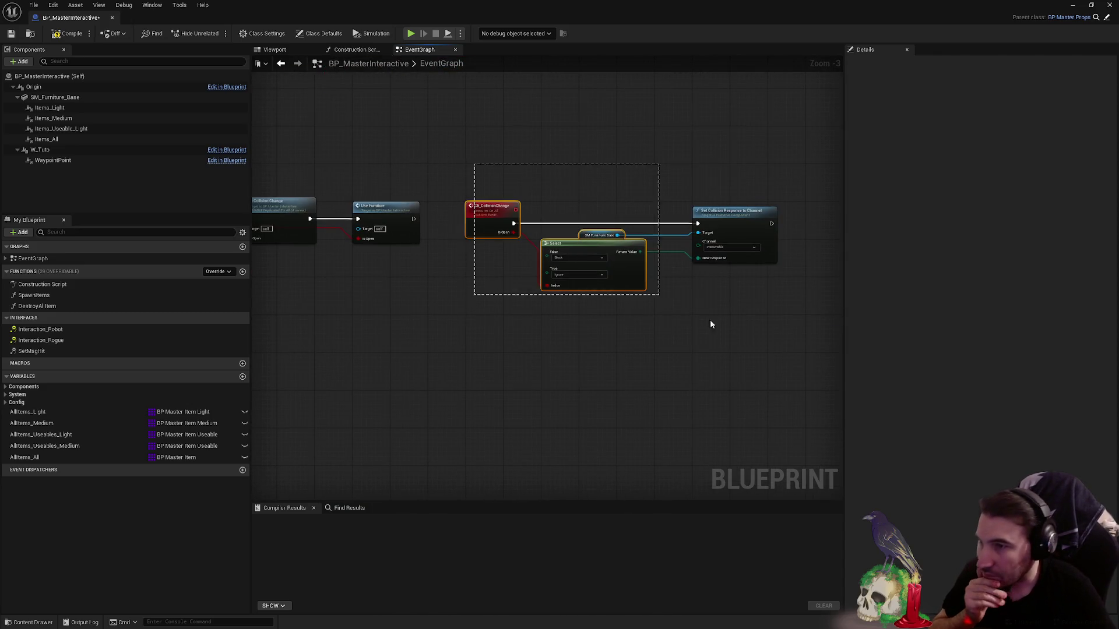
pyautogui.moveTo(505, 429)
pyautogui.mouseDown()
pyautogui.moveTo(409, 147)
pyautogui.moveTo(371, 125)
pyautogui.mouseUp()
pyautogui.scroll(1, 409, 147)
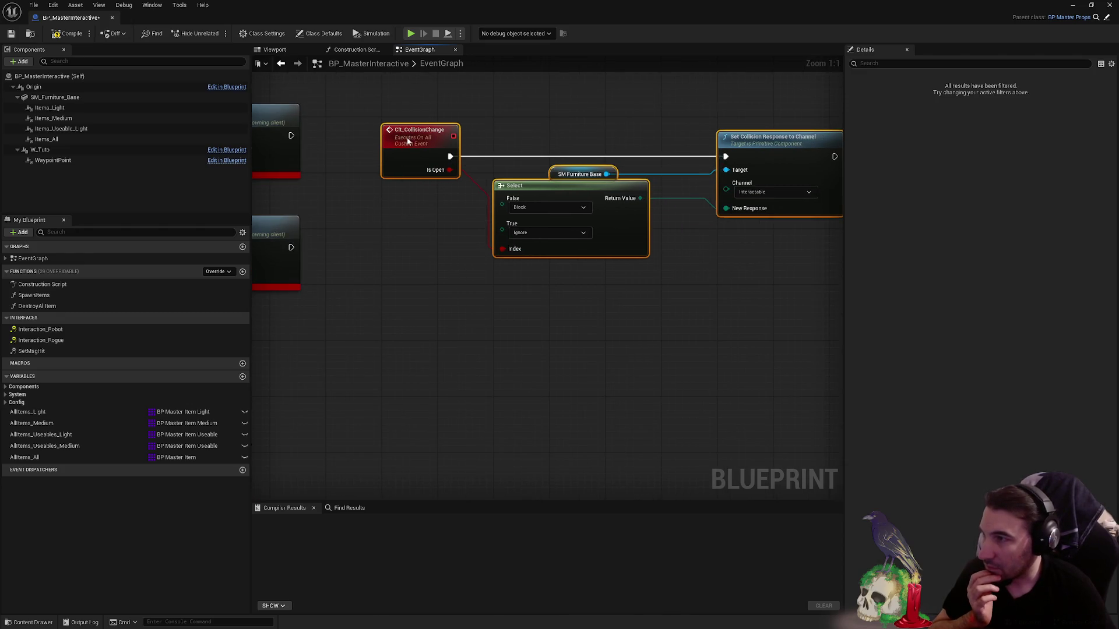
pyautogui.scroll(-2, 511, 232)
pyautogui.scroll(4, 394, 367)
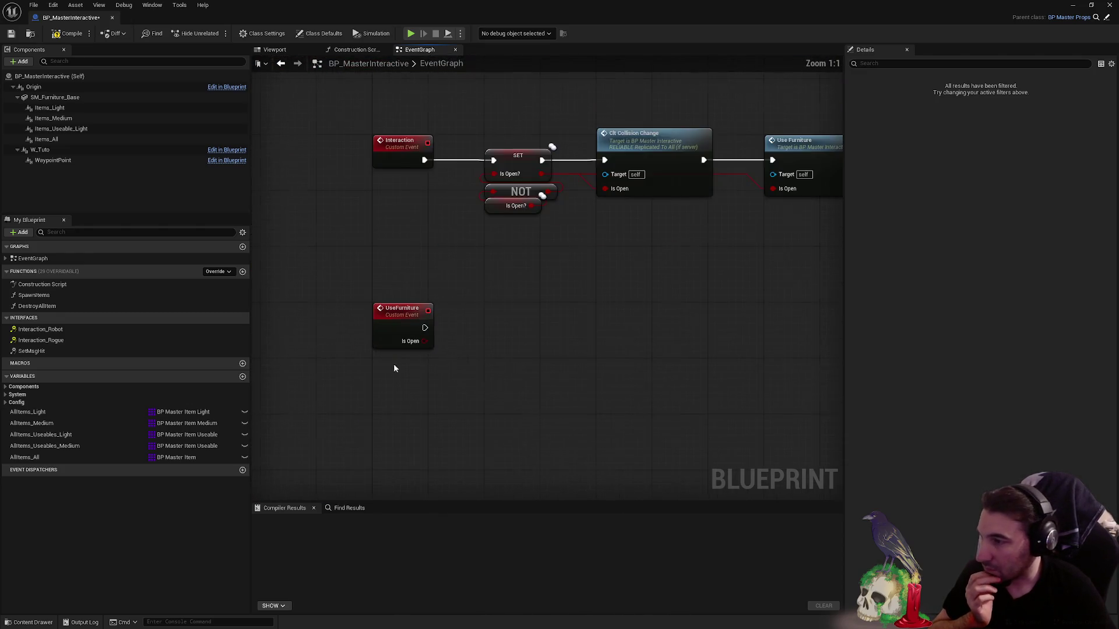
pyautogui.click(440, 345)
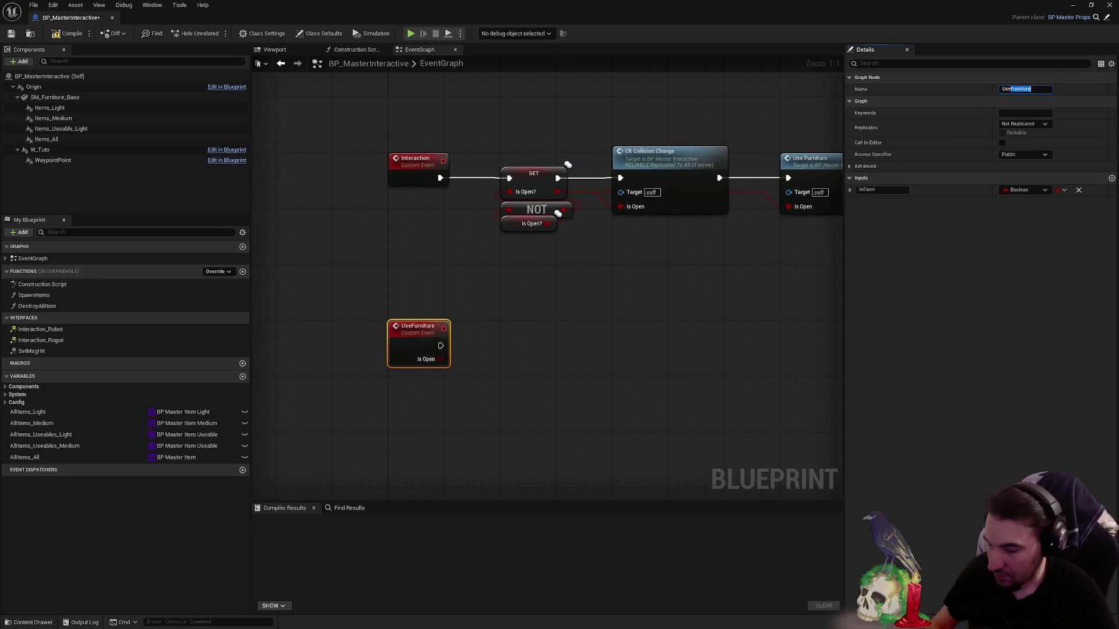
pyautogui.write('d')
# - Rename the UseFurniture event to Used and its Boolean input to bIsCurrentUsed
pyautogui.click(583, 384)
pyautogui.scroll(-2, 536, 385)
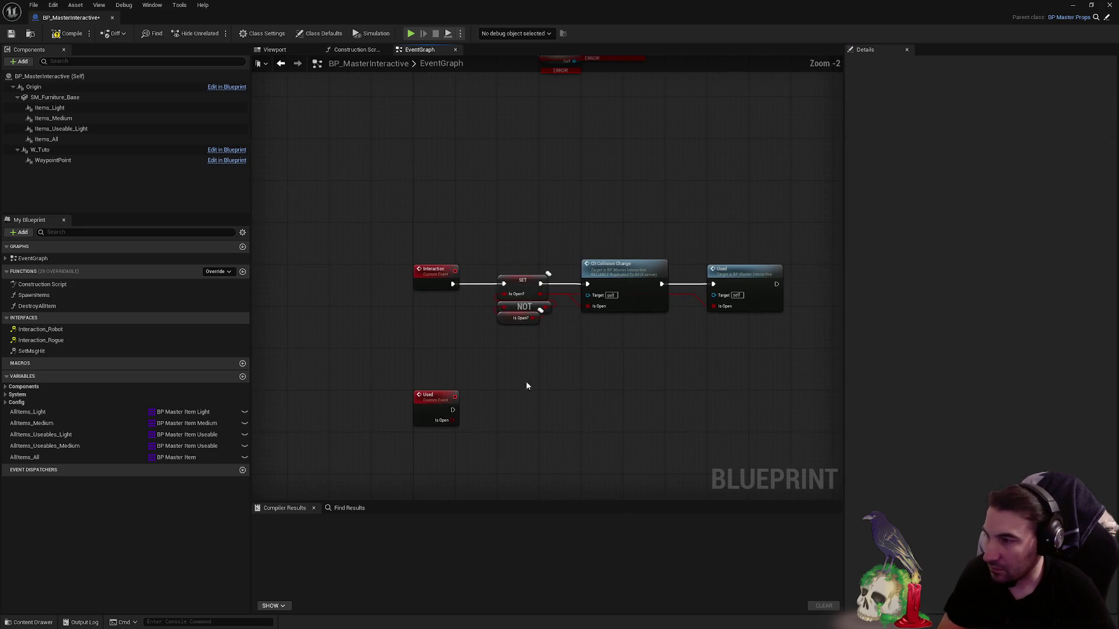
pyautogui.scroll(2, 535, 385)
pyautogui.click(416, 407)
pyautogui.click(1111, 177)
pyautogui.write('blaCu')
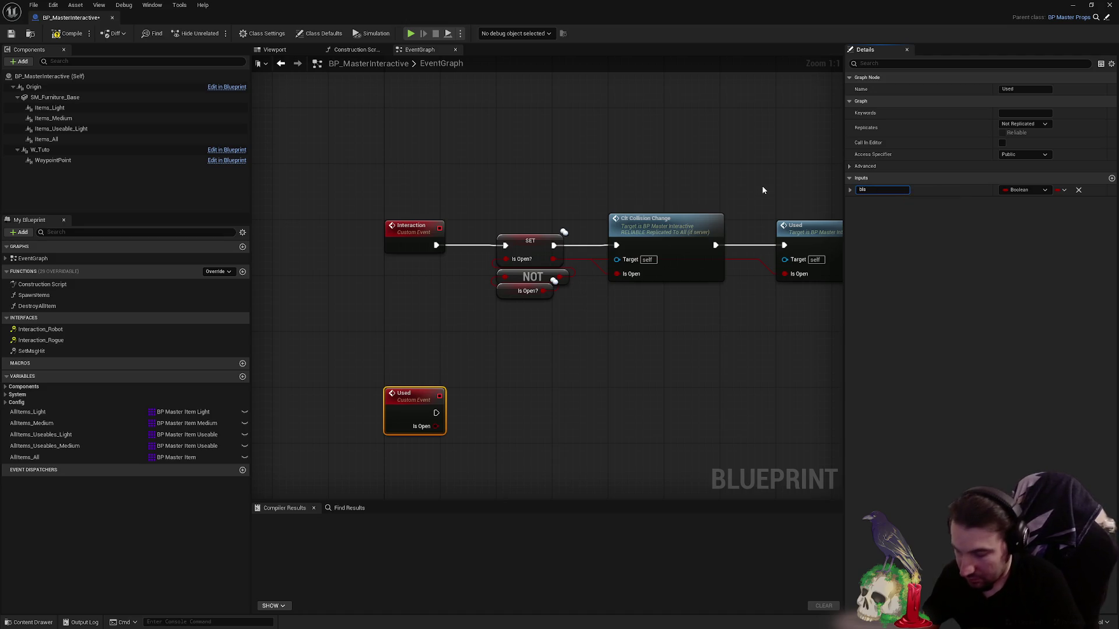
pyautogui.write('rrent')
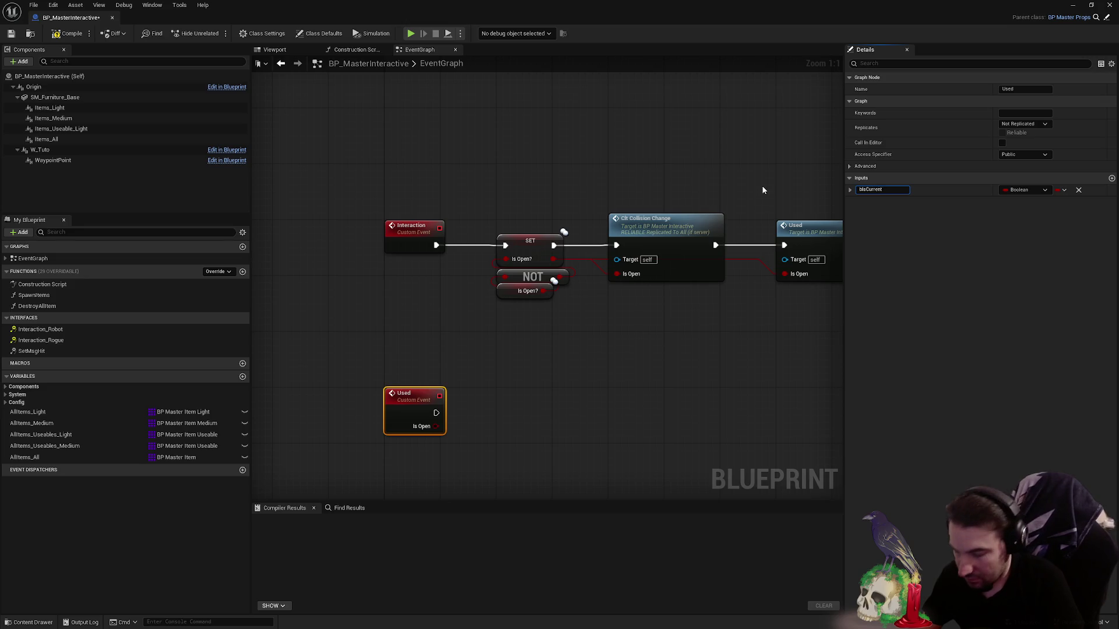
pyautogui.write('Used')
pyautogui.press('Return')
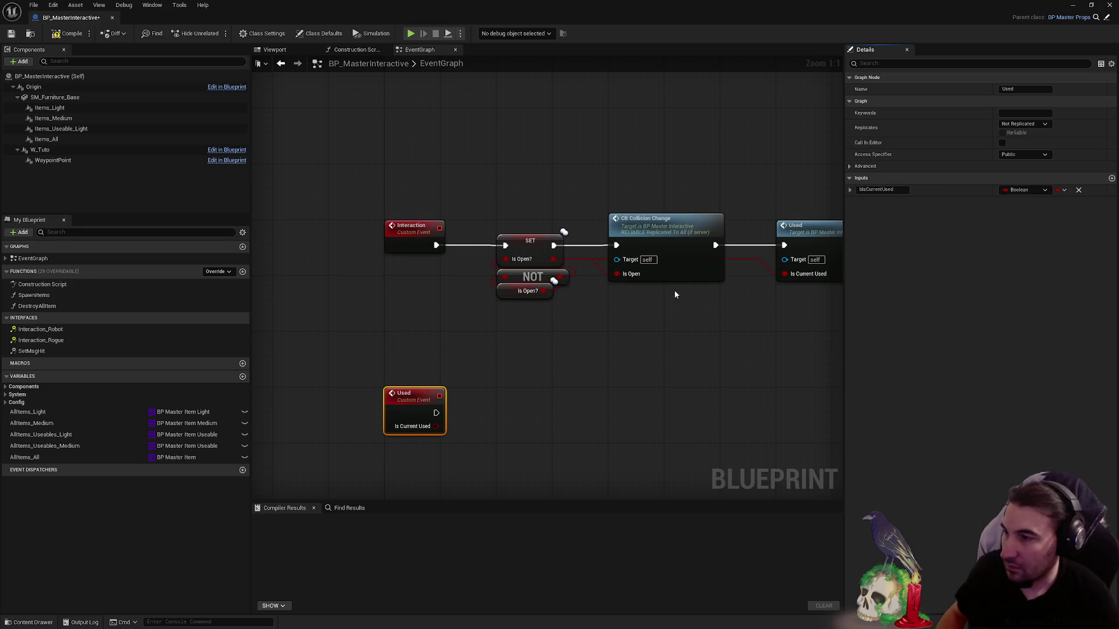
# - Rename the IsOpen? variable to bIsCurrentUsed
pyautogui.click(612, 369)
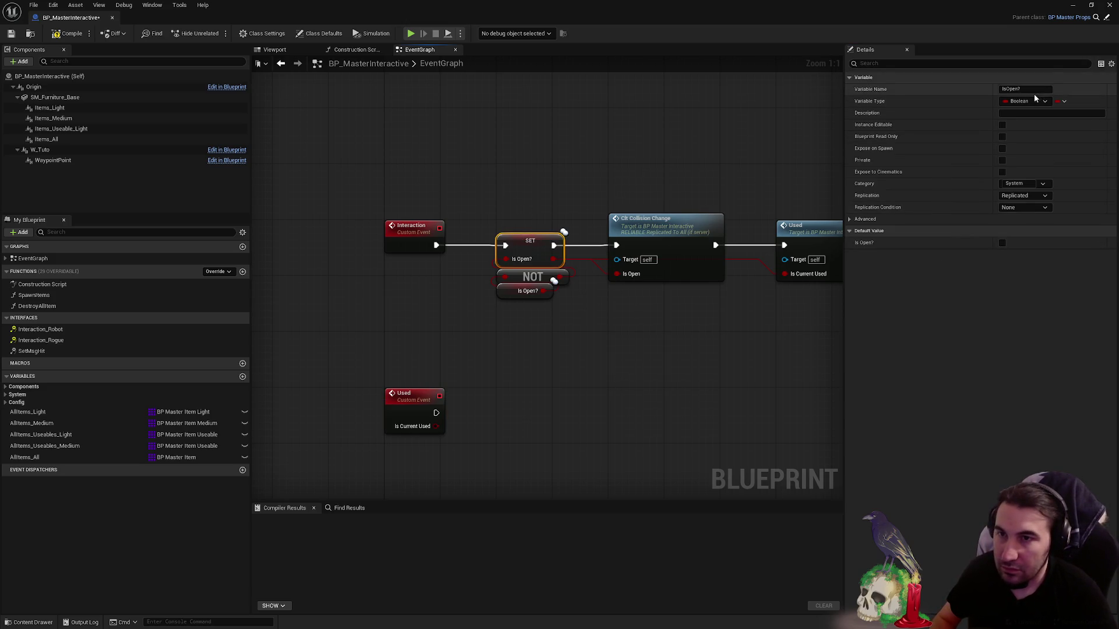
pyautogui.write('bIsCurrentUsed')
pyautogui.press('Return')
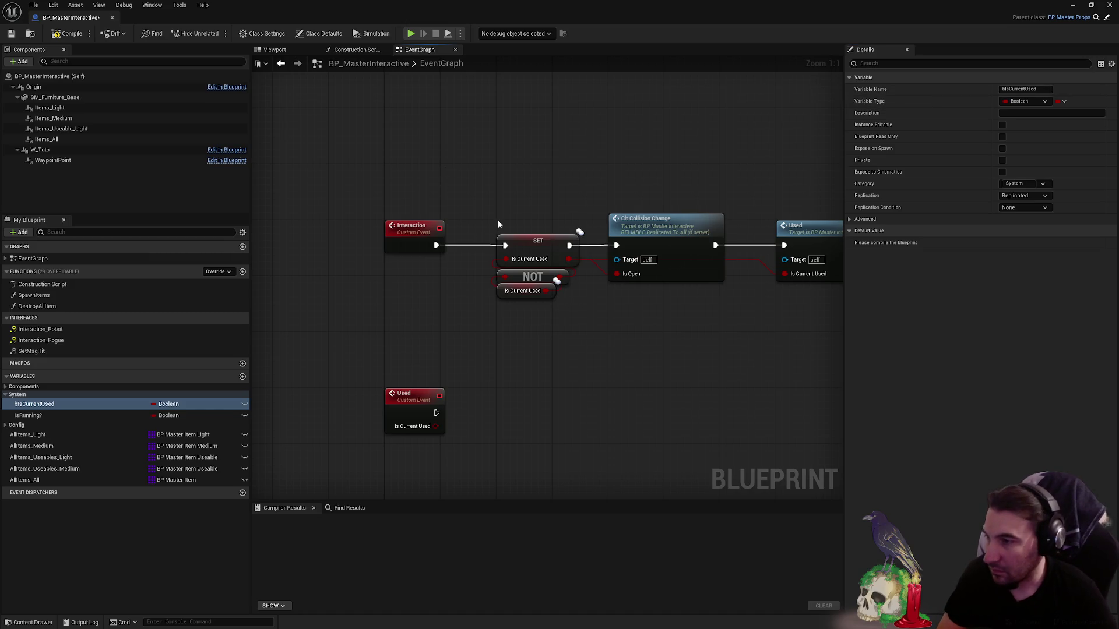
pyautogui.scroll(-3, 495, 226)
# - Compile BP_MasterInteractive and browse the Characters folders looking for the master player blueprint
pyautogui.click(68, 36)
pyautogui.doubleClick(240, 18)
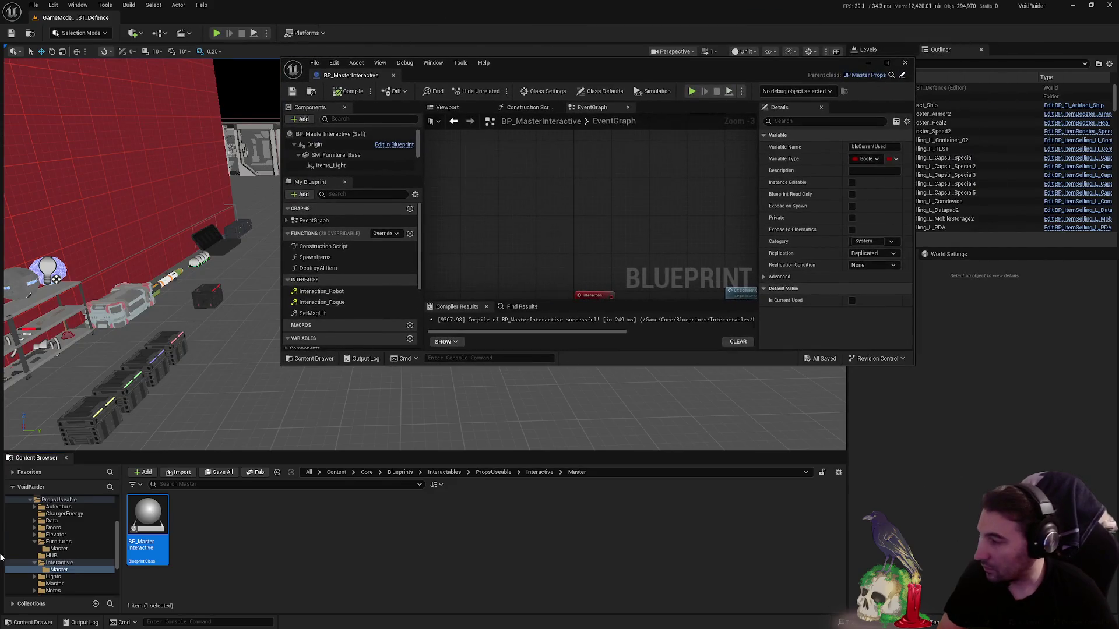
pyautogui.click(57, 529)
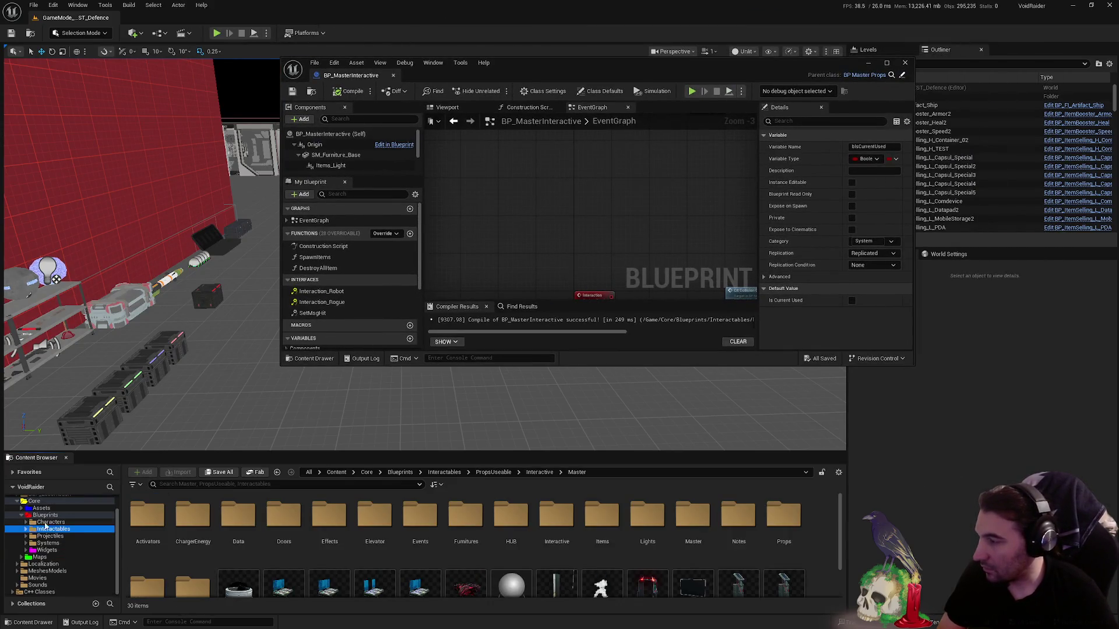
pyautogui.click(50, 522)
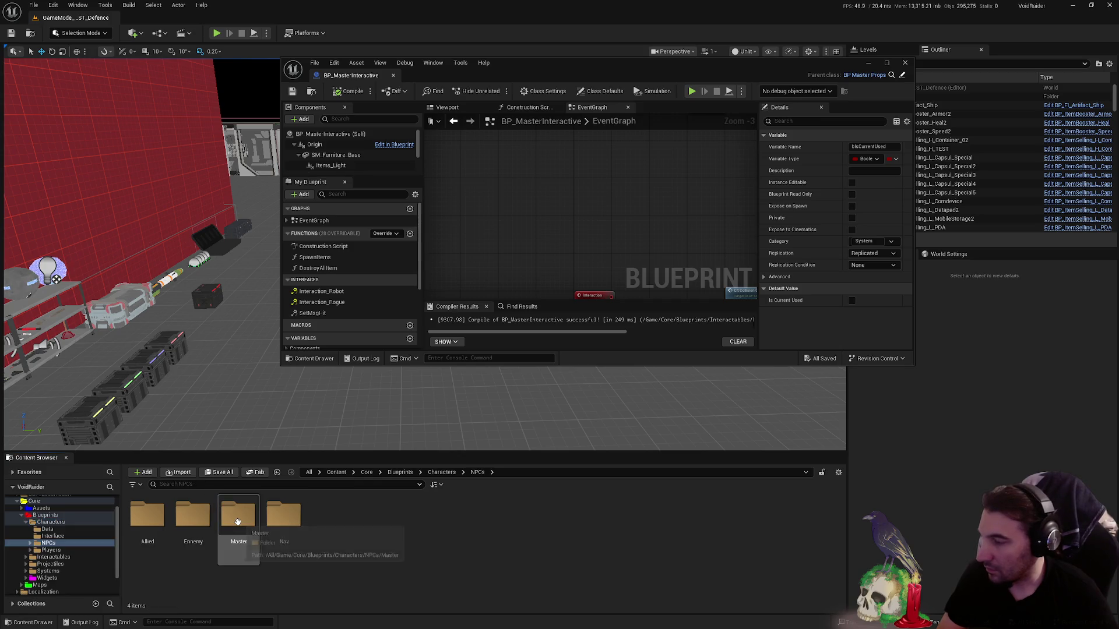
pyautogui.doubleClick(237, 523)
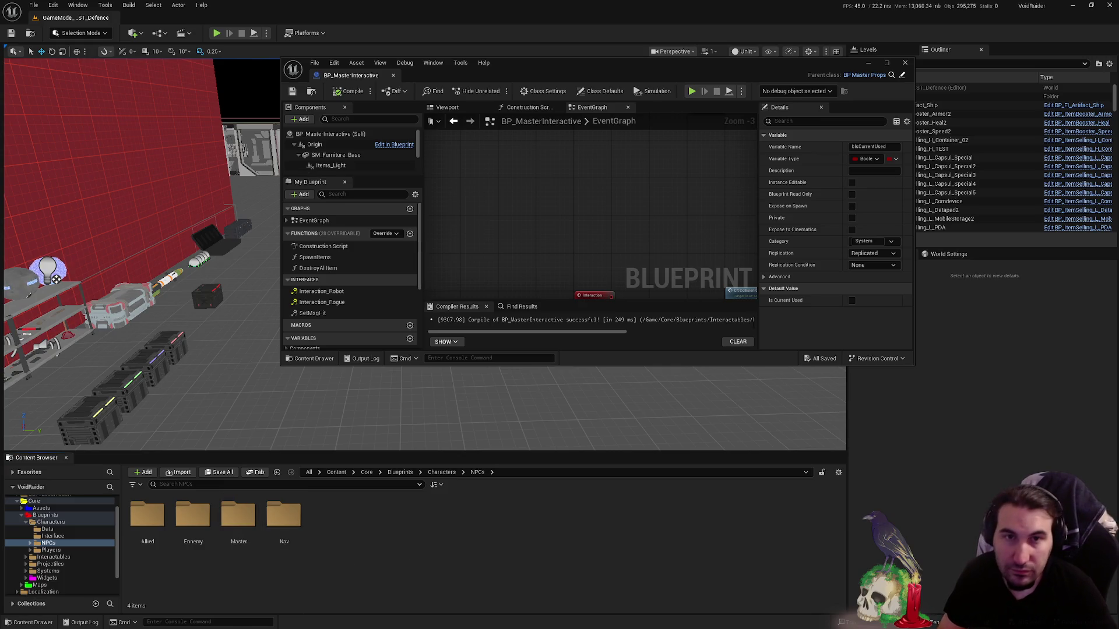
pyautogui.click(48, 550)
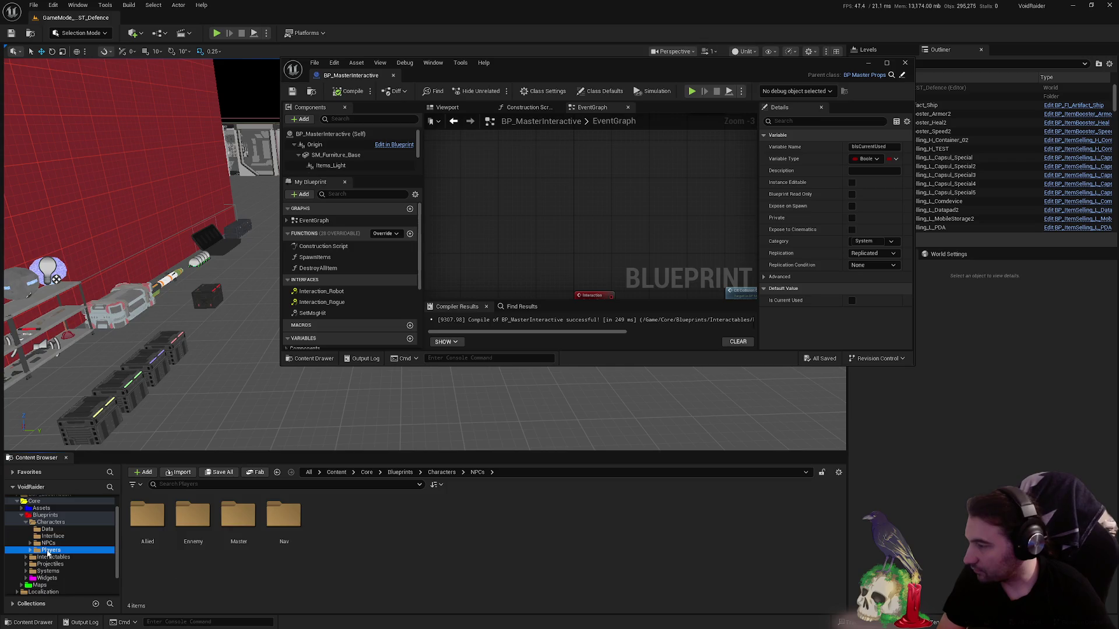
pyautogui.doubleClick(148, 516)
pyautogui.click(48, 544)
pyautogui.click(237, 525)
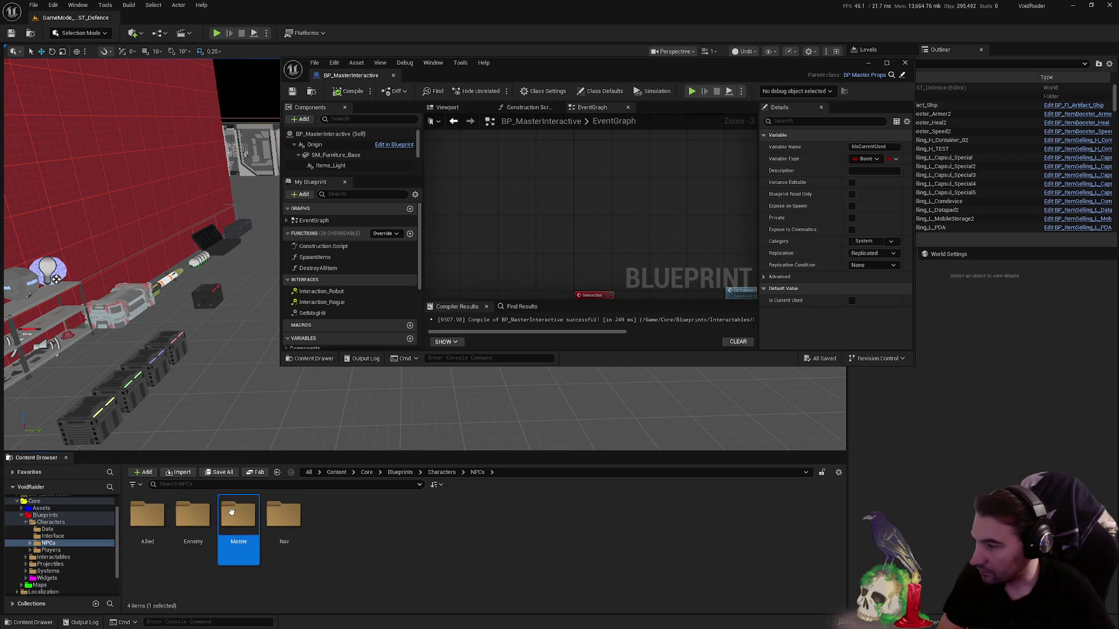
pyautogui.doubleClick(237, 524)
pyautogui.moveTo(131, 507)
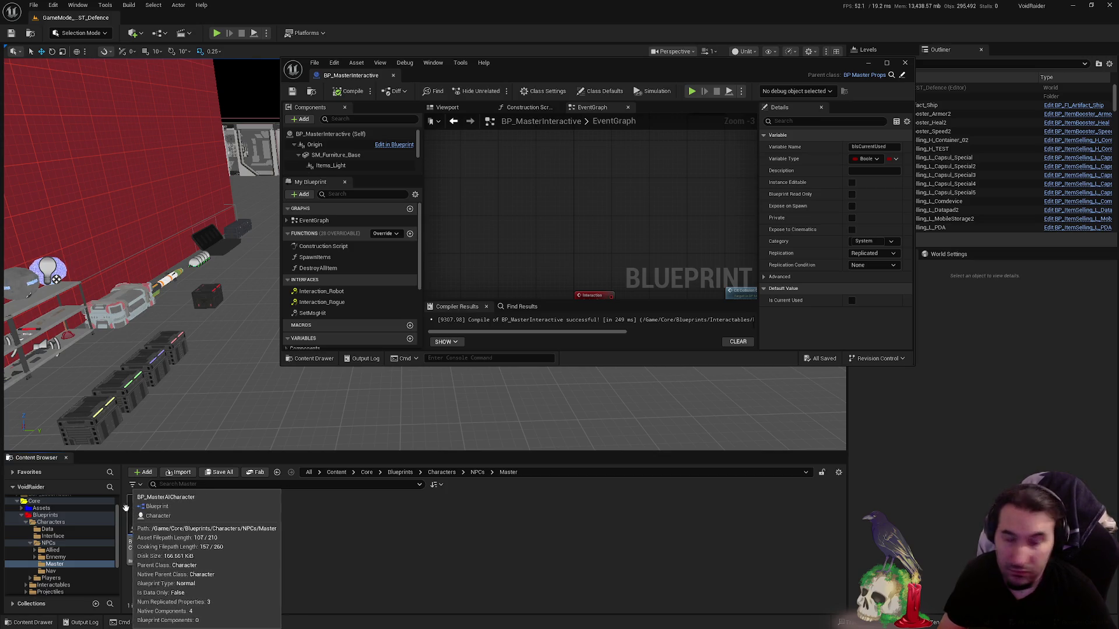
# - Open BP_MasterPlayer from the Characters > Players > Master folder
pyautogui.click(29, 544)
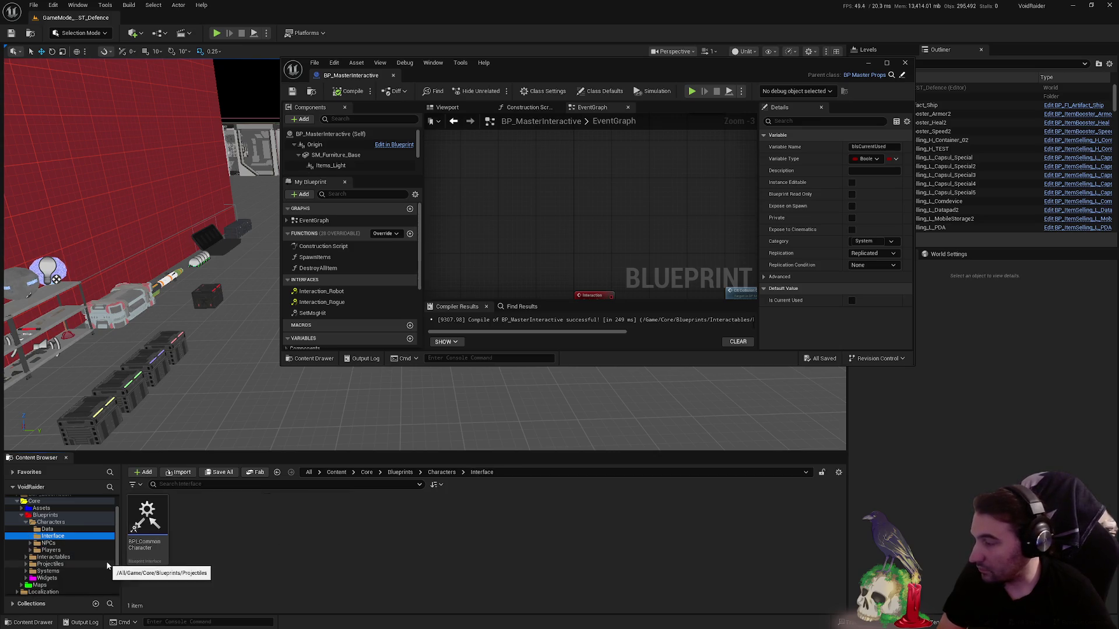
pyautogui.click(52, 549)
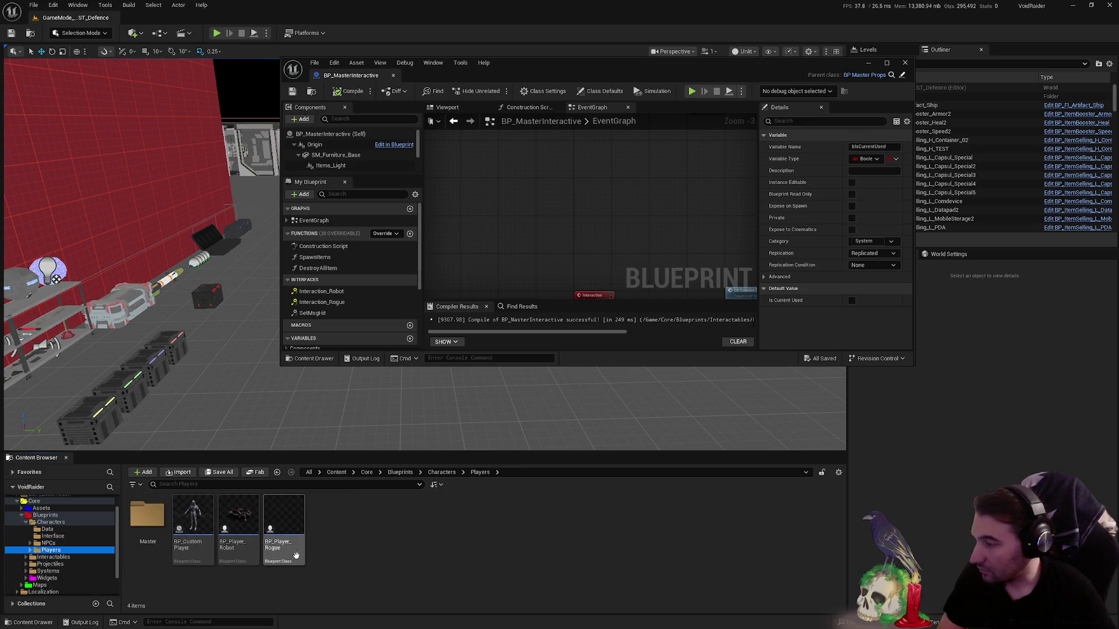
pyautogui.doubleClick(146, 514)
pyautogui.click(267, 523)
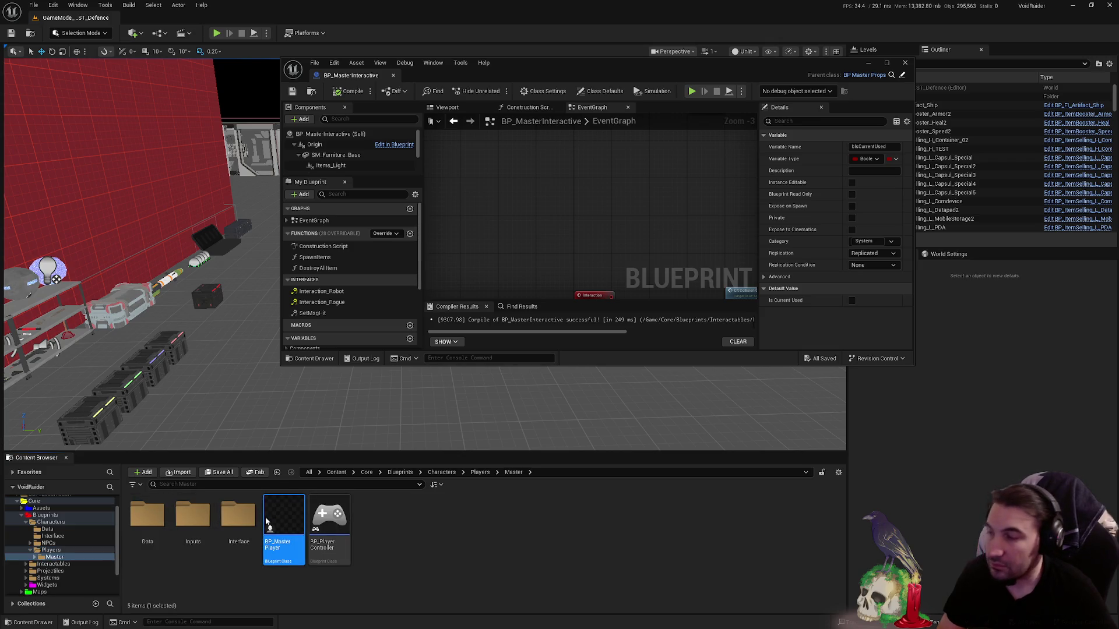
pyautogui.doubleClick(290, 515)
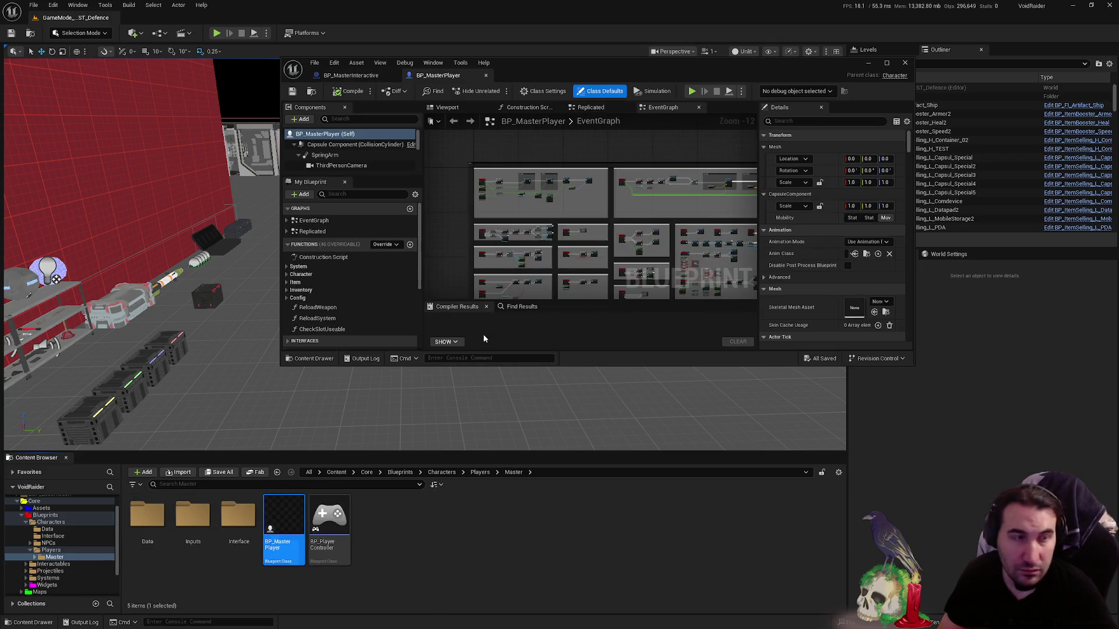
# - Maximise the editor and navigate the Replicated graph to the Interaction Furniture Replicated section
pyautogui.doubleClick(688, 69)
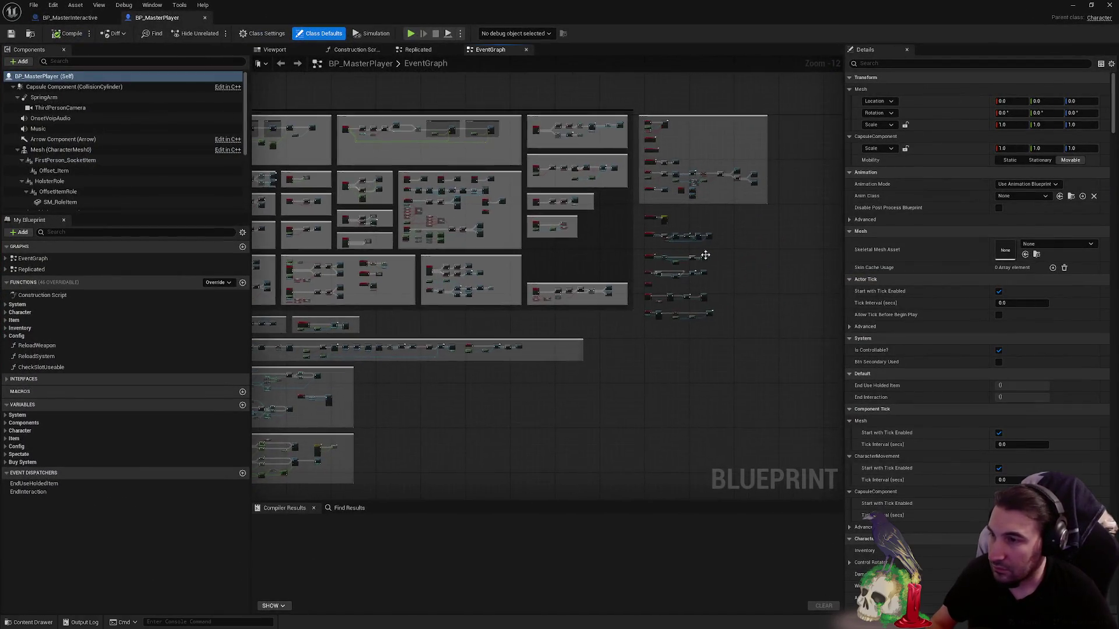
pyautogui.scroll(7, 699, 274)
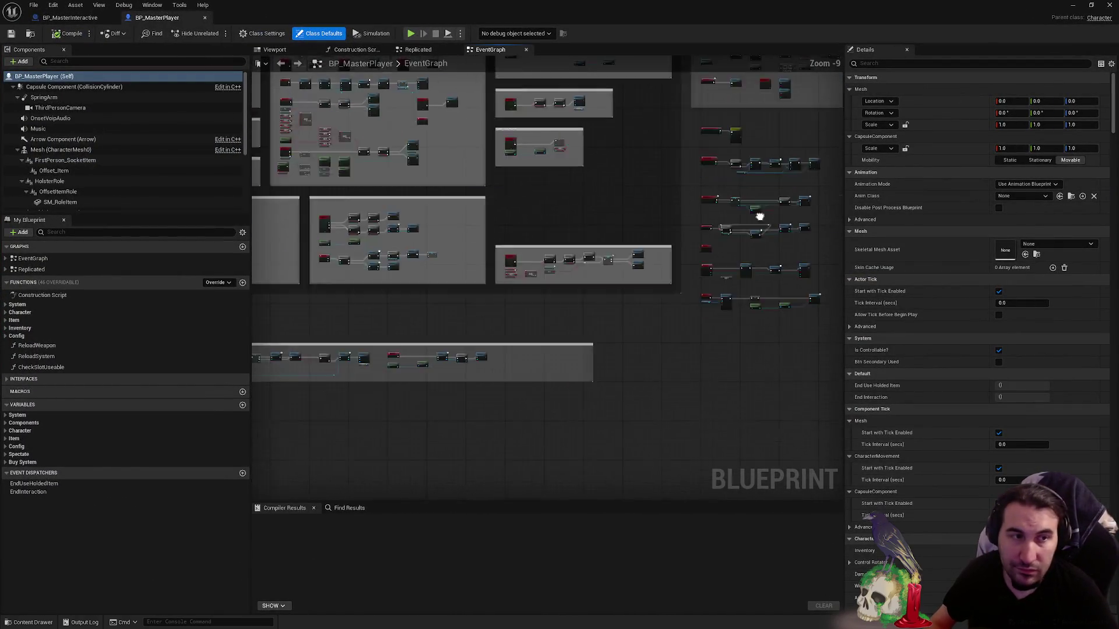
pyautogui.scroll(3, 357, 281)
pyautogui.scroll(-2, 679, 254)
pyautogui.scroll(-5, 632, 250)
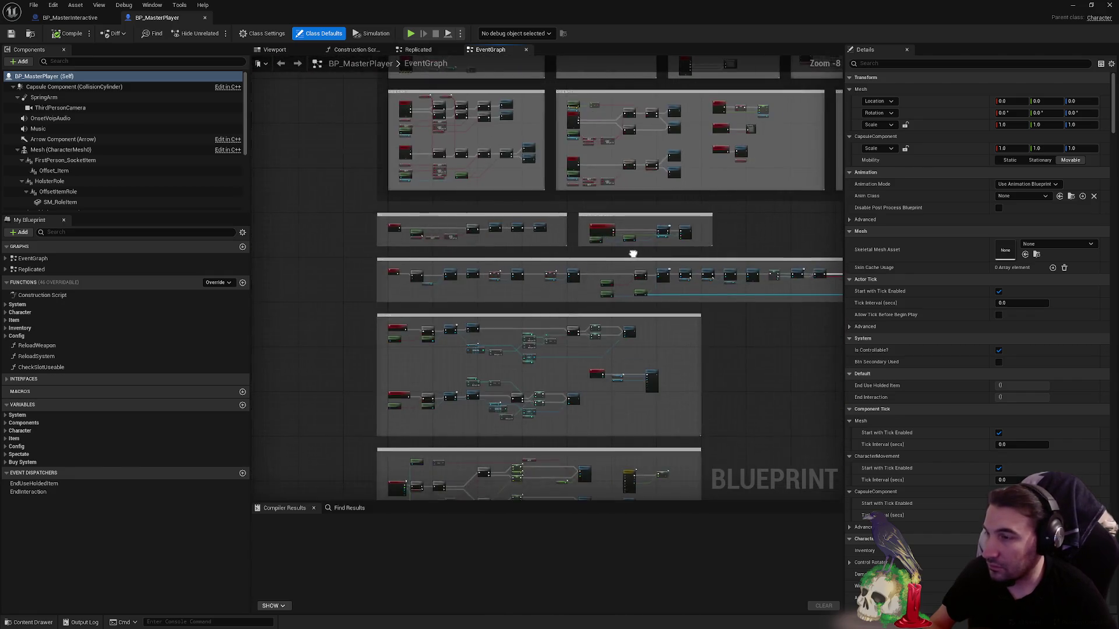
pyautogui.scroll(3, 755, 194)
pyautogui.scroll(2, 755, 194)
pyautogui.scroll(2, 443, 277)
pyautogui.scroll(2, 466, 253)
pyautogui.scroll(-1, 617, 125)
pyautogui.scroll(-2, 573, 215)
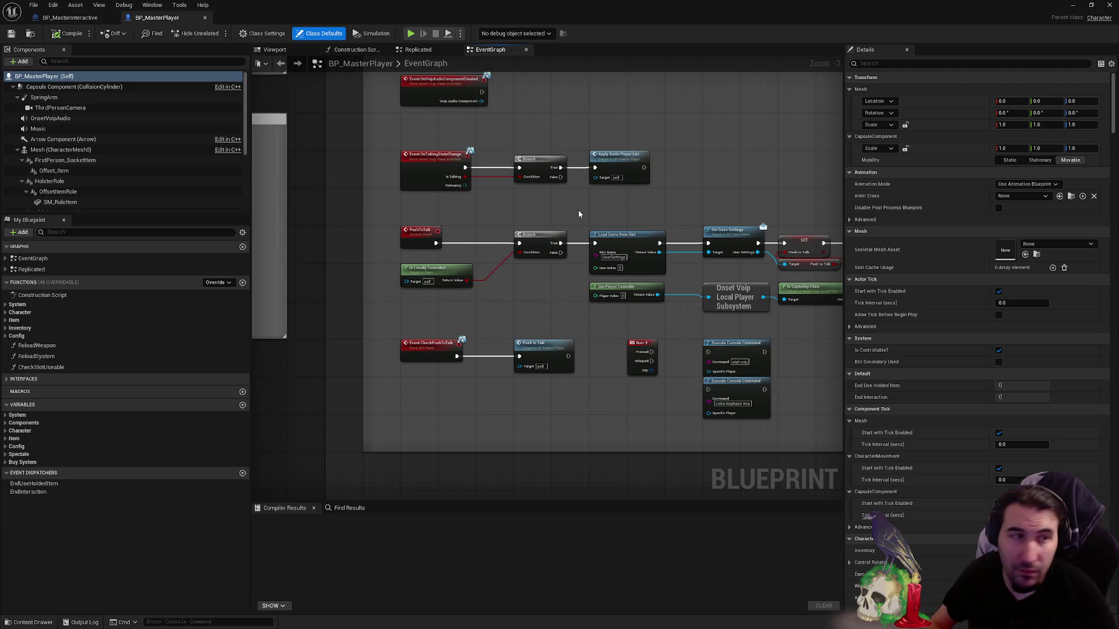
pyautogui.moveTo(579, 213); pyautogui.dragTo(659, 319)
pyautogui.scroll(-1, 659, 319)
pyautogui.scroll(-1, 632, 243)
pyautogui.scroll(-3, 583, 171)
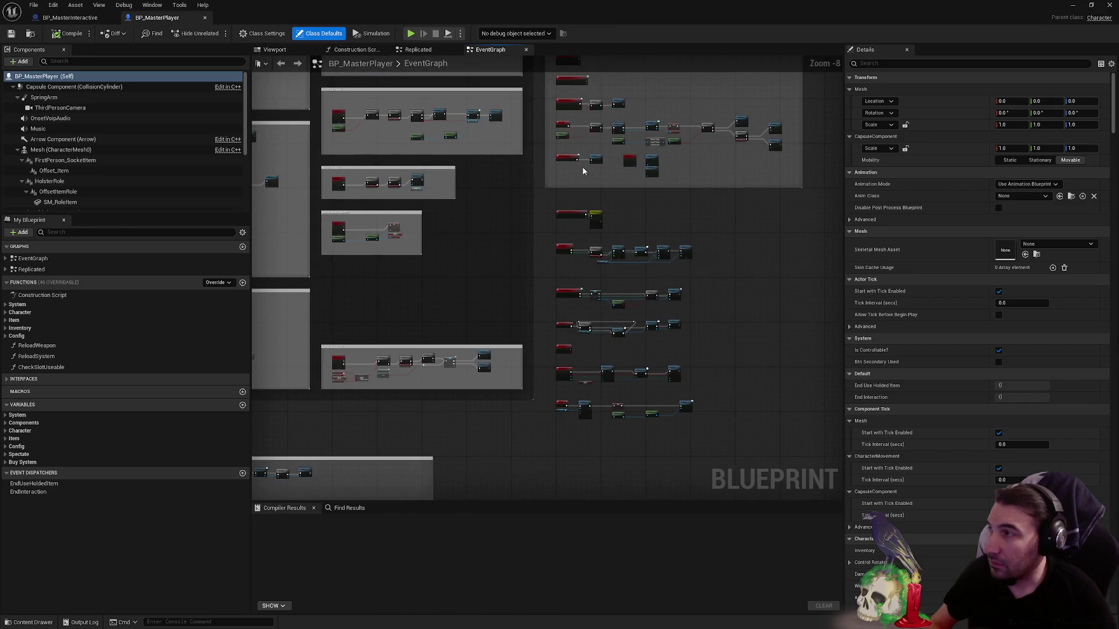
pyautogui.moveTo(540, 258); pyautogui.dragTo(505, 88)
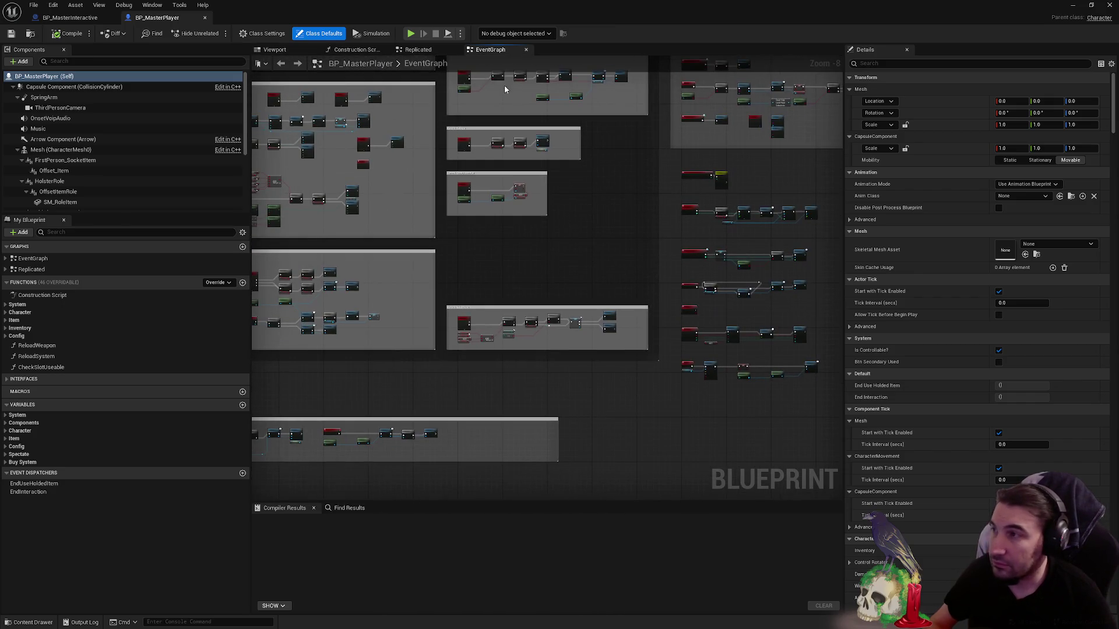
pyautogui.click(440, 52)
pyautogui.scroll(1, 636, 179)
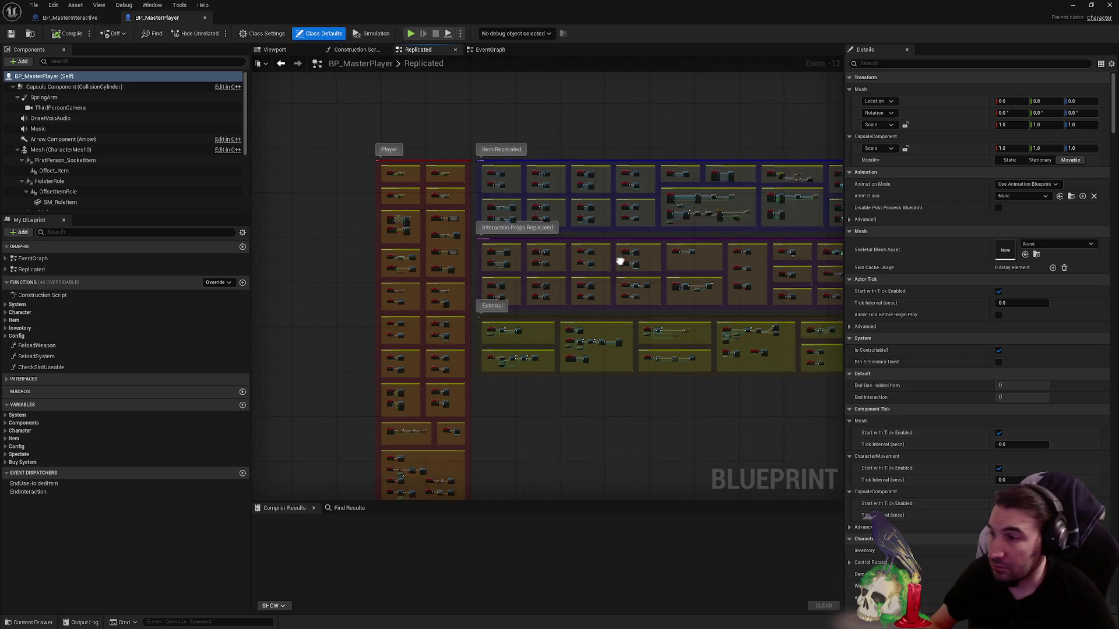
pyautogui.scroll(1, 617, 257)
pyautogui.scroll(1, 622, 310)
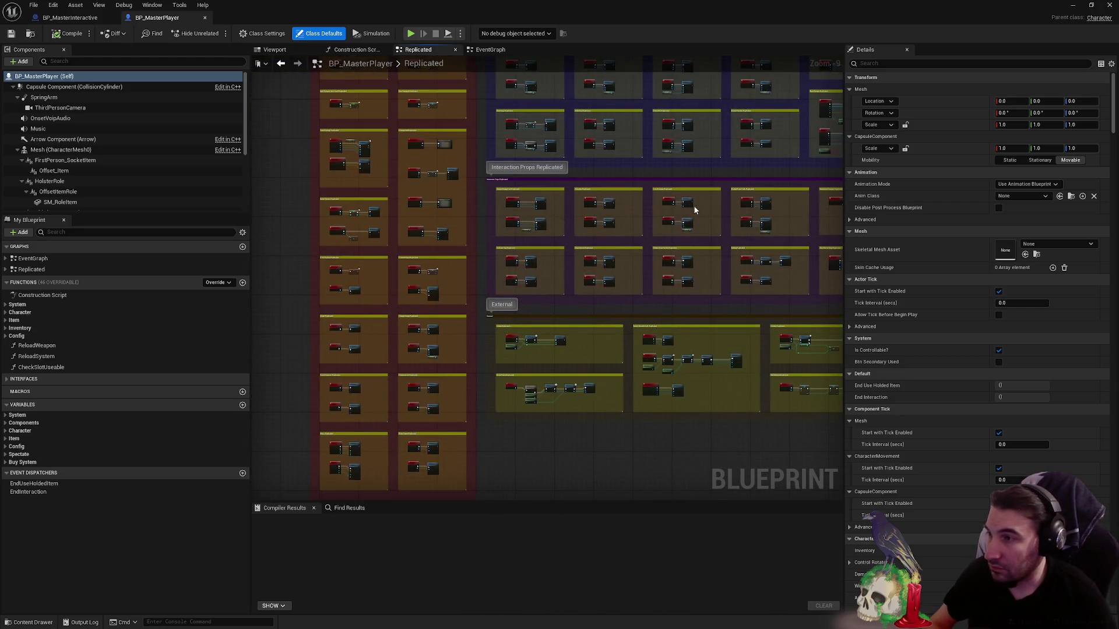
pyautogui.scroll(1, 695, 210)
pyautogui.scroll(1, 629, 234)
pyautogui.scroll(1, 565, 213)
pyautogui.scroll(1, 651, 250)
pyautogui.scroll(1, 650, 250)
pyautogui.scroll(1, 698, 234)
pyautogui.scroll(-1, 645, 251)
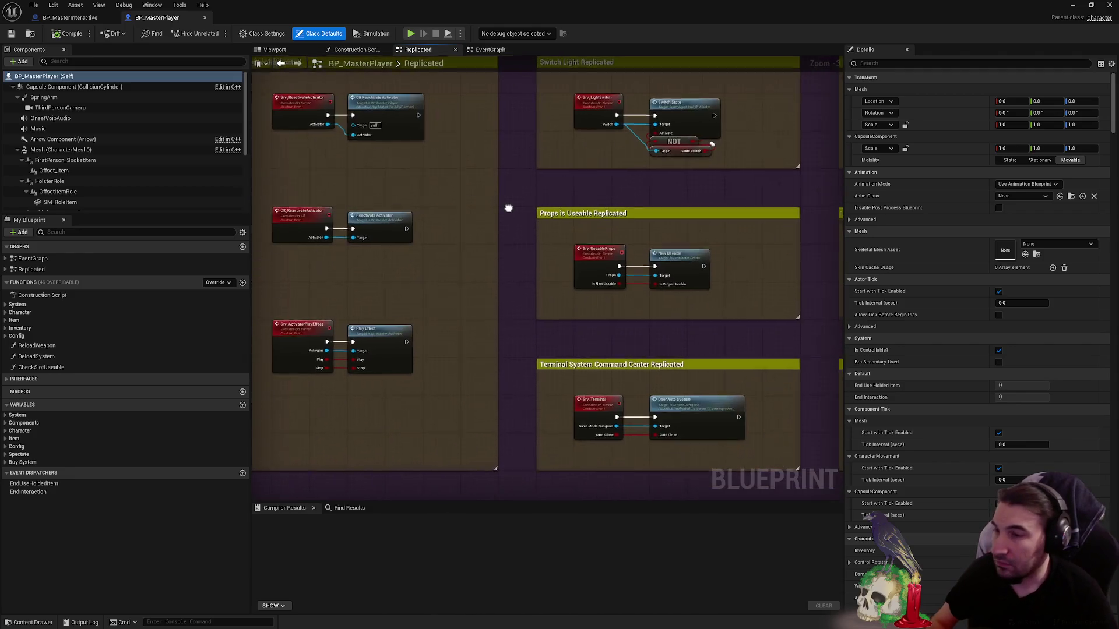
pyautogui.scroll(-2, 525, 210)
pyautogui.scroll(3, 568, 230)
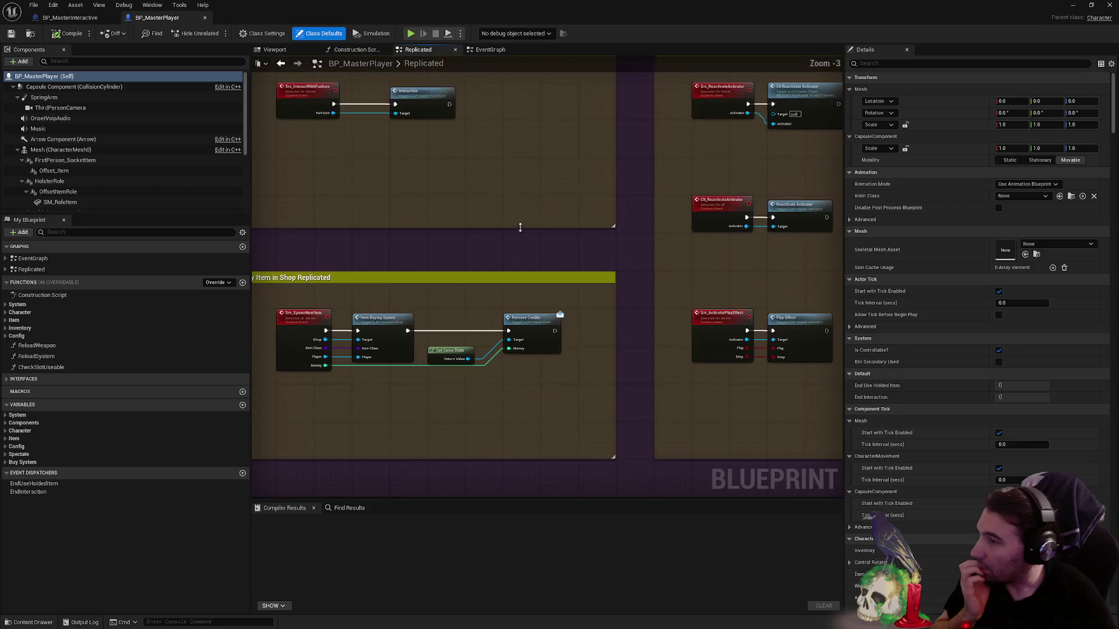
pyautogui.moveTo(602, 226); pyautogui.dragTo(571, 259)
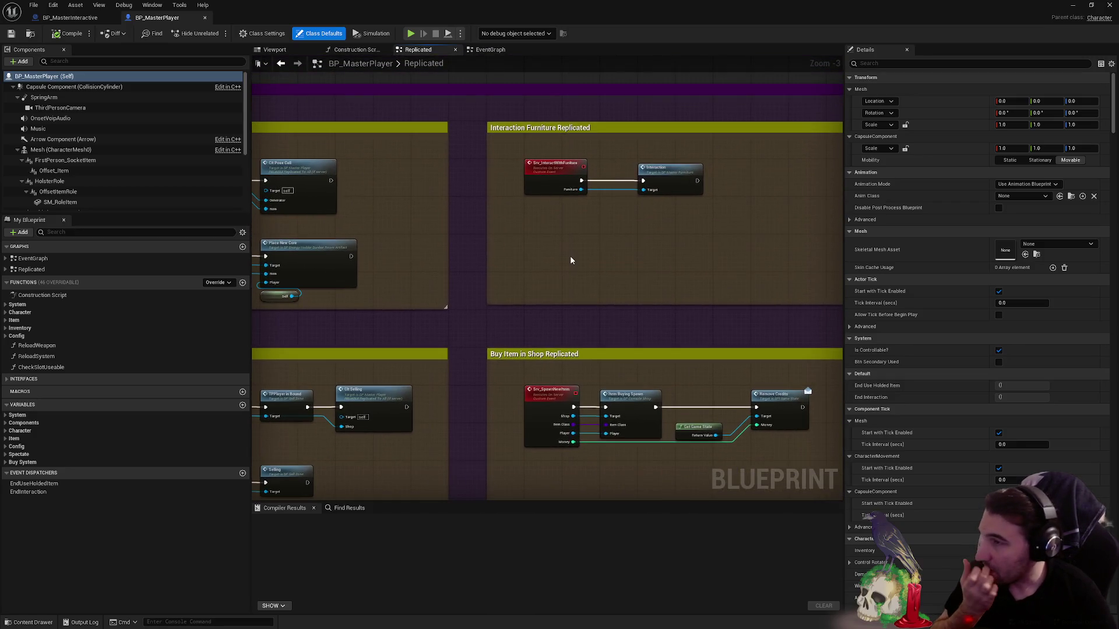
pyautogui.click(568, 184)
pyautogui.scroll(3, 571, 212)
pyautogui.click(584, 257)
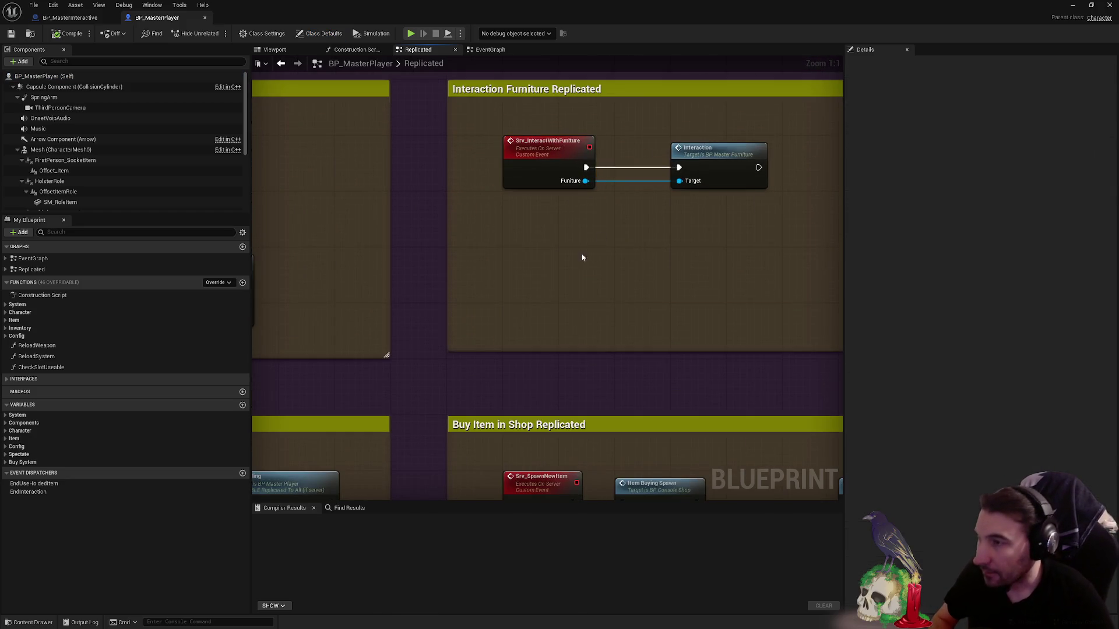
# - Duplicate the furniture event as Srv_InteractWithInteractive, Run on Server, with a BP Master Interactive reference input
pyautogui.hotkey('ctrl', 'v')
pyautogui.moveTo(563, 255); pyautogui.dragTo(522, 258)
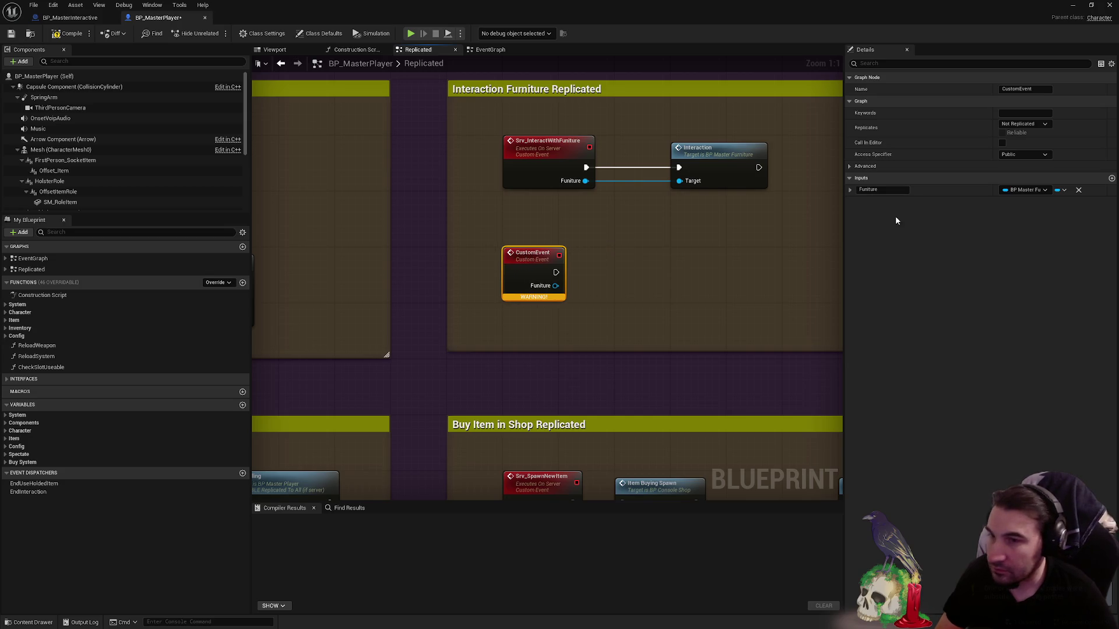
pyautogui.click(1018, 190)
pyautogui.write('intre')
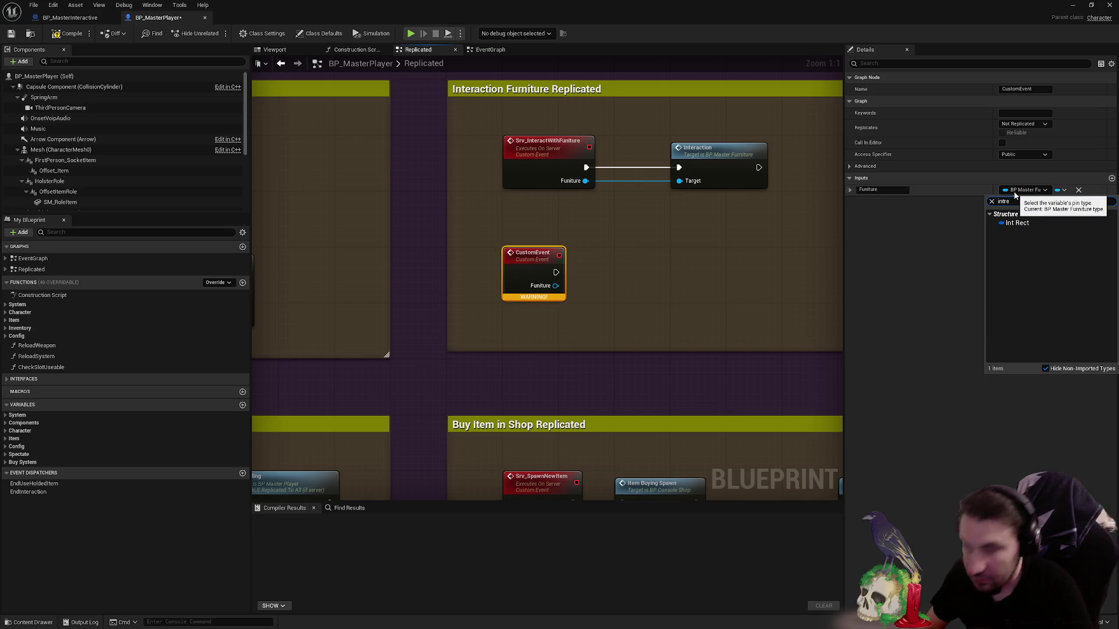
pyautogui.press('BackSpace')
pyautogui.press('BackSpace')
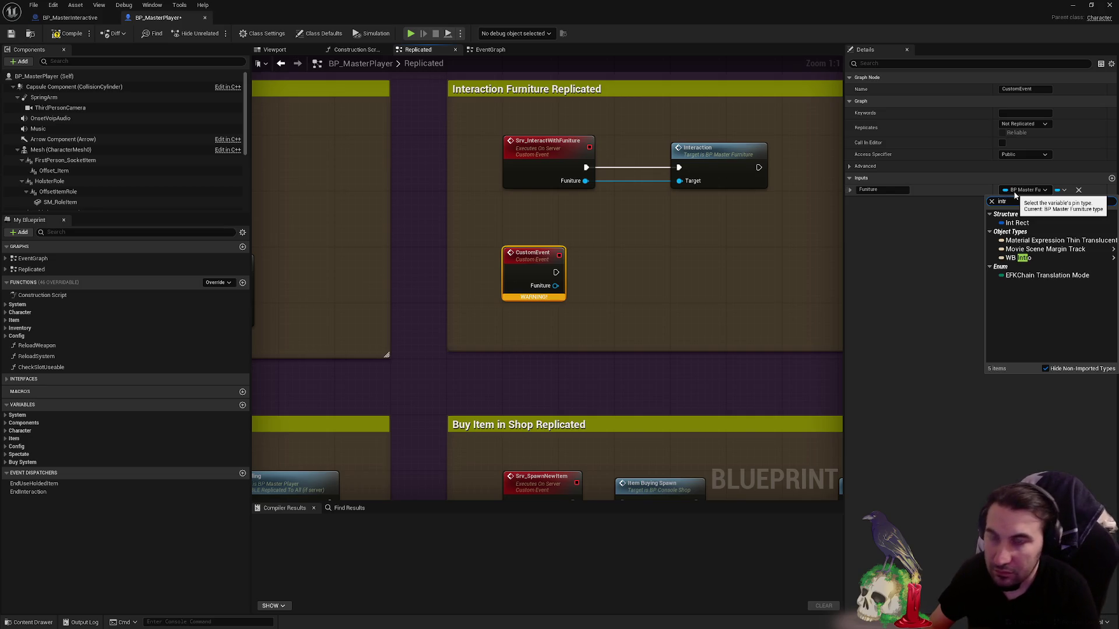
pyautogui.write('eracti')
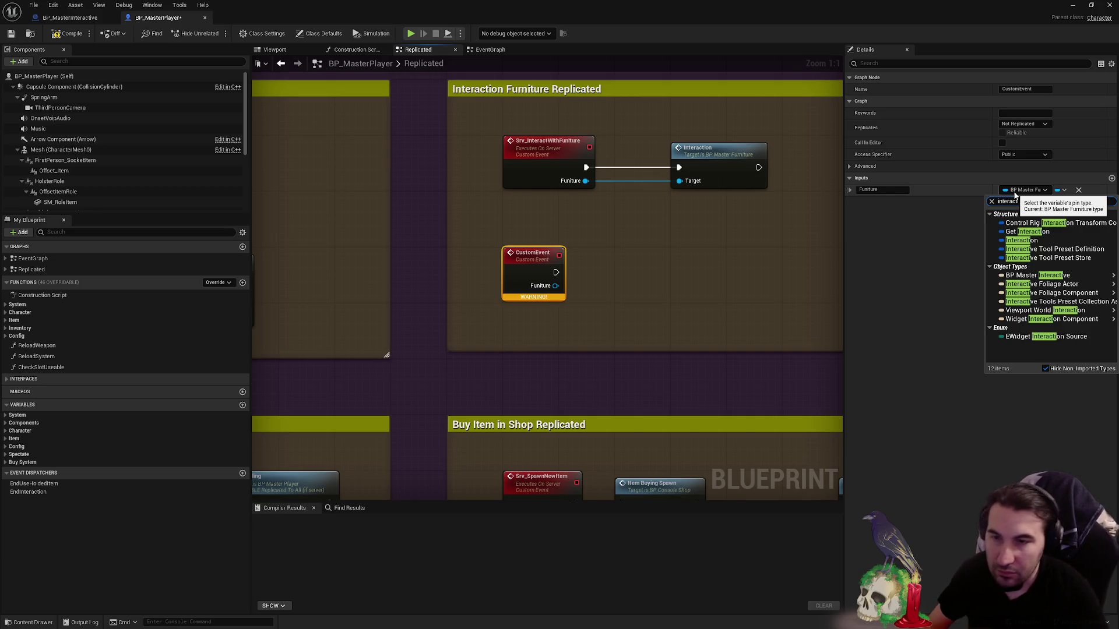
pyautogui.moveTo(1037, 275)
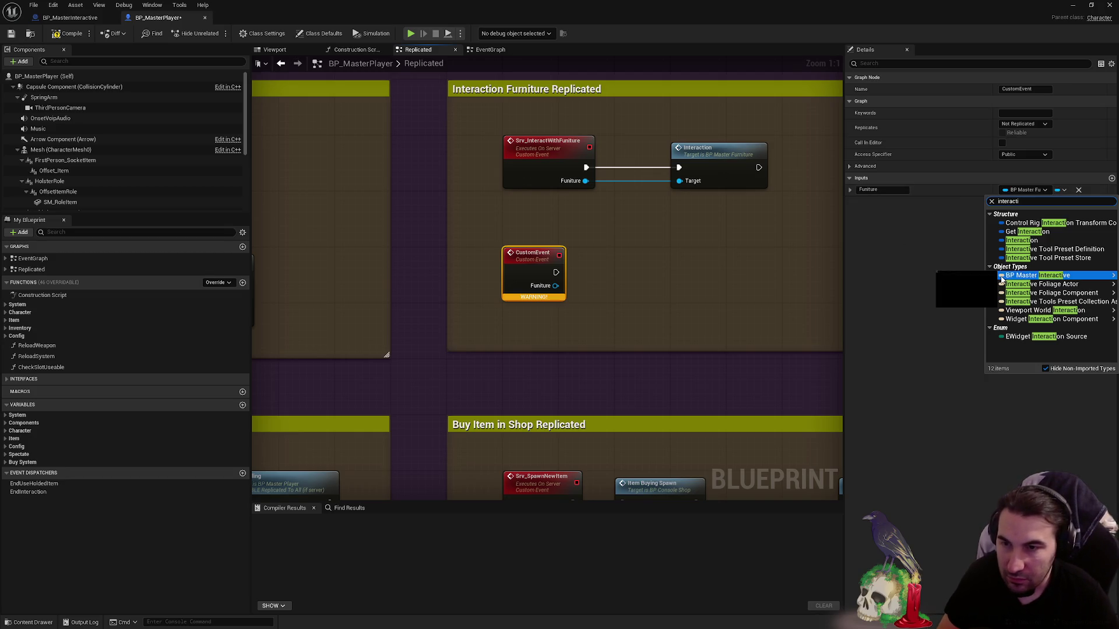
pyautogui.click(977, 282)
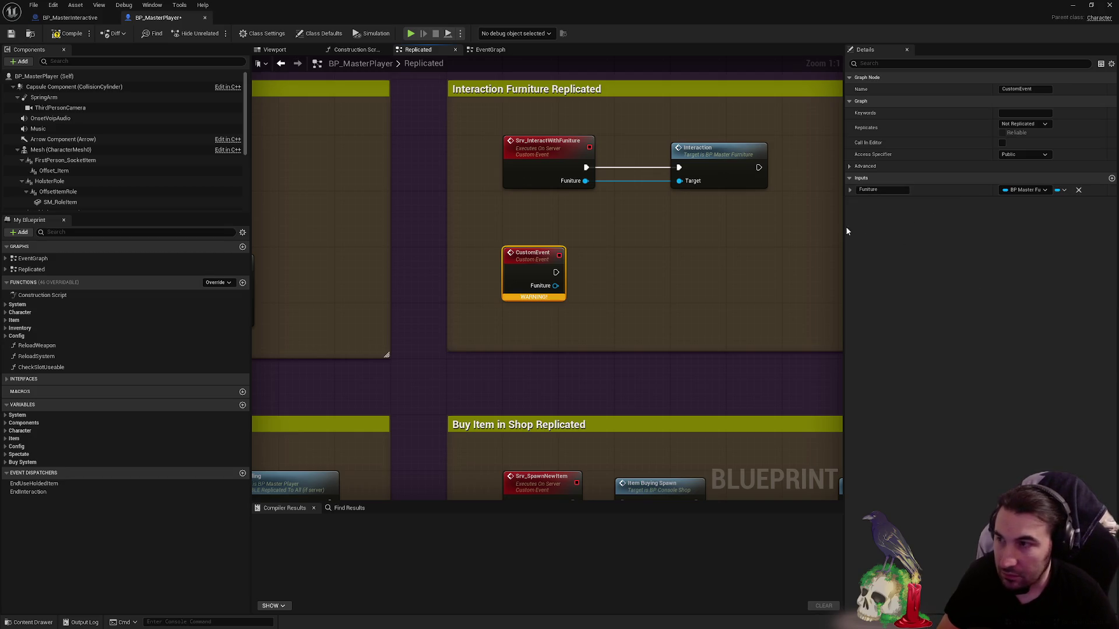
pyautogui.click(1024, 123)
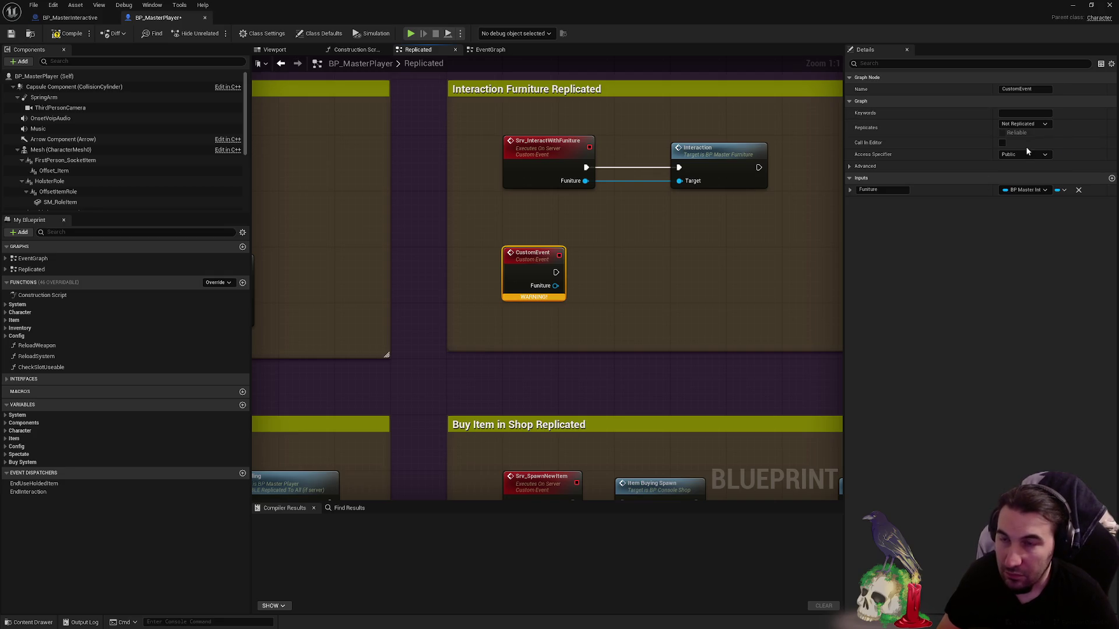
pyautogui.click(1000, 134)
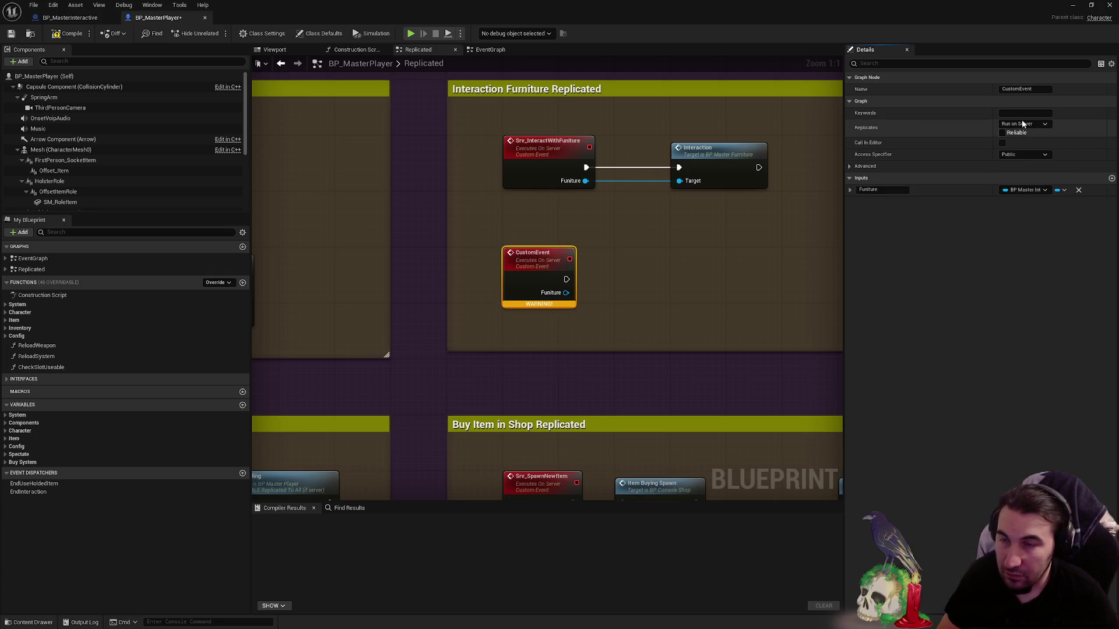
pyautogui.click(1032, 88)
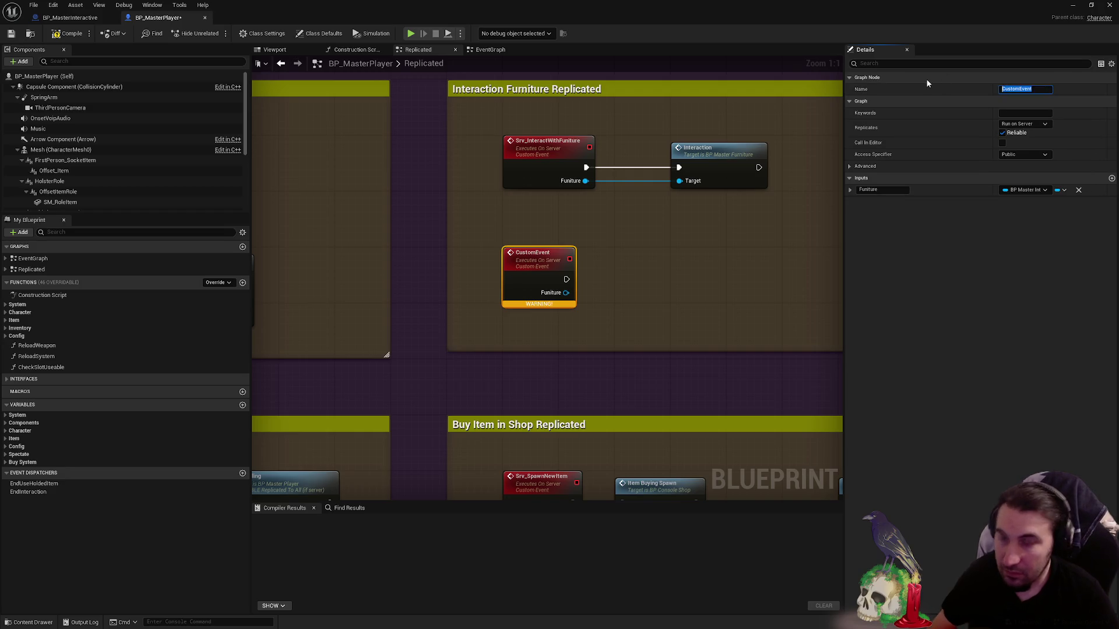
pyautogui.write('Srv_Interact')
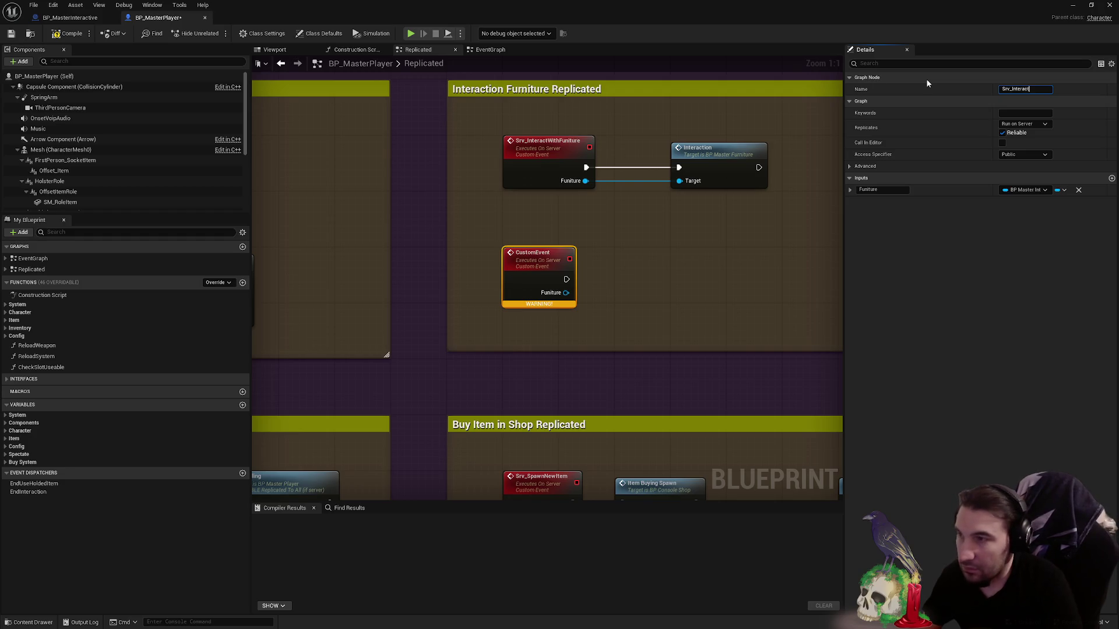
pyautogui.write('WithInteractive')
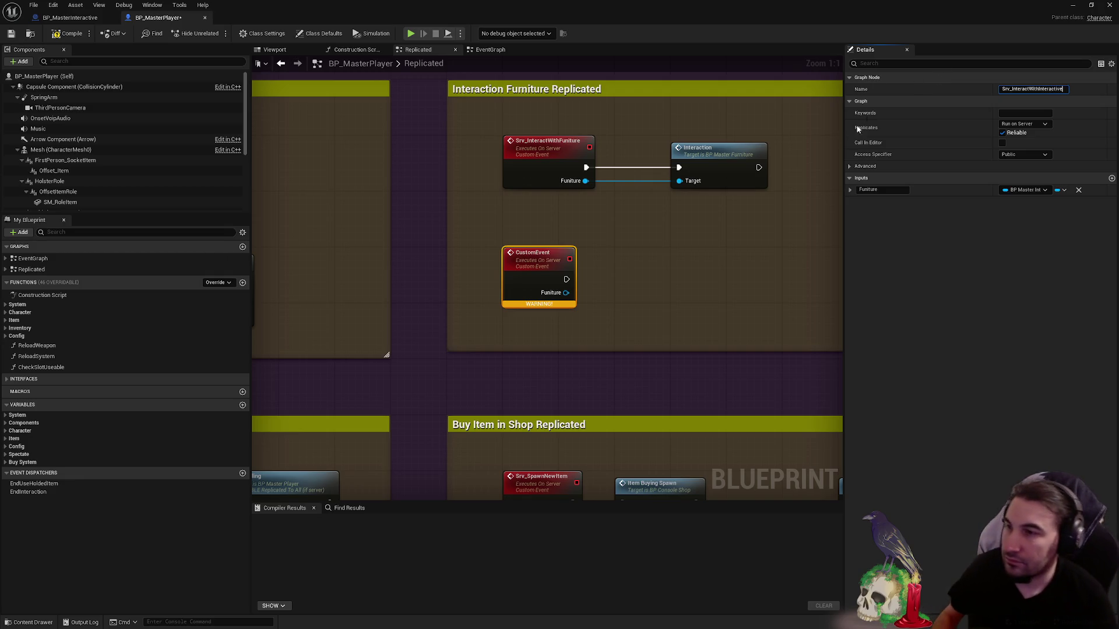
pyautogui.press('Return')
# - Wire an Interaction call on the input reference to the new server event
pyautogui.click(697, 267)
pyautogui.moveTo(592, 292); pyautogui.dragTo(647, 298)
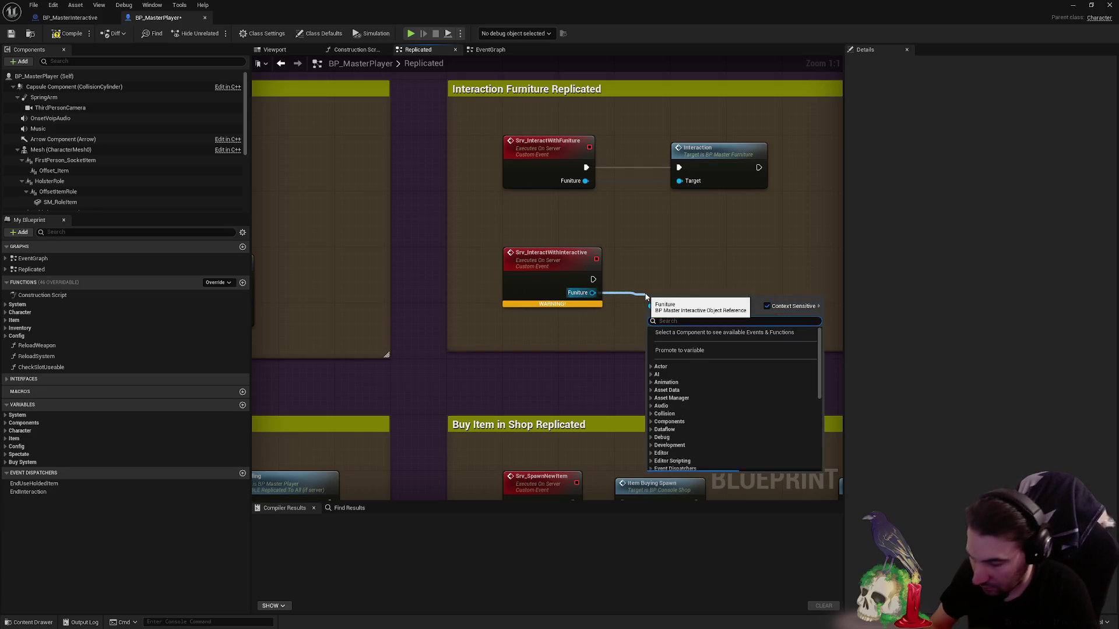
pyautogui.write('inter')
pyautogui.scroll(3, 733, 363)
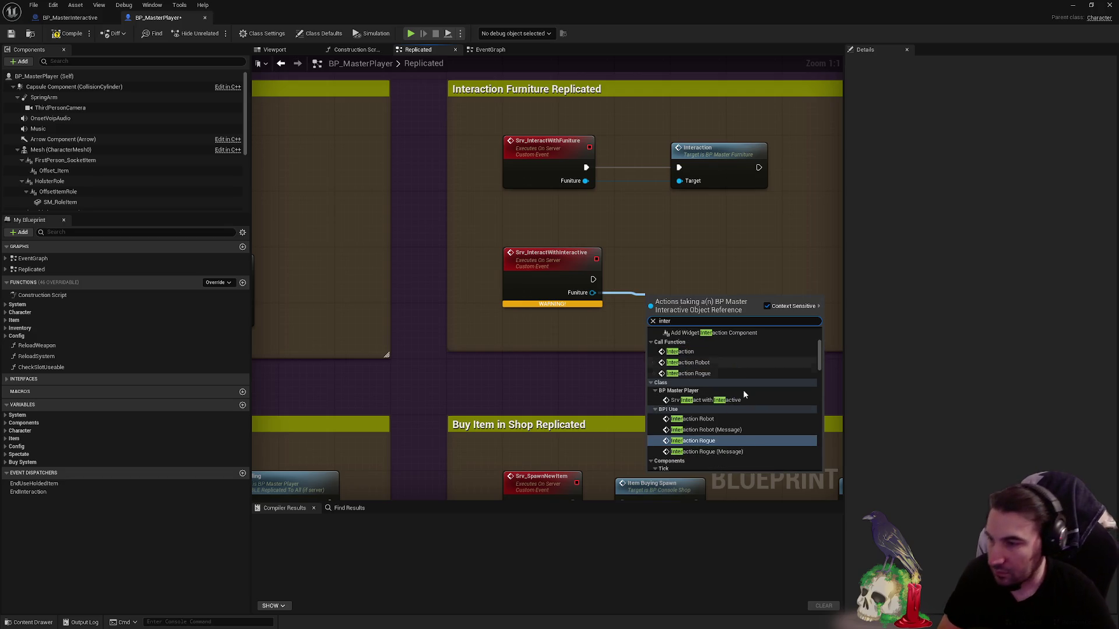
pyautogui.click(713, 421)
pyautogui.moveTo(689, 308); pyautogui.dragTo(714, 272)
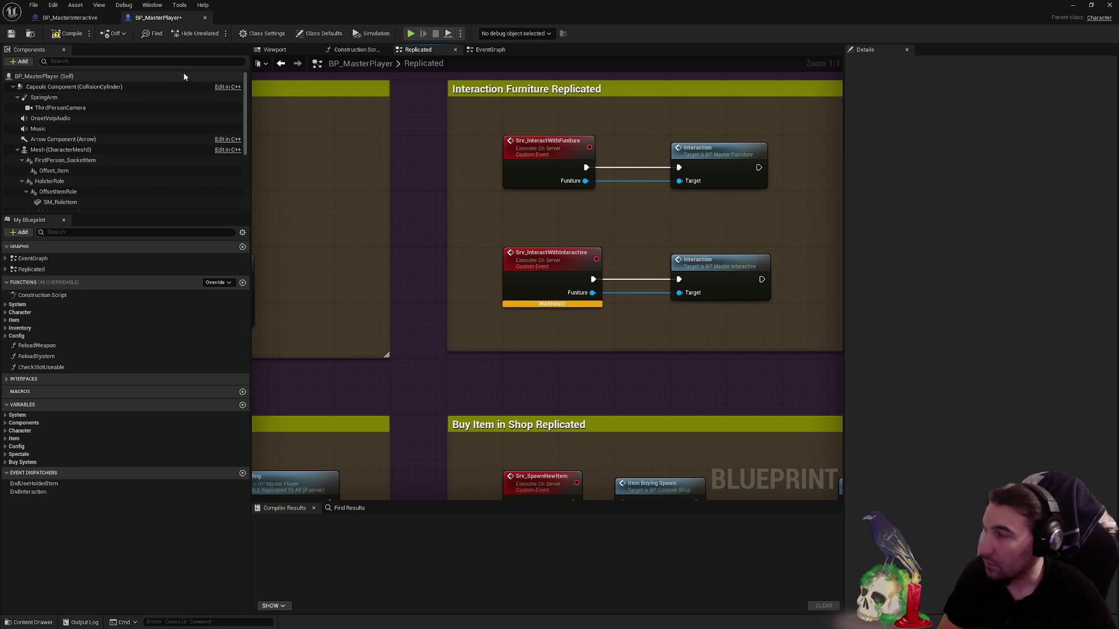
# - Compile and retitle the comment to Interaction Furniture/Interactive Replicated
pyautogui.click(75, 35)
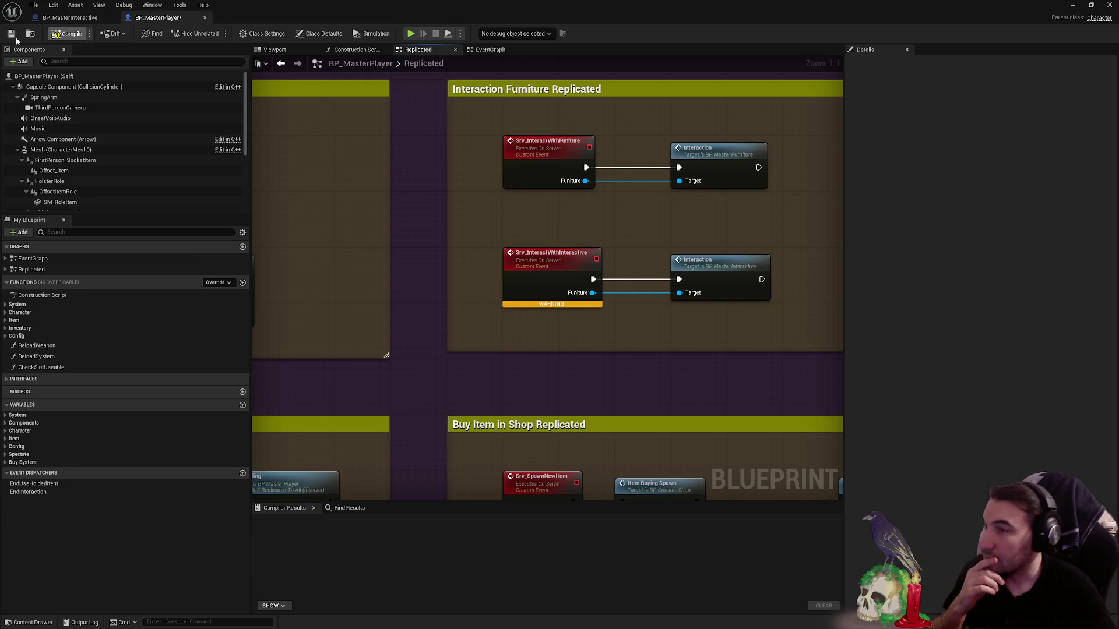
pyautogui.click(501, 92)
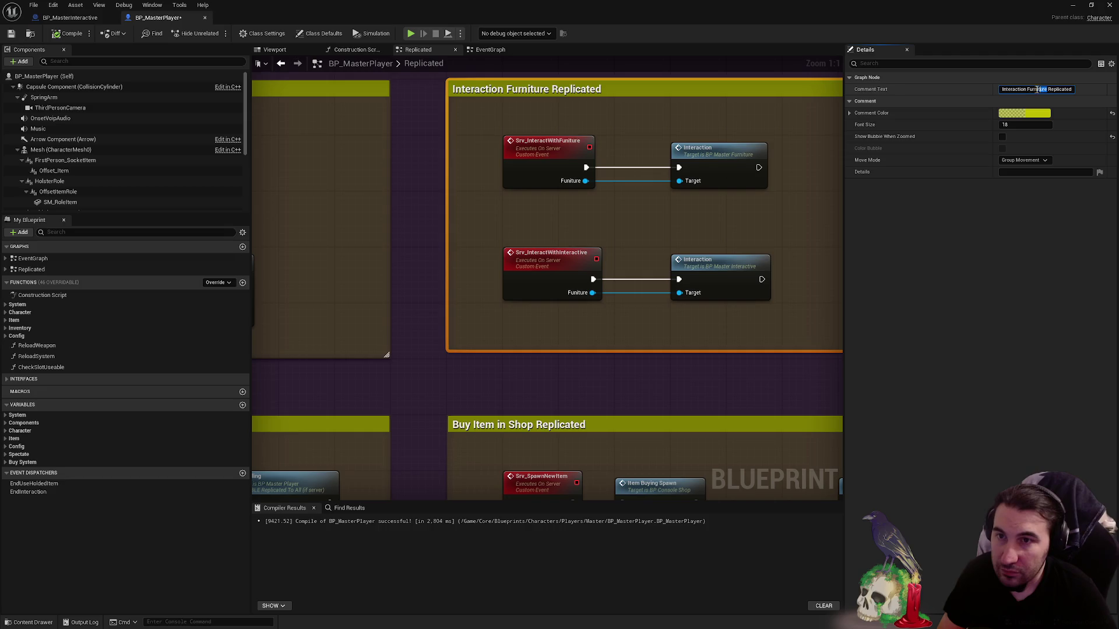
pyautogui.press('BackSpace')
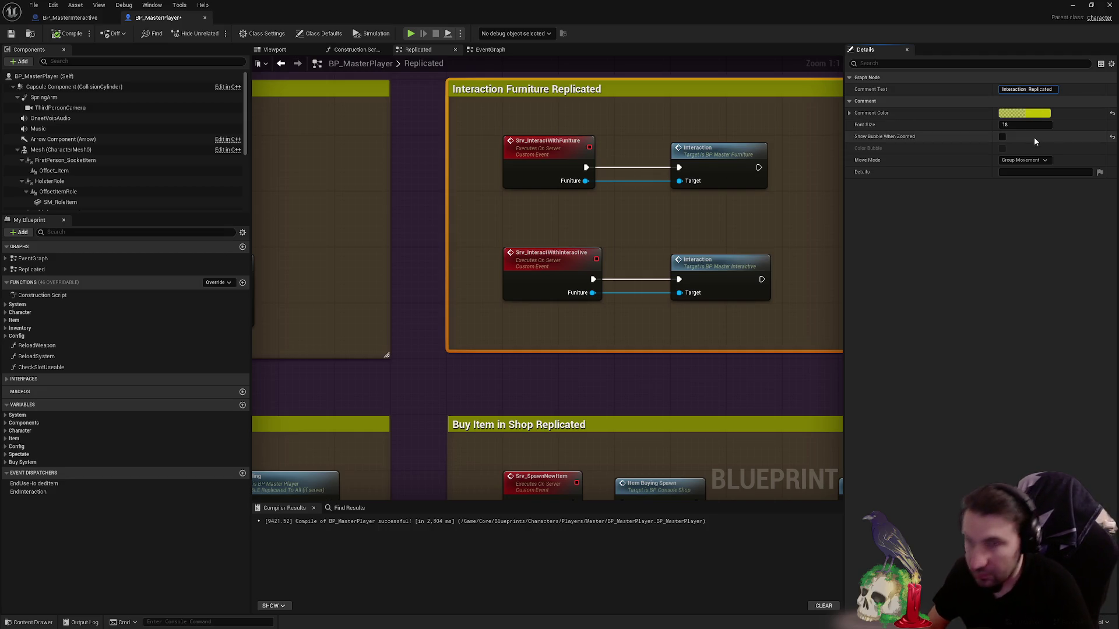
pyautogui.write('Furniture /')
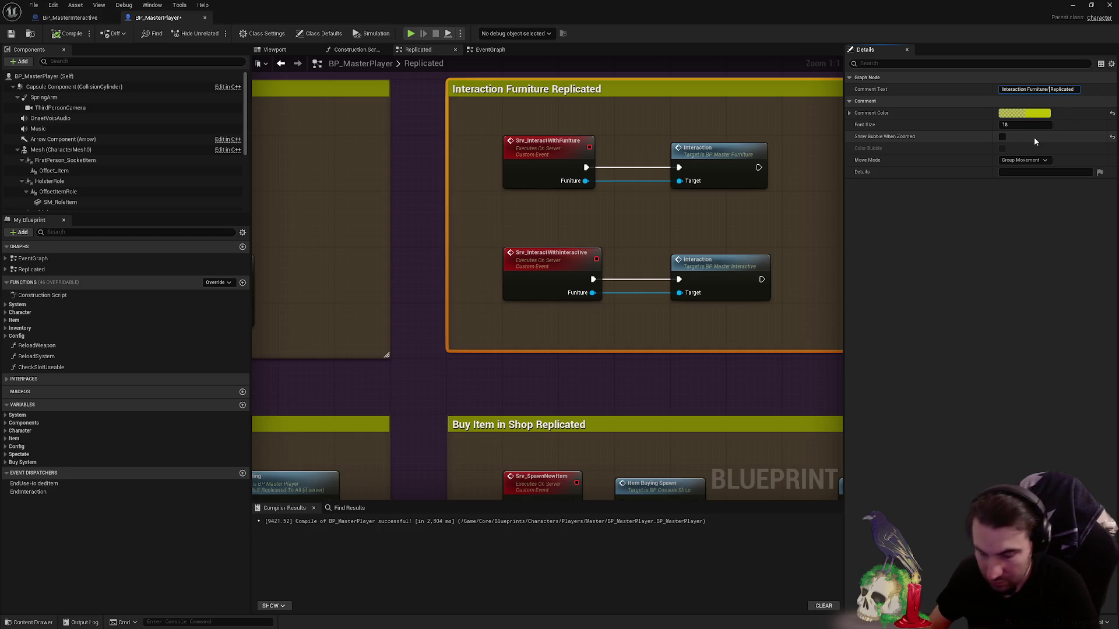
pyautogui.write('Interactive')
pyautogui.press('Return')
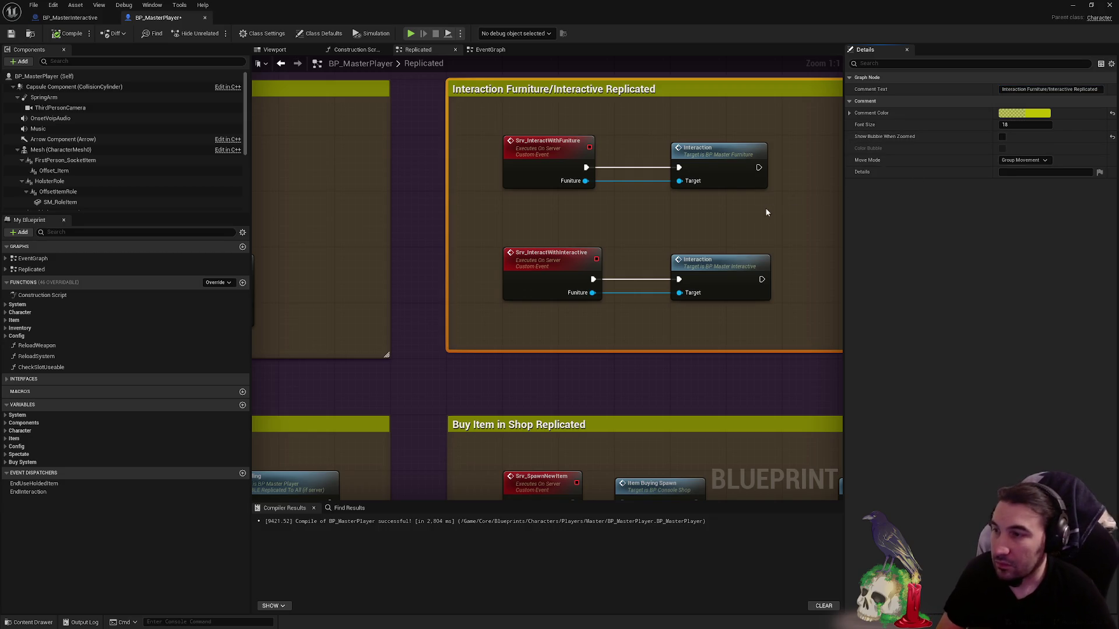
pyautogui.click(760, 213)
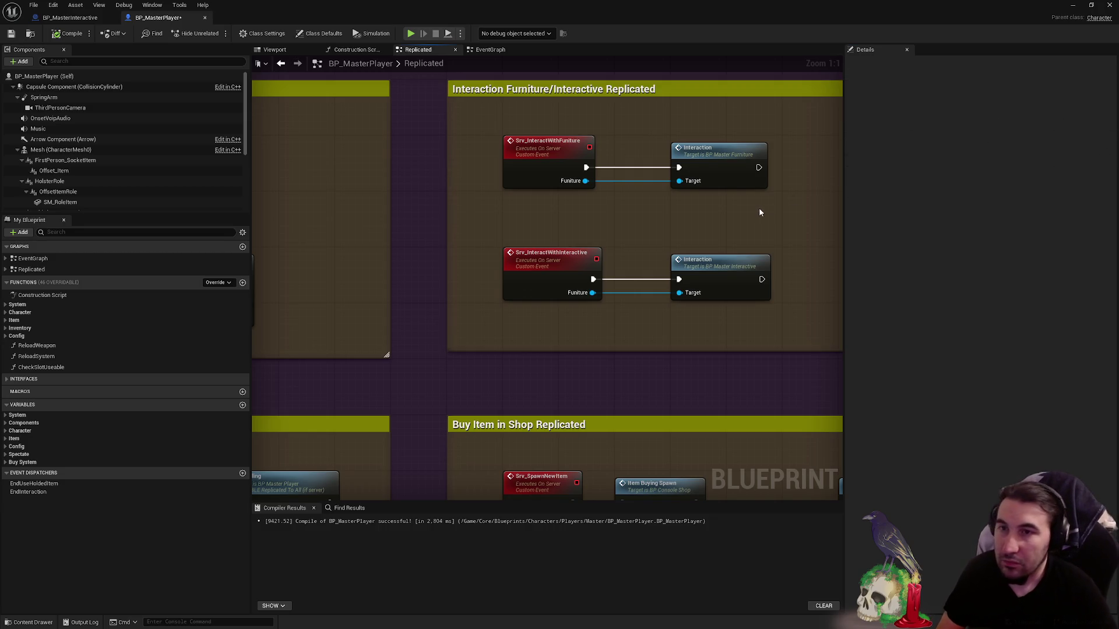
# - Compile and save BP_MasterPlayer, then return to BP_MasterInteractive's event graph
pyautogui.click(57, 34)
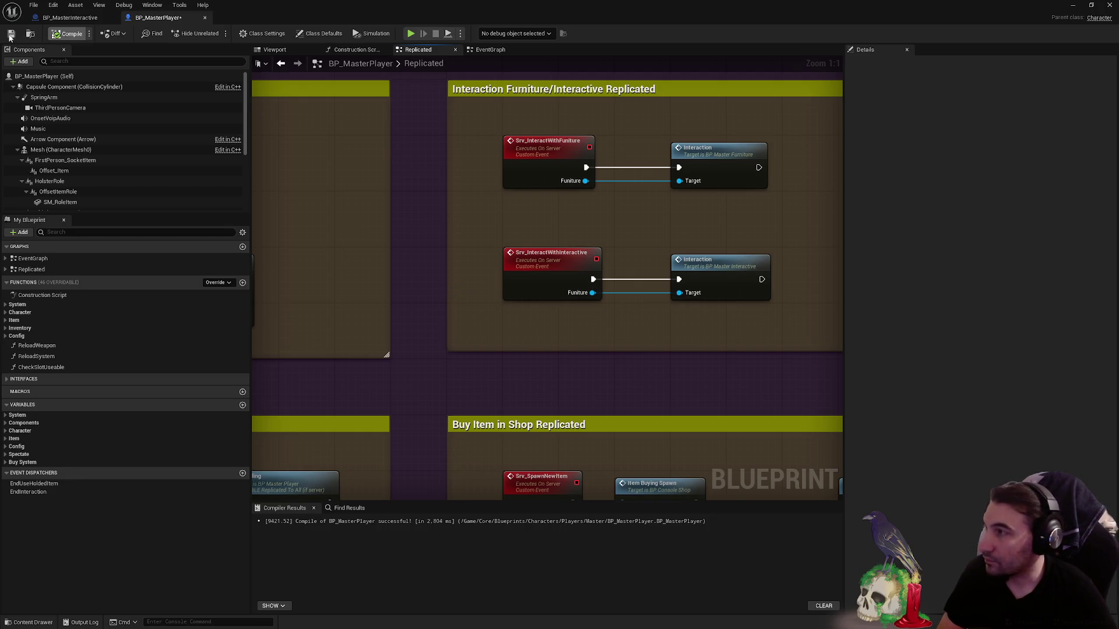
pyautogui.click(9, 34)
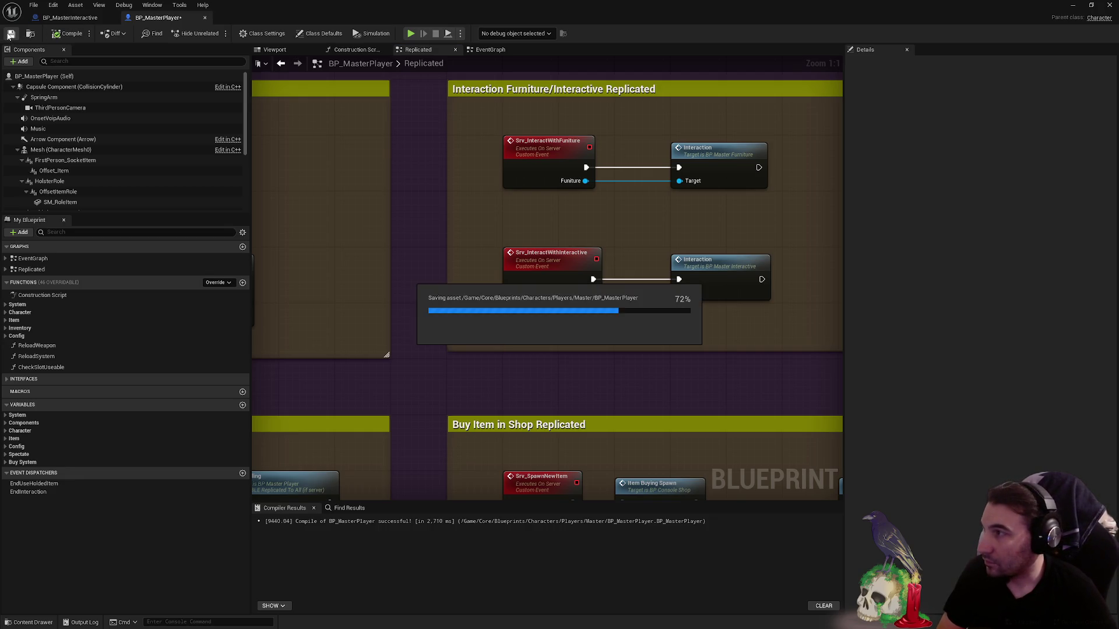
pyautogui.click(70, 17)
pyautogui.scroll(1, 415, 220)
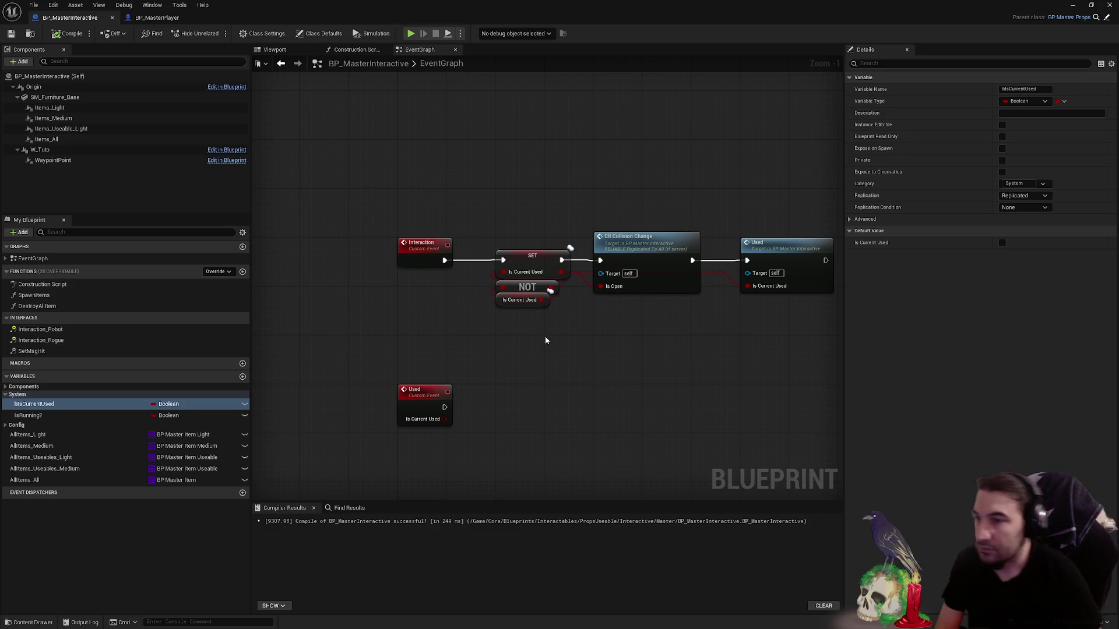
pyautogui.moveTo(530, 325); pyautogui.dragTo(538, 329)
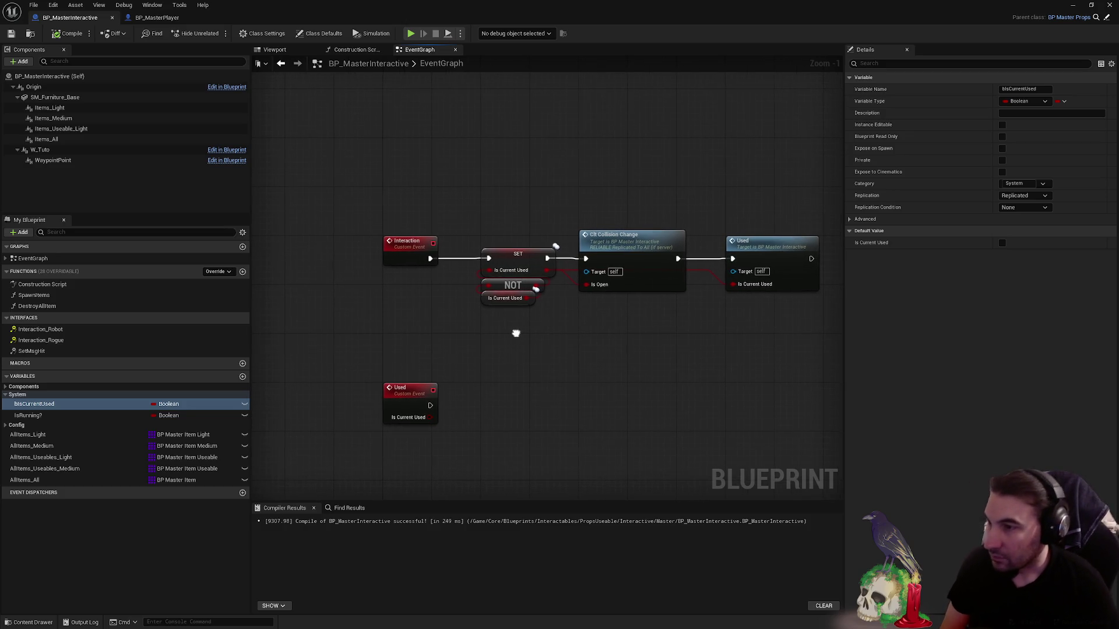
# - Pan to the Interaction_Rogue and Interaction_Robot events and select both Srv Interact With Funiture calls
pyautogui.moveTo(549, 284); pyautogui.dragTo(480, 316)
pyautogui.scroll(-1, 480, 317)
pyautogui.scroll(-2, 480, 324)
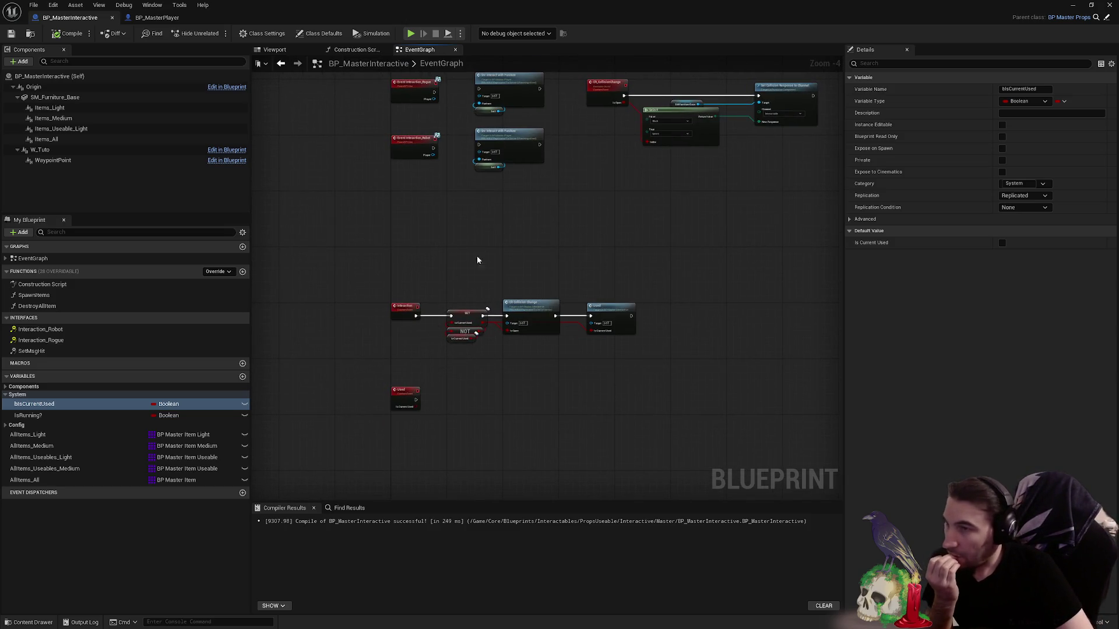
pyautogui.moveTo(472, 258); pyautogui.dragTo(499, 283)
pyautogui.scroll(1, 460, 164)
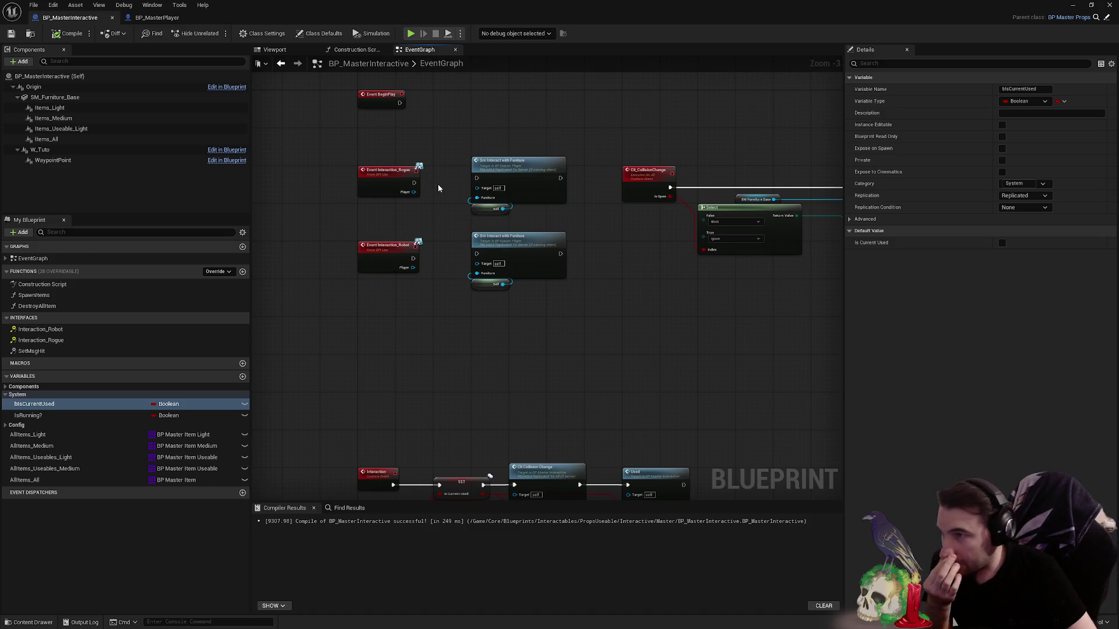
pyautogui.scroll(3, 442, 183)
pyautogui.moveTo(590, 115); pyautogui.dragTo(574, 307)
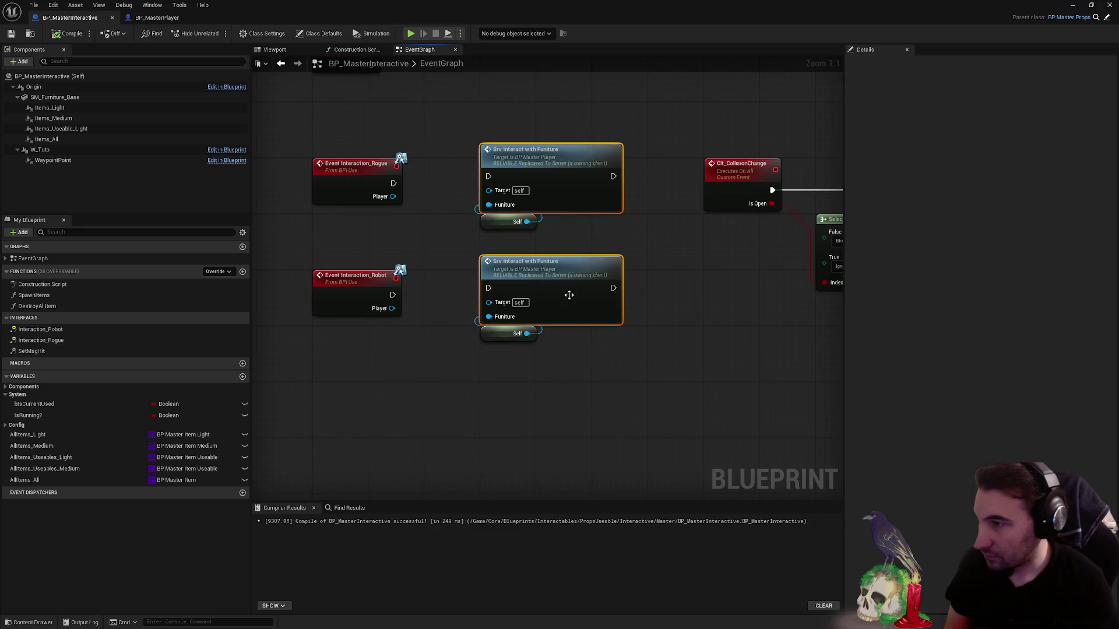
# - Replace the furniture calls with a Srv Interact with Interactive call wired from the Rogue event's Player
pyautogui.press('Delete')
pyautogui.moveTo(394, 197); pyautogui.dragTo(471, 189)
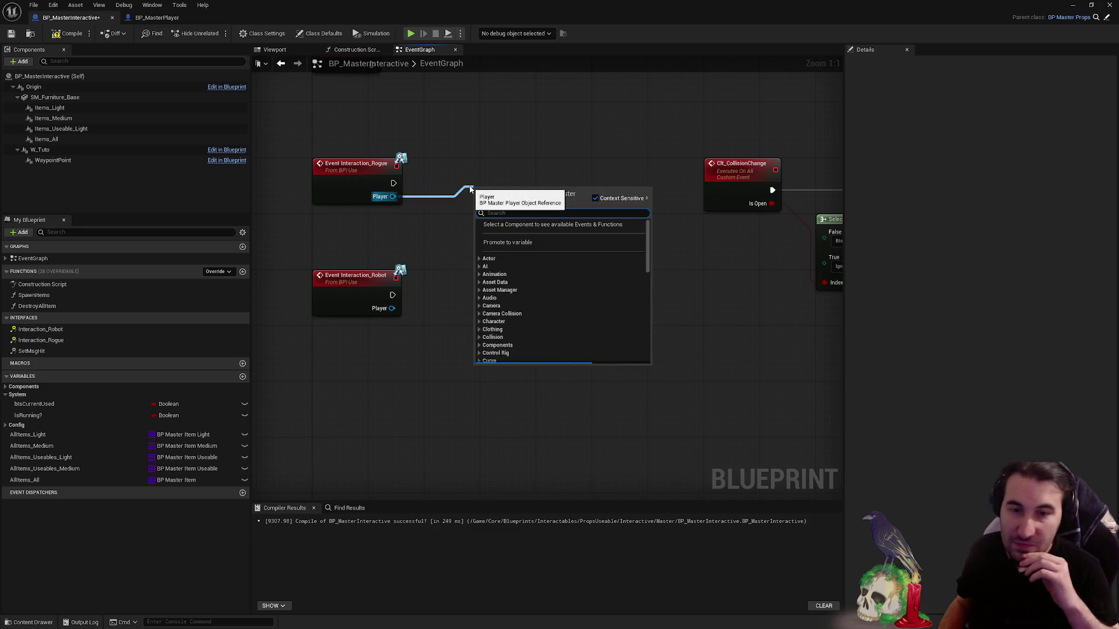
pyautogui.click(487, 158)
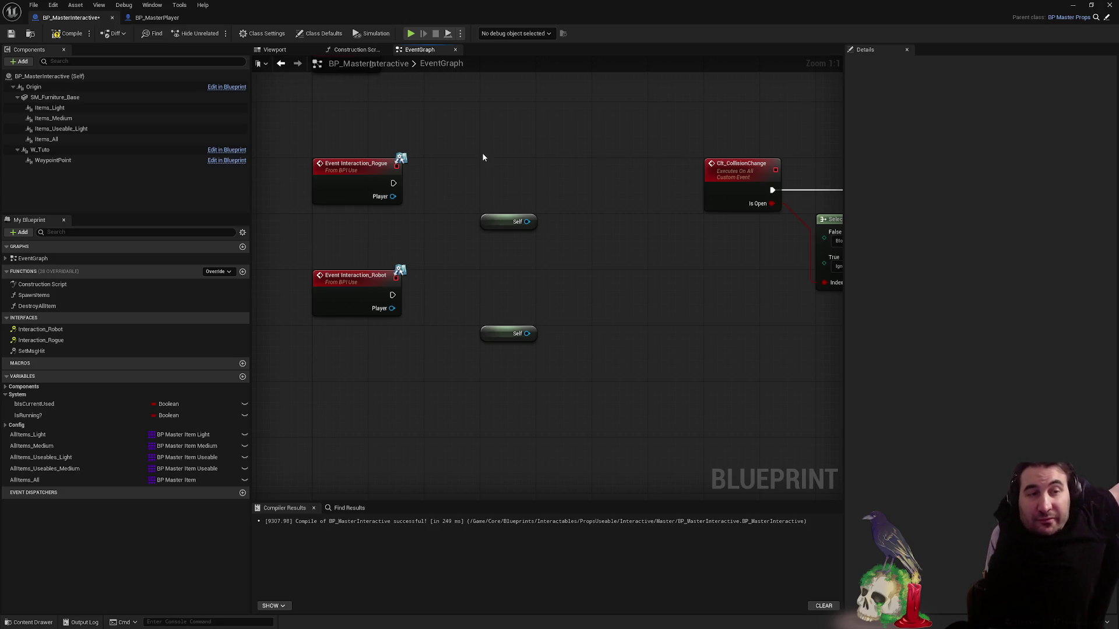
pyautogui.moveTo(393, 197); pyautogui.dragTo(468, 186)
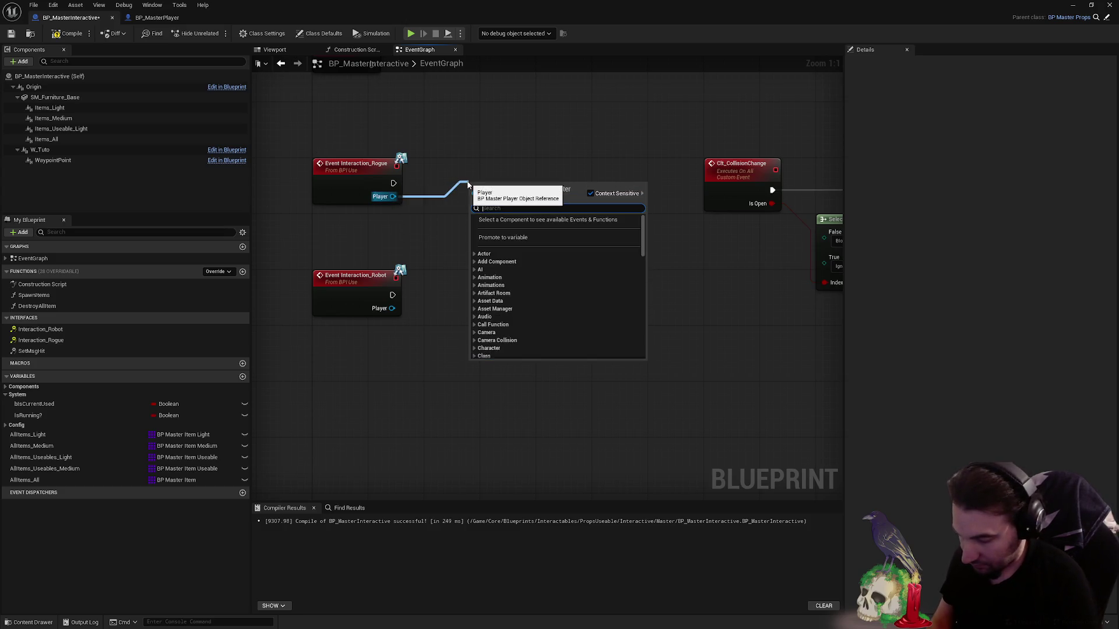
pyautogui.write('srv_in')
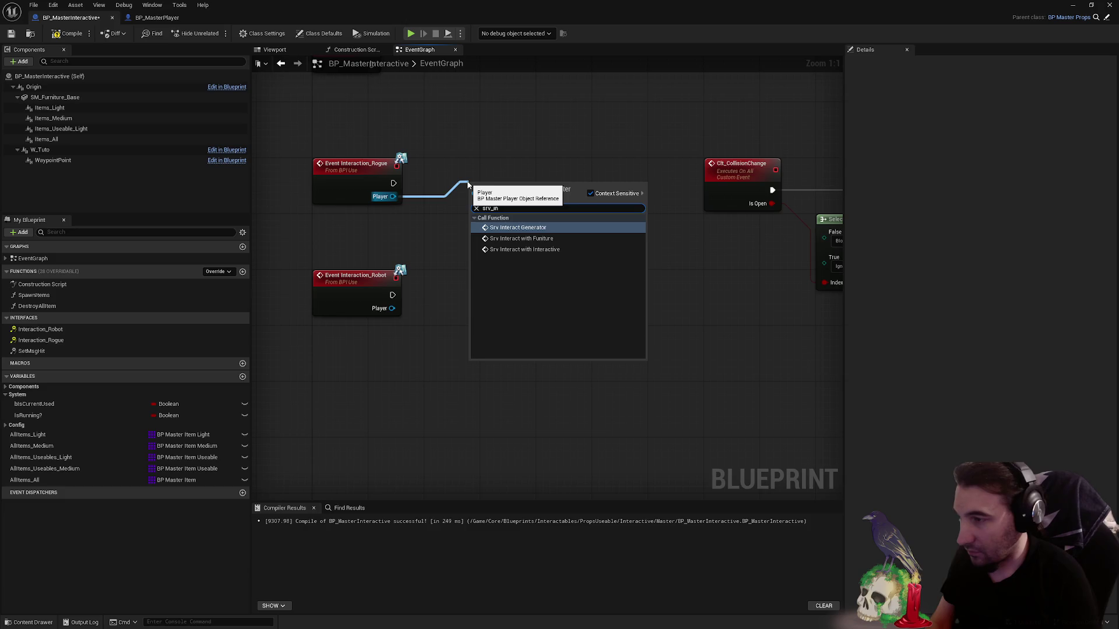
pyautogui.click(524, 249)
pyautogui.moveTo(545, 205); pyautogui.dragTo(550, 175)
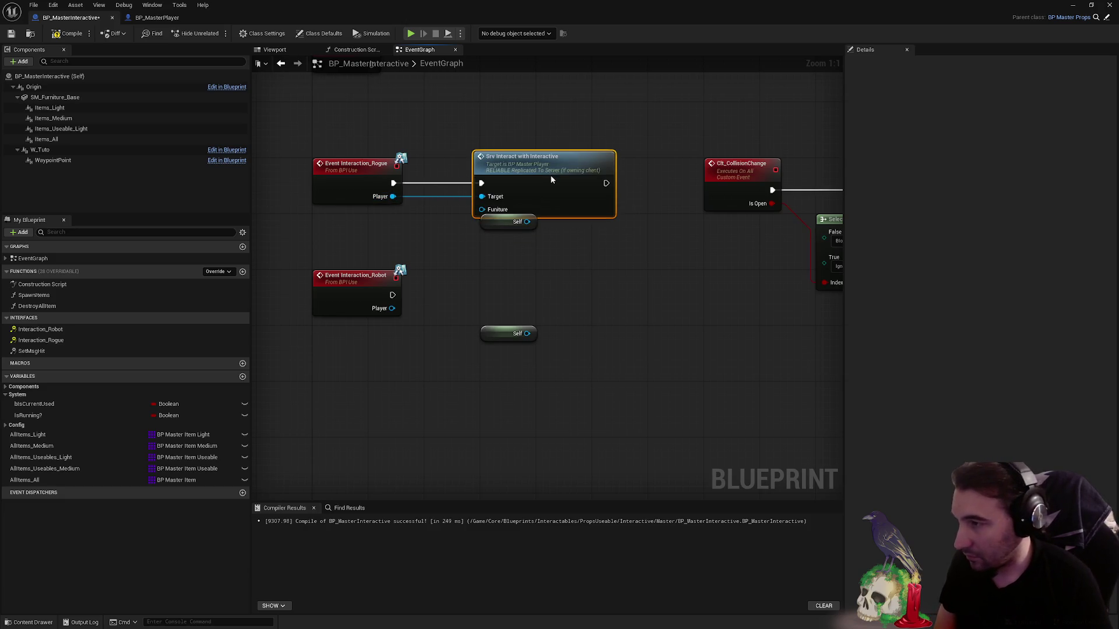
pyautogui.moveTo(512, 213); pyautogui.dragTo(520, 214)
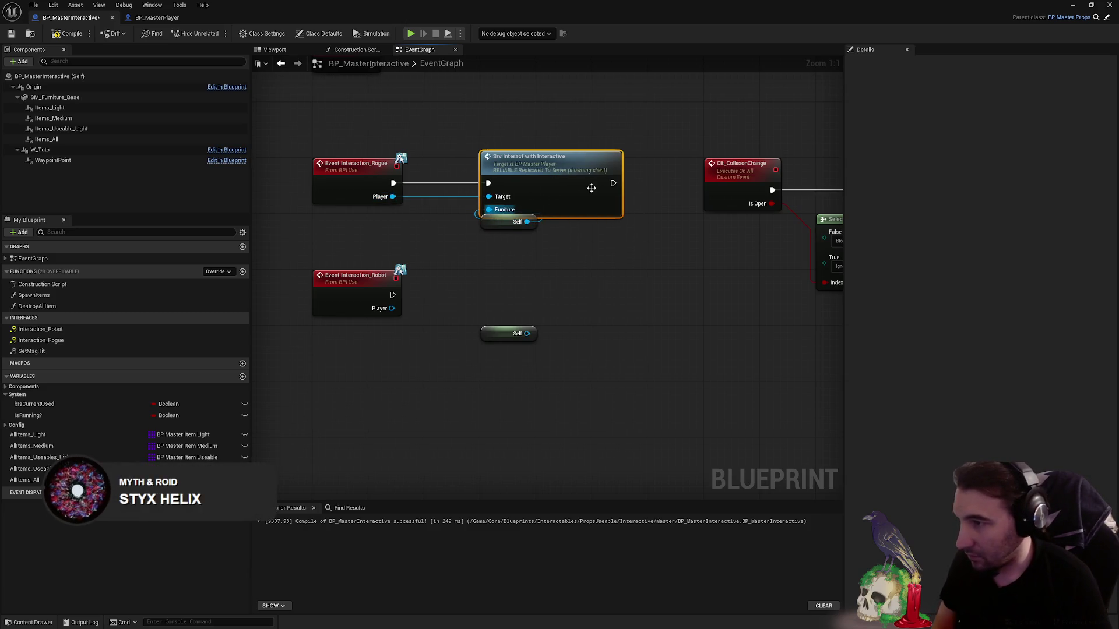
# - Duplicate the interactive call for the Robot event, wire its execution, and compile
pyautogui.hotkey('ctrl', 'c')
pyautogui.click(541, 281)
pyautogui.hotkey('ctrl', 'v')
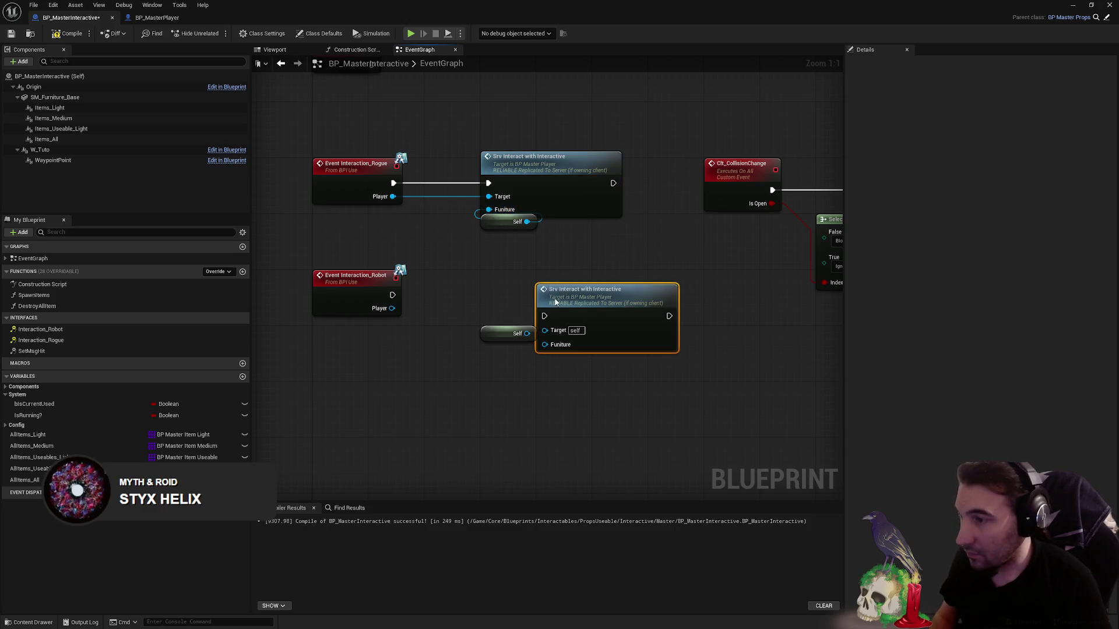
pyautogui.moveTo(556, 299); pyautogui.dragTo(502, 280)
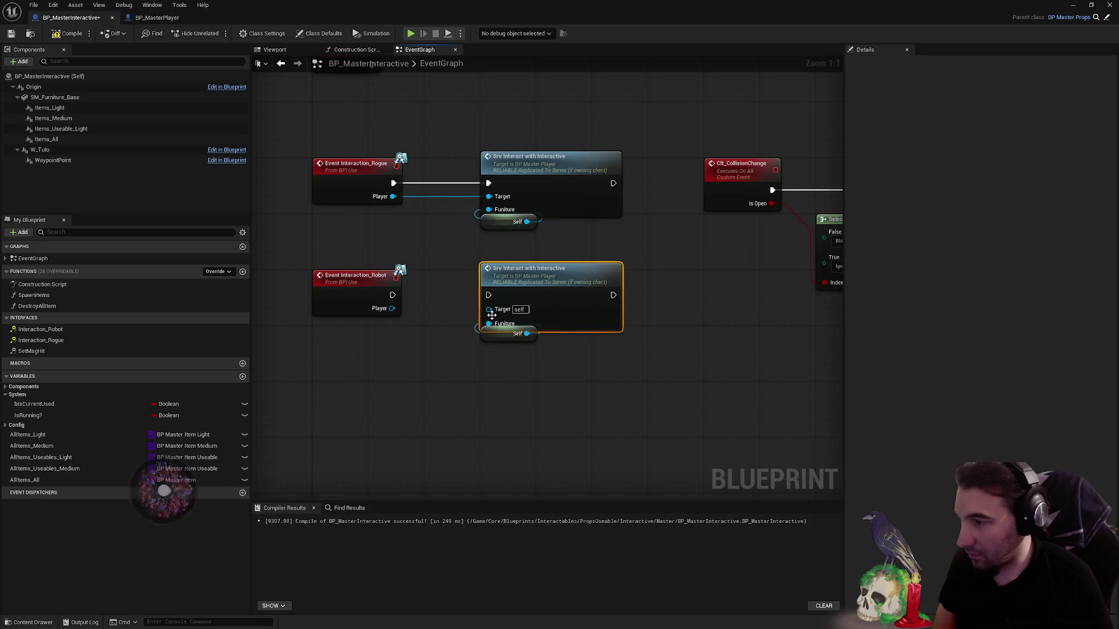
pyautogui.moveTo(487, 294)
pyautogui.mouseDown()
pyautogui.moveTo(394, 300)
pyautogui.moveTo(489, 309)
pyautogui.mouseUp()
pyautogui.scroll(-3, 564, 323)
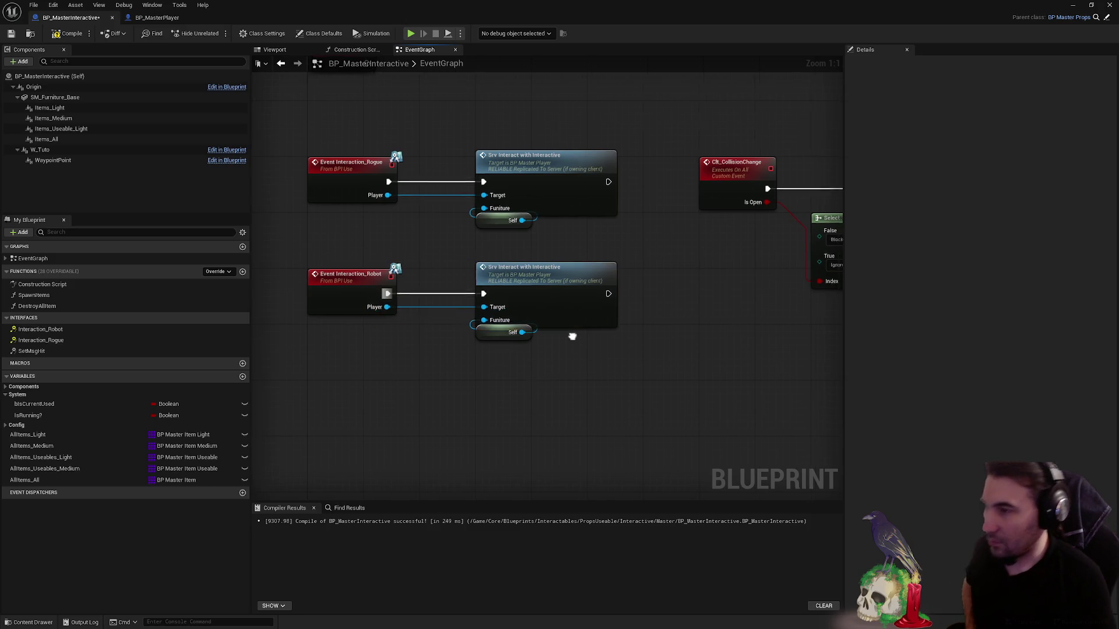
pyautogui.click(70, 33)
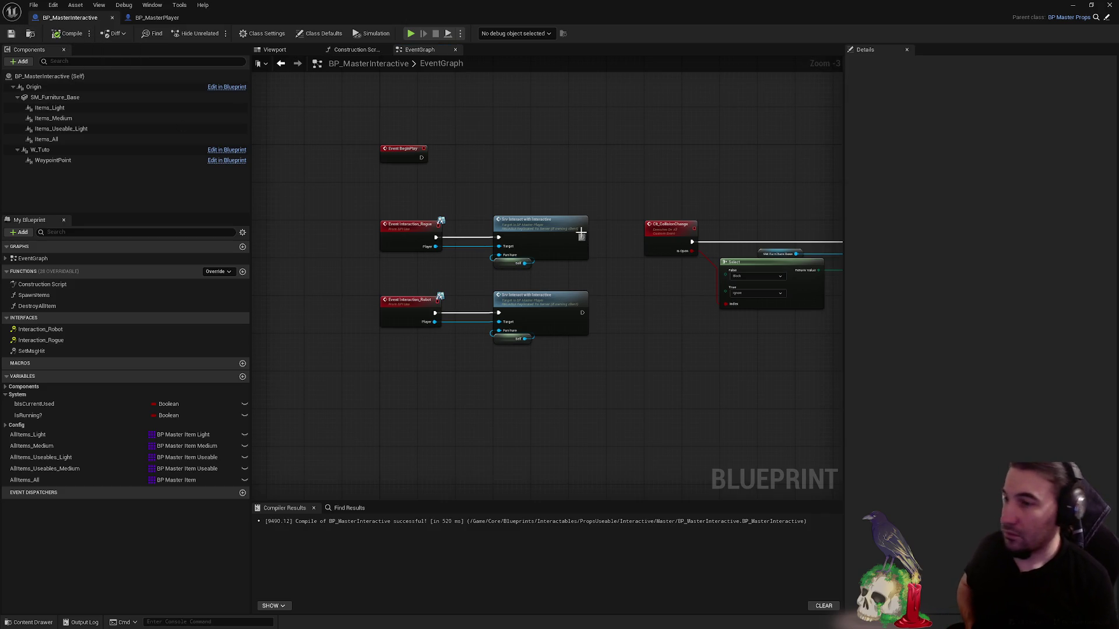
# - Move the collision-change group and the lower Interaction event group to the right to make room
pyautogui.moveTo(580, 226); pyautogui.dragTo(393, 200)
pyautogui.scroll(-1, 745, 184)
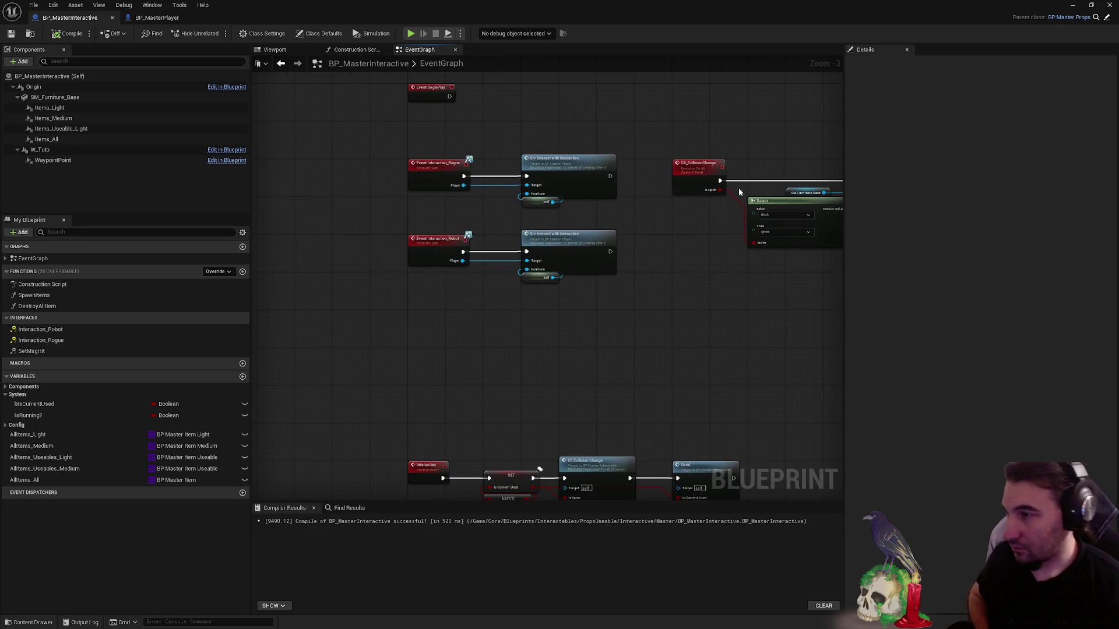
pyautogui.scroll(-1, 622, 129)
pyautogui.moveTo(621, 117); pyautogui.dragTo(771, 194)
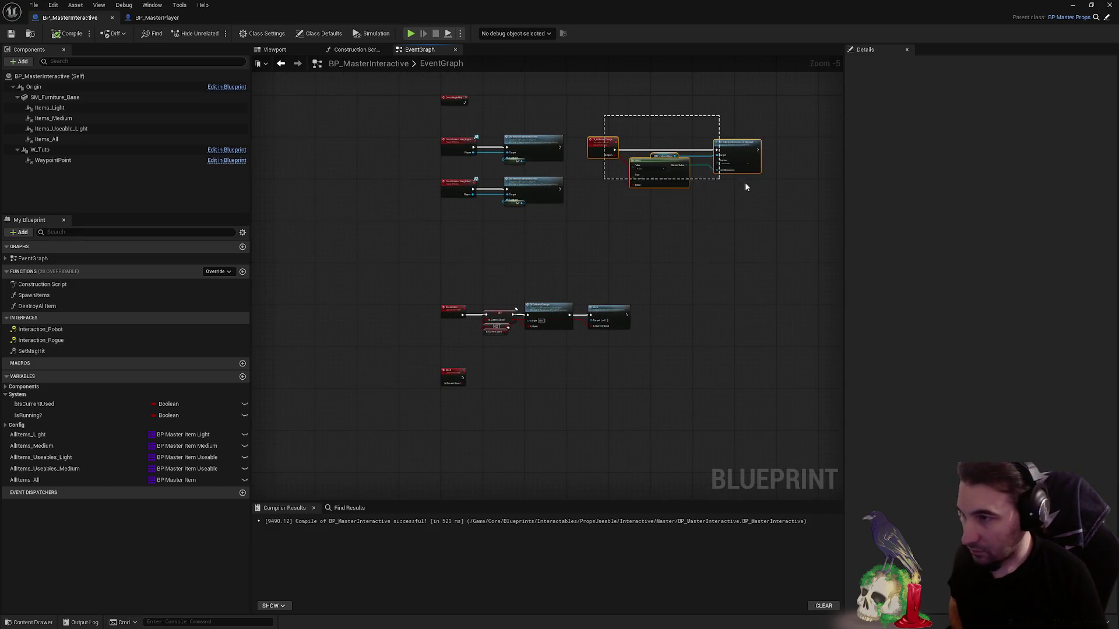
pyautogui.moveTo(603, 142); pyautogui.dragTo(704, 171)
pyautogui.moveTo(417, 253); pyautogui.dragTo(673, 399)
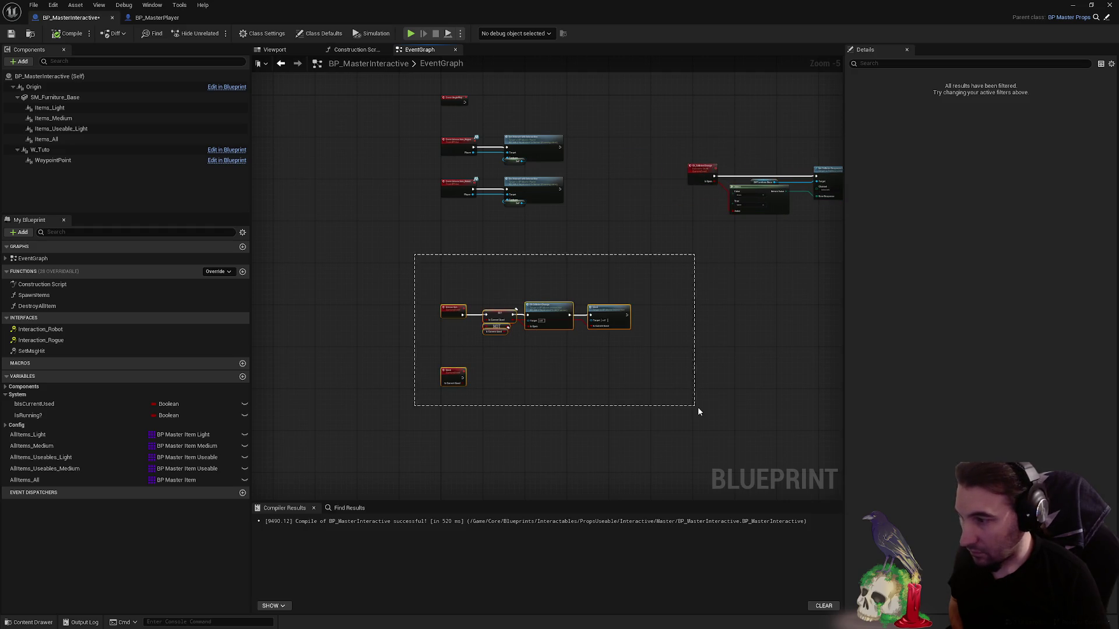
pyautogui.moveTo(485, 313); pyautogui.dragTo(697, 322)
pyautogui.click(665, 263)
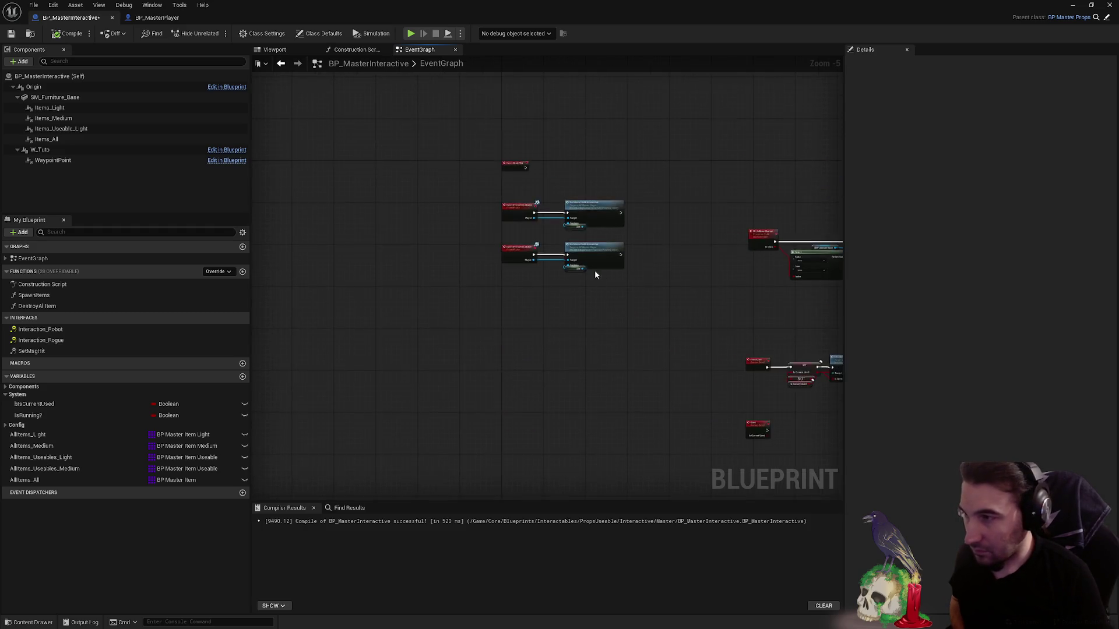
pyautogui.scroll(3, 595, 270)
# - Wrap the Rogue and Robot event chains in a comment titled Interaction, enlarged to fit the nodes
pyautogui.moveTo(619, 288)
pyautogui.mouseDown()
pyautogui.moveTo(439, 144)
pyautogui.moveTo(430, 199)
pyautogui.moveTo(437, 185)
pyautogui.mouseUp()
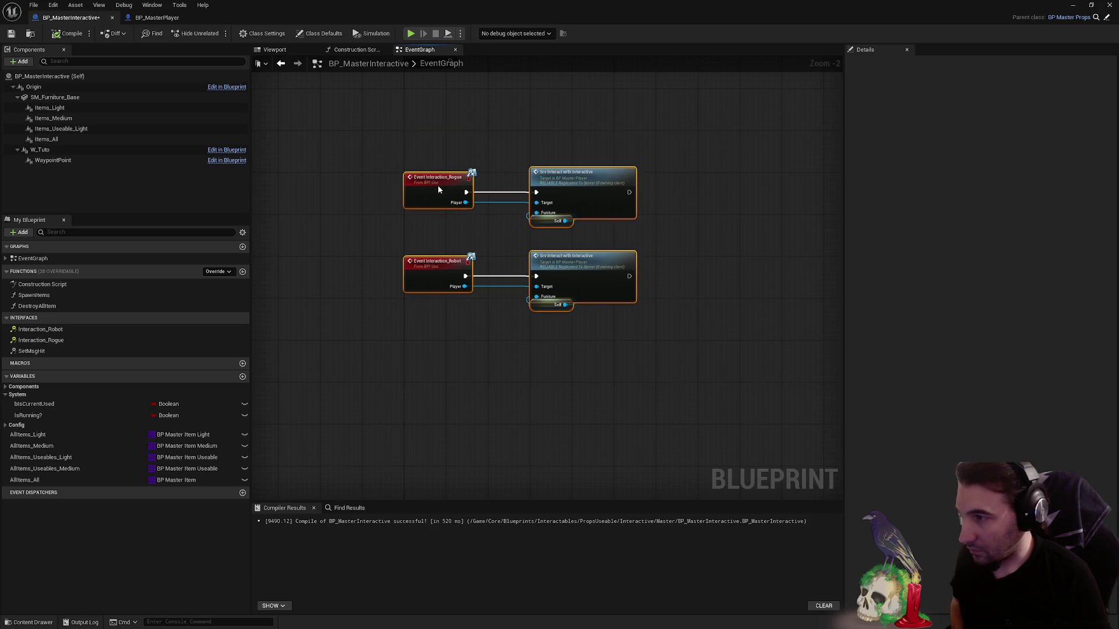
pyautogui.write('Interac')
pyautogui.write('In')
pyautogui.write('ion')
pyautogui.press('Return')
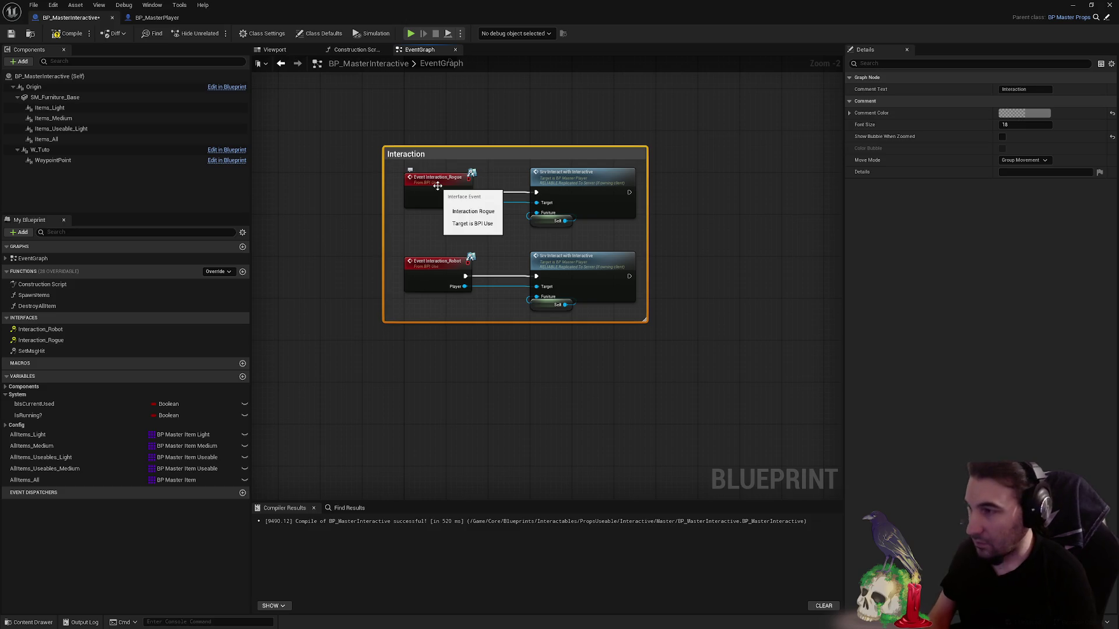
pyautogui.scroll(2, 390, 131)
pyautogui.click(381, 153)
pyautogui.moveTo(383, 154)
pyautogui.mouseDown()
pyautogui.moveTo(354, 131)
pyautogui.moveTo(259, 100)
pyautogui.mouseUp()
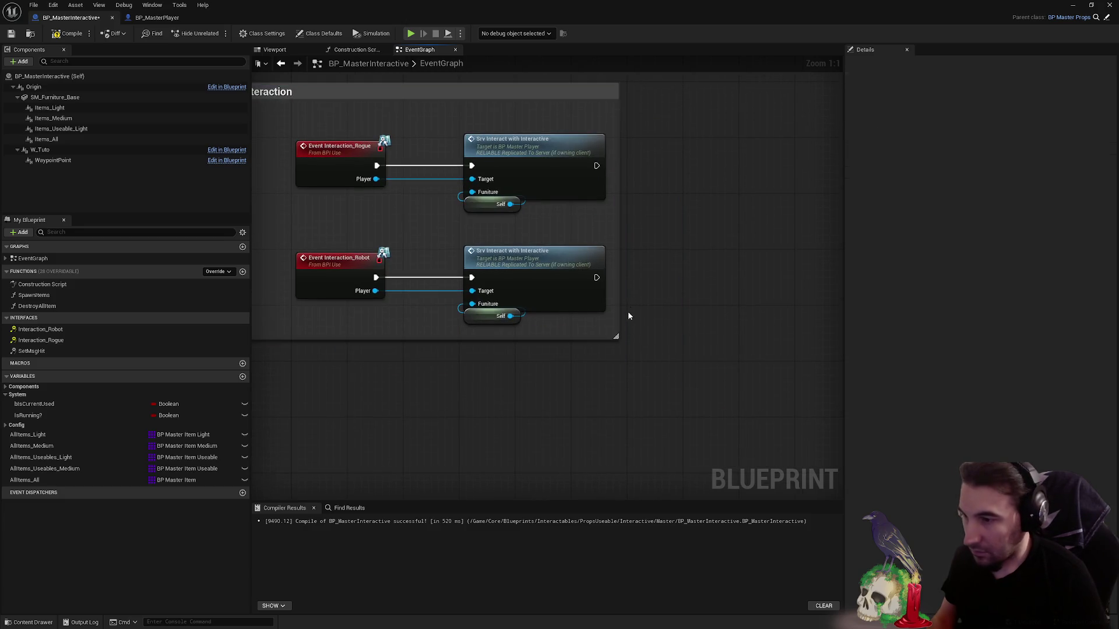
pyautogui.moveTo(617, 335); pyautogui.dragTo(678, 358)
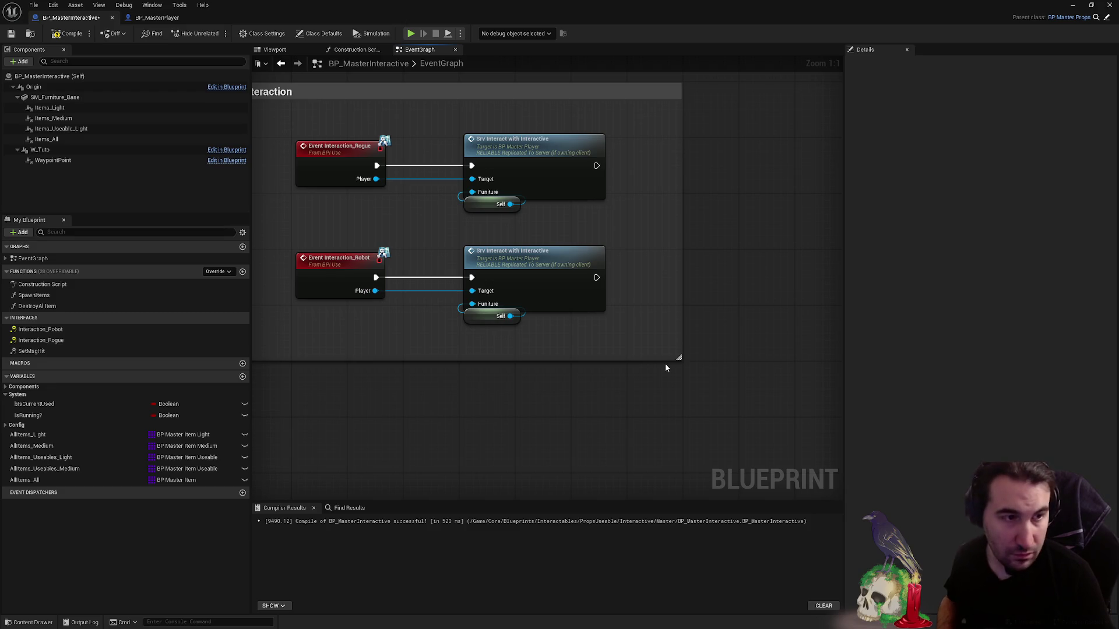
pyautogui.moveTo(294, 132); pyautogui.dragTo(550, 309)
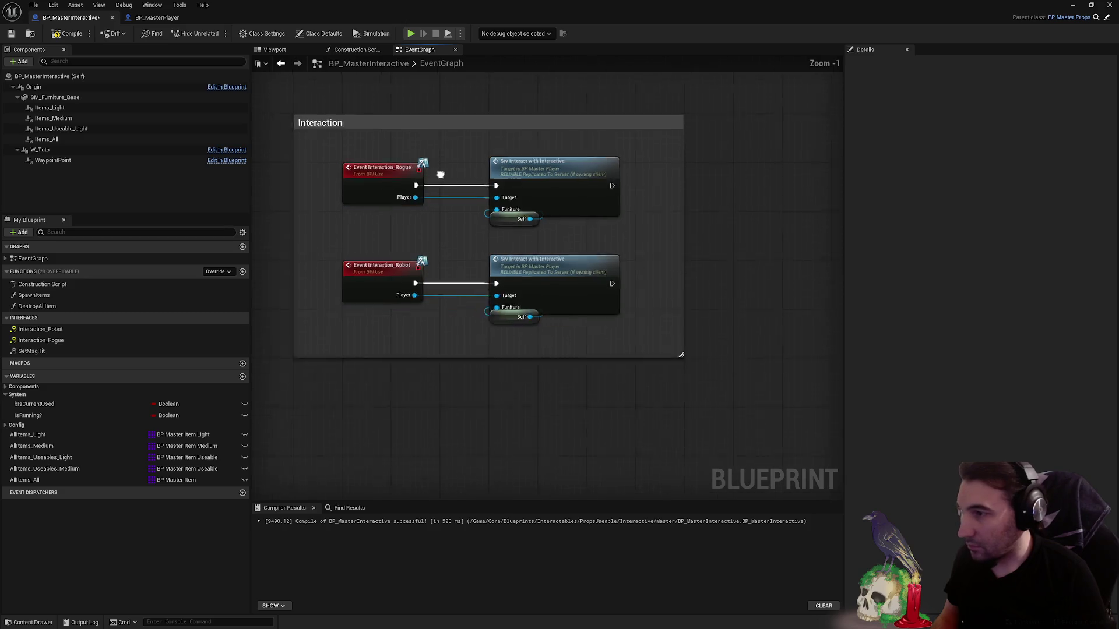
pyautogui.scroll(-3, 438, 238)
pyautogui.scroll(2, 438, 237)
# - Recolour the Interaction comment dark red via its Comment Color setting
pyautogui.click(431, 226)
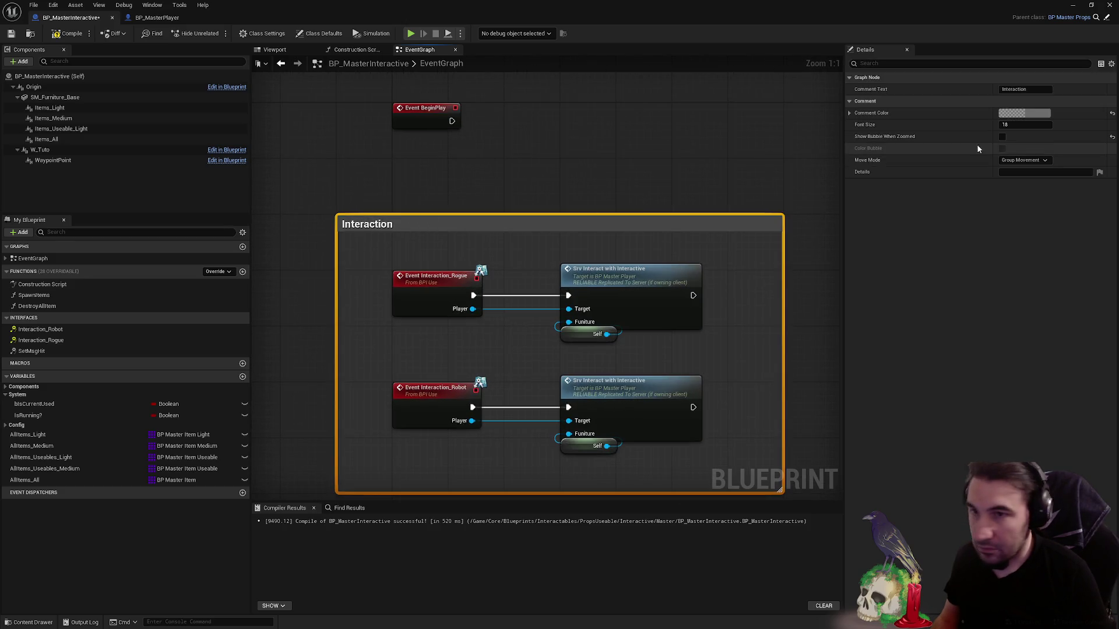
pyautogui.click(1024, 113)
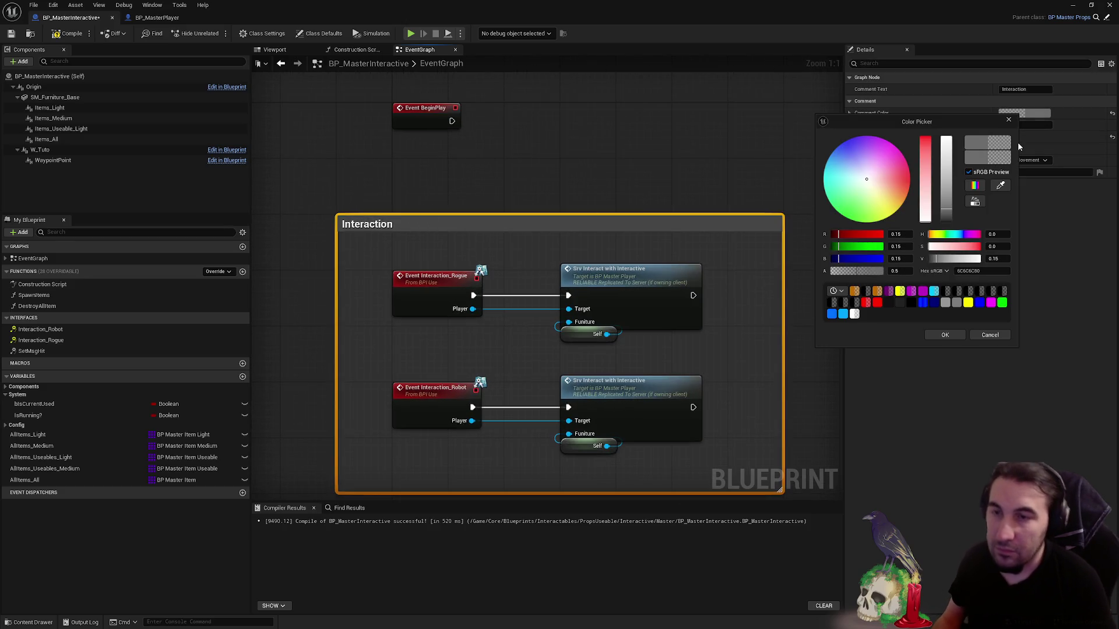
pyautogui.click(898, 246)
pyautogui.write('0')
pyautogui.press('Return')
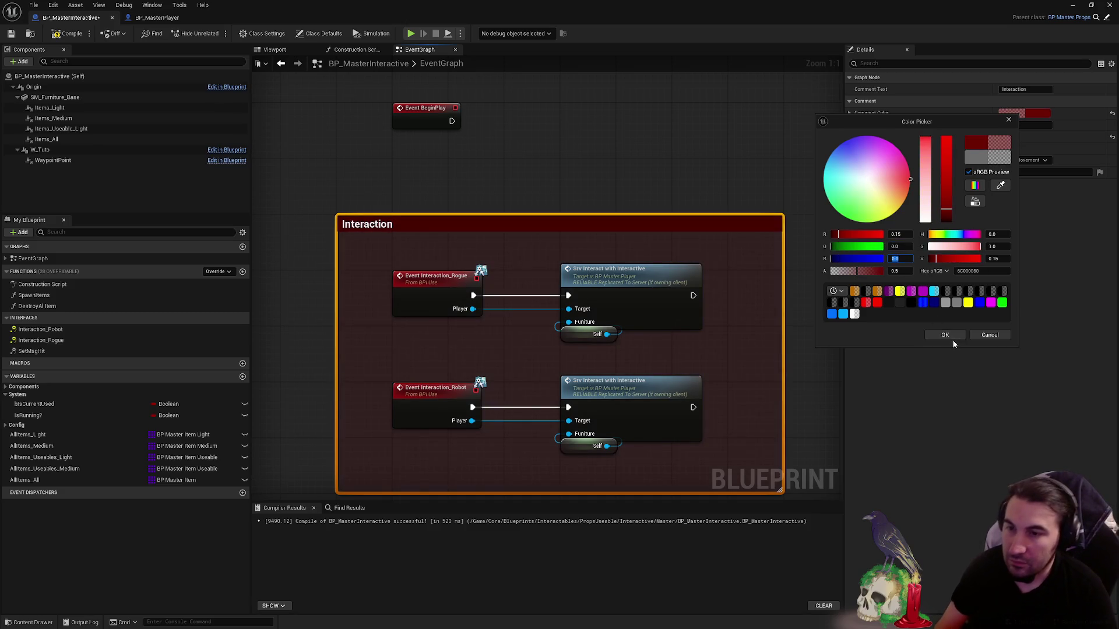
pyautogui.click(944, 336)
pyautogui.click(524, 205)
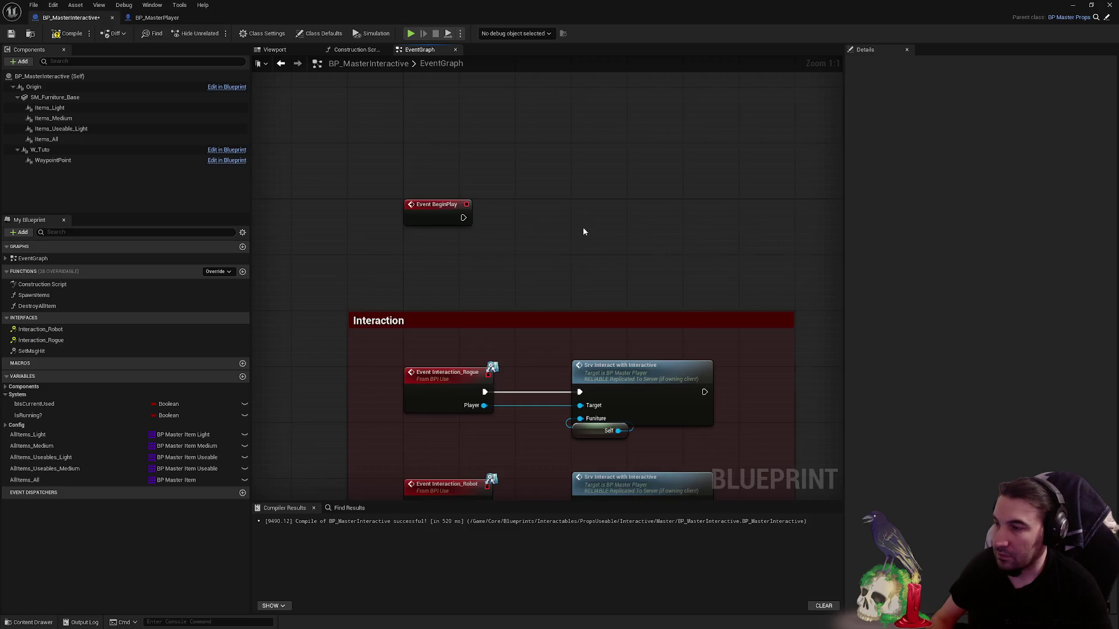
pyautogui.scroll(-2, 495, 186)
pyautogui.scroll(-3, 442, 114)
# - Move the lower node groups down-left and place the Used event below the Interaction chain
pyautogui.moveTo(550, 124); pyautogui.dragTo(750, 204)
pyautogui.moveTo(602, 159); pyautogui.dragTo(315, 236)
pyautogui.scroll(4, 314, 237)
pyautogui.scroll(1, 315, 236)
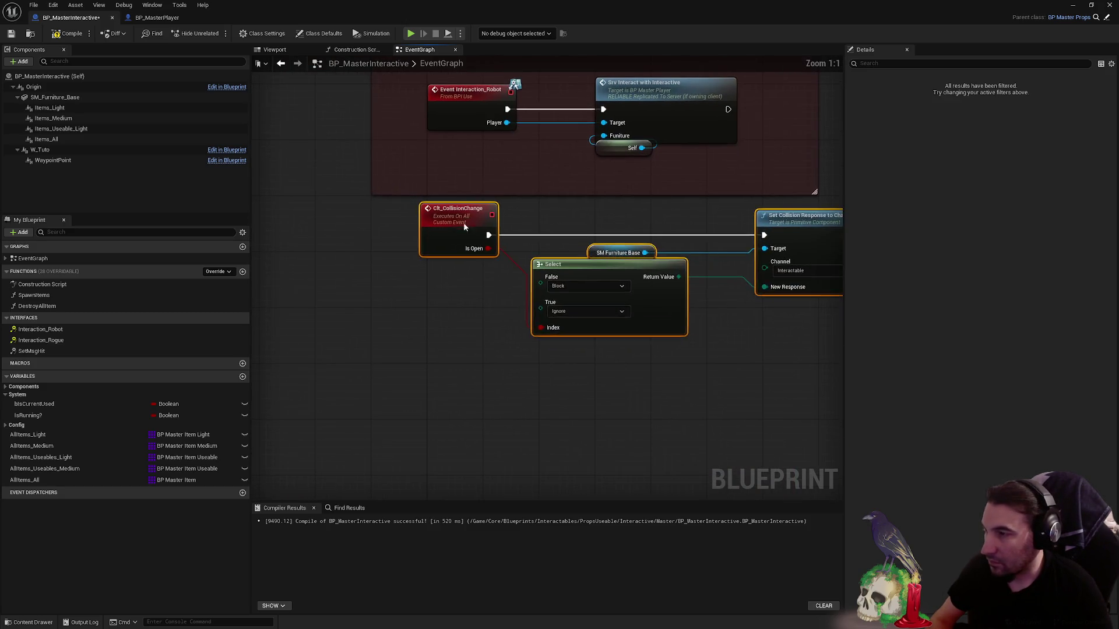
pyautogui.scroll(-3, 472, 326)
pyautogui.scroll(-1, 517, 230)
pyautogui.moveTo(524, 178)
pyautogui.mouseDown()
pyautogui.moveTo(734, 293)
pyautogui.moveTo(840, 292)
pyautogui.mouseUp()
pyautogui.moveTo(655, 258)
pyautogui.mouseDown()
pyautogui.moveTo(310, 403)
pyautogui.moveTo(384, 389)
pyautogui.moveTo(310, 303)
pyautogui.mouseUp()
pyautogui.moveTo(746, 253); pyautogui.dragTo(320, 390)
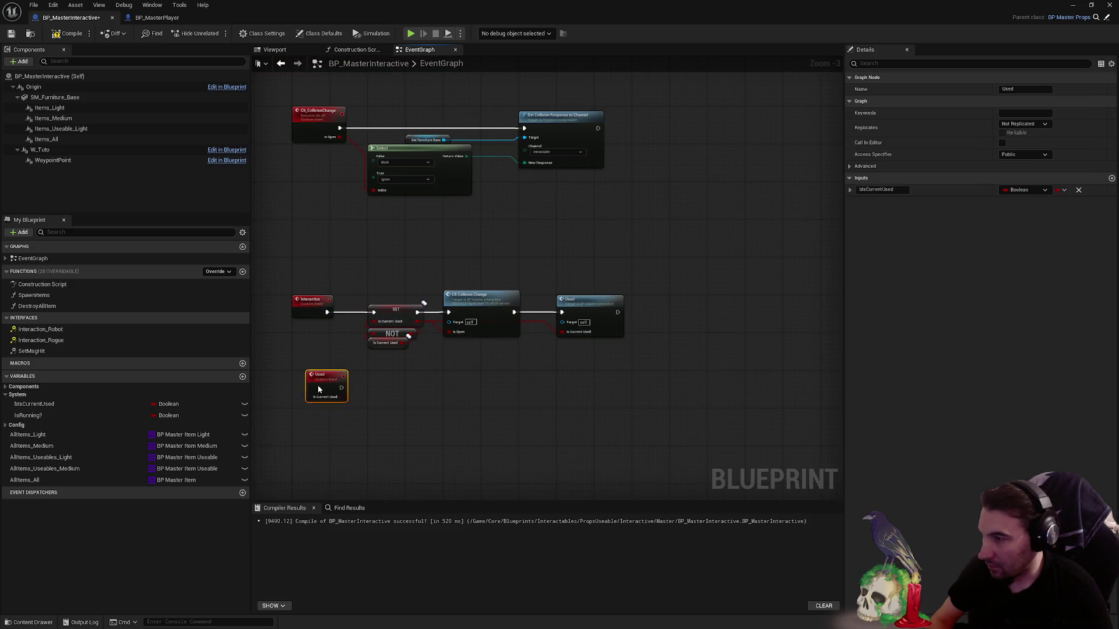
# - Wrap the collision-change nodes in a comment titled Replicated Collision and enlarge it to fit
pyautogui.moveTo(324, 200); pyautogui.dragTo(657, 322)
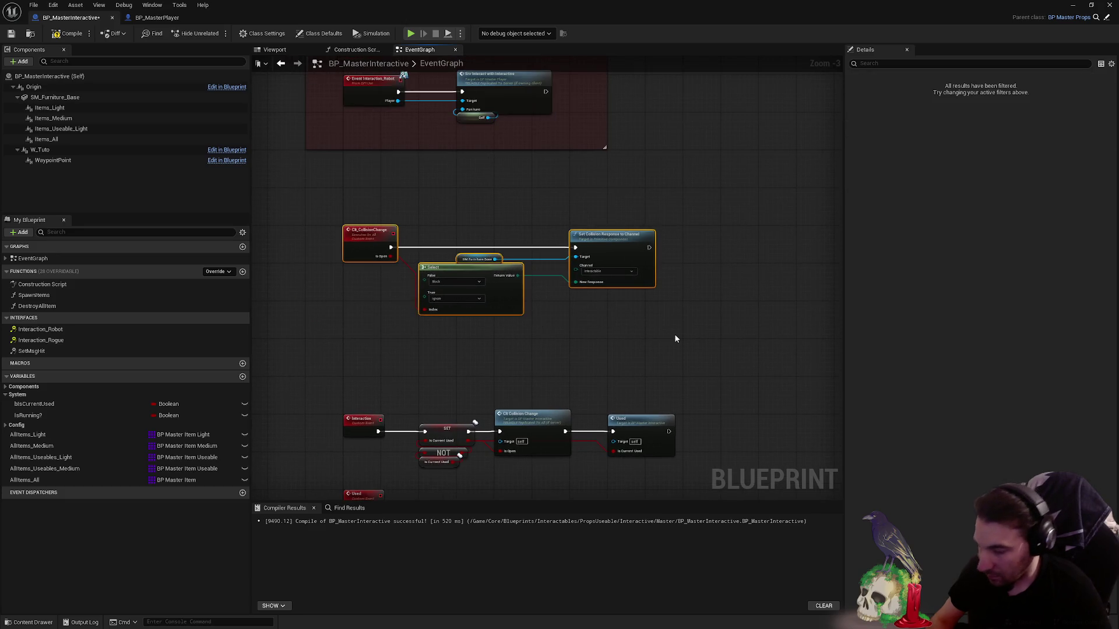
pyautogui.write('c')
pyautogui.write('Repli')
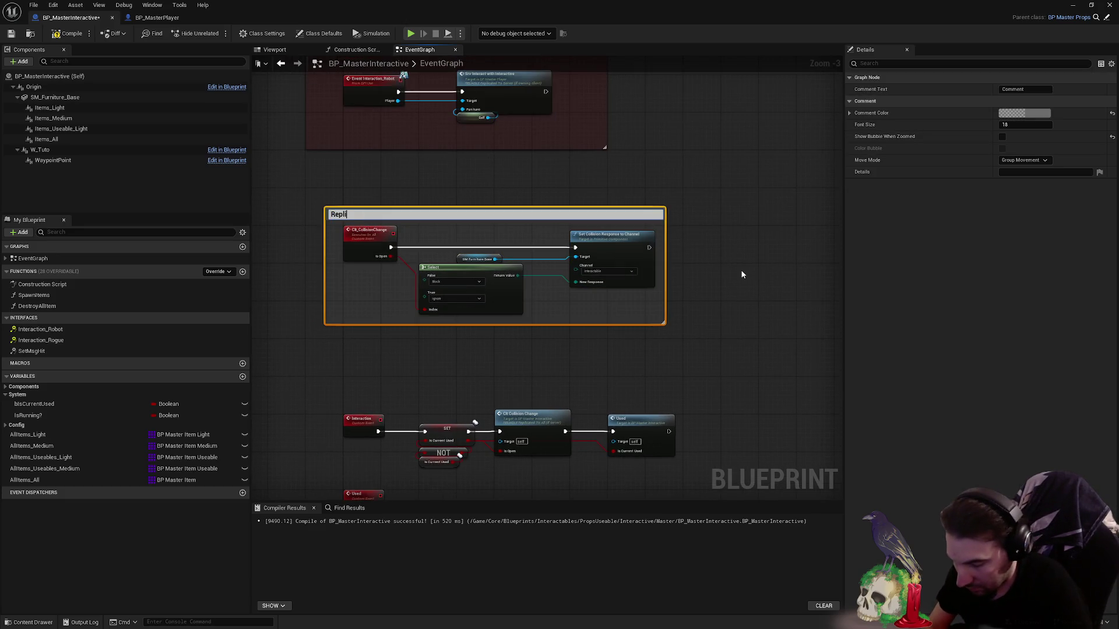
pyautogui.write('ated')
pyautogui.press('Return')
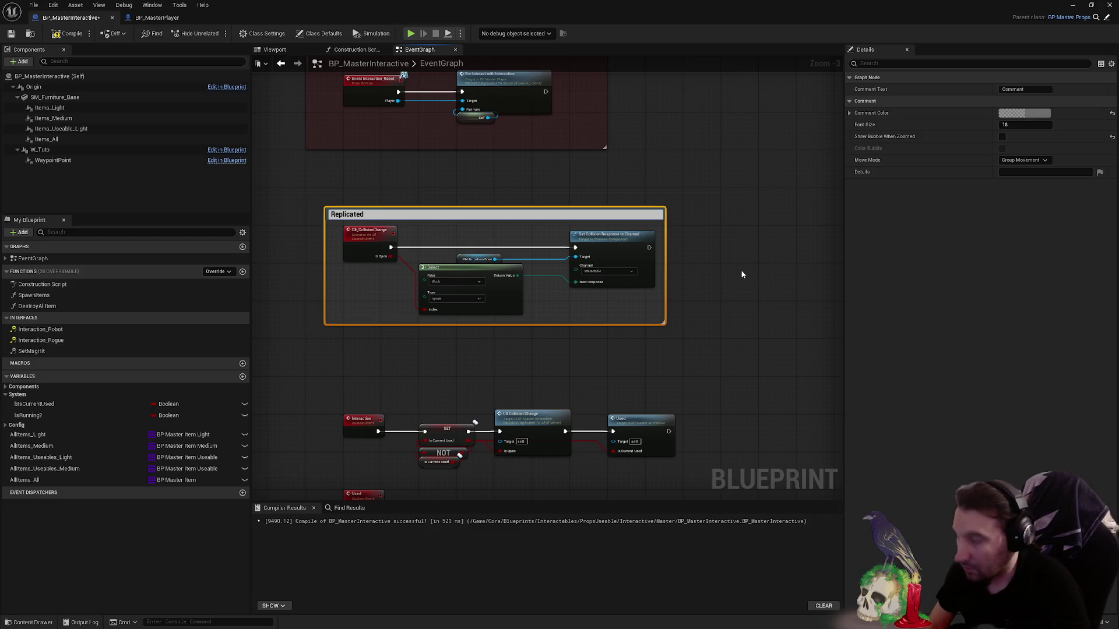
pyautogui.write(' Colliu')
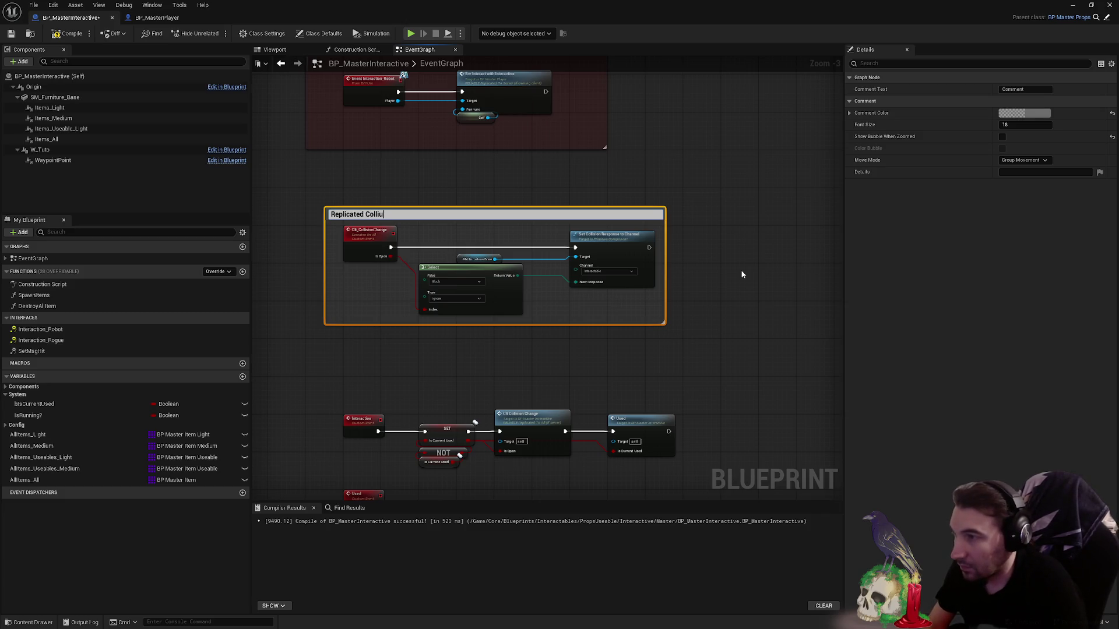
pyautogui.write('n')
pyautogui.press('Return')
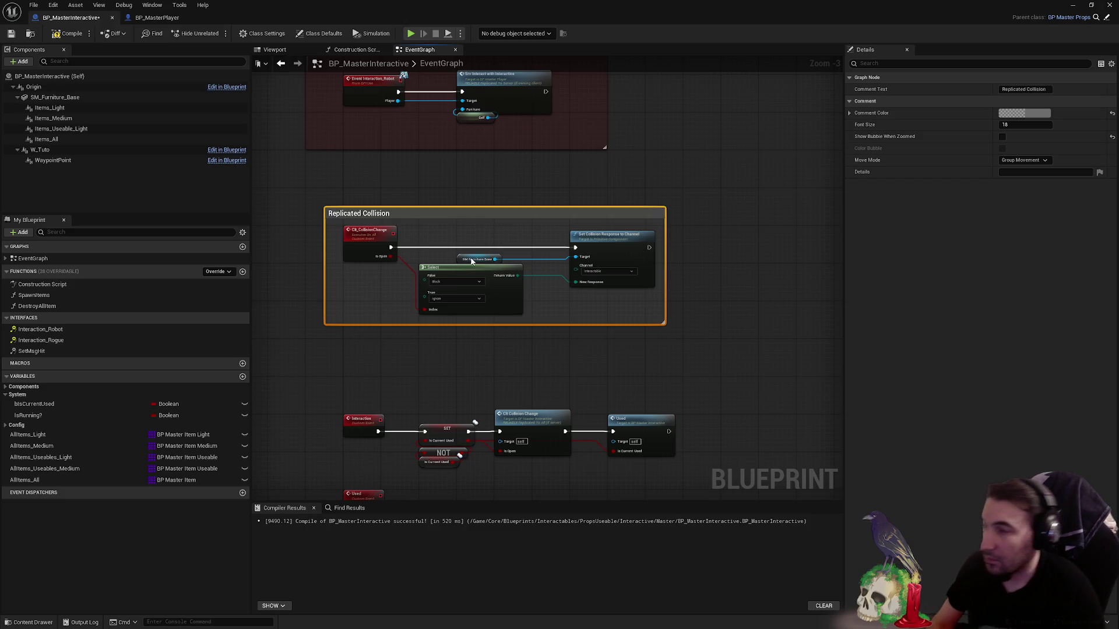
pyautogui.scroll(4, 460, 228)
pyautogui.click(461, 228)
pyautogui.click(455, 236)
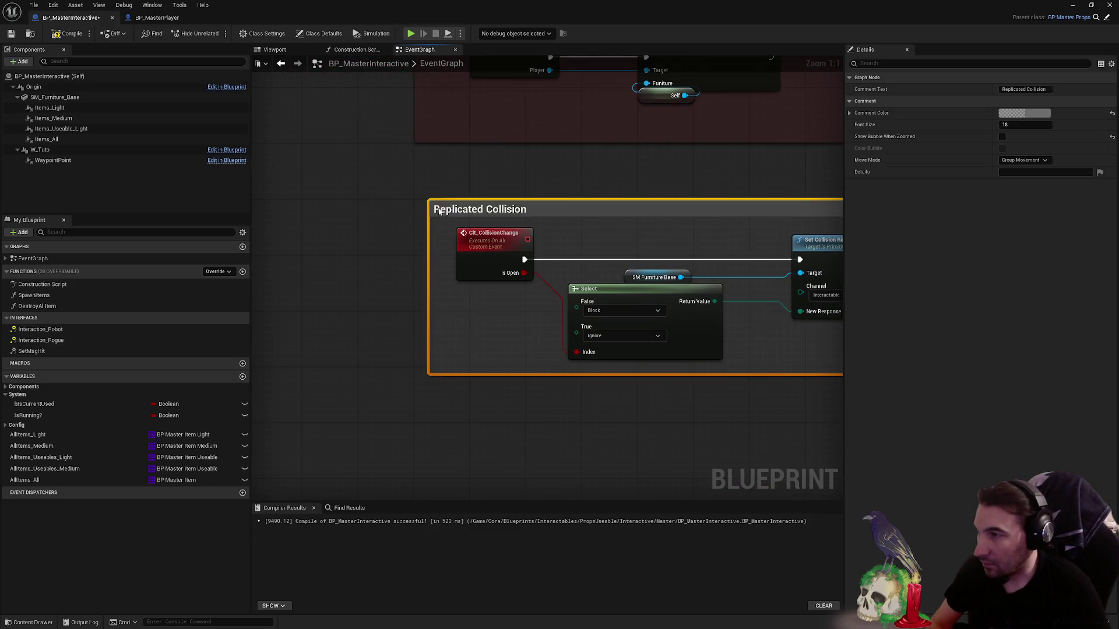
pyautogui.scroll(-1, 611, 281)
pyautogui.scroll(-2, 681, 301)
pyautogui.moveTo(667, 314)
pyautogui.mouseDown()
pyautogui.moveTo(701, 345)
pyautogui.moveTo(399, 237)
pyautogui.moveTo(399, 254)
pyautogui.mouseUp()
pyautogui.click(520, 235)
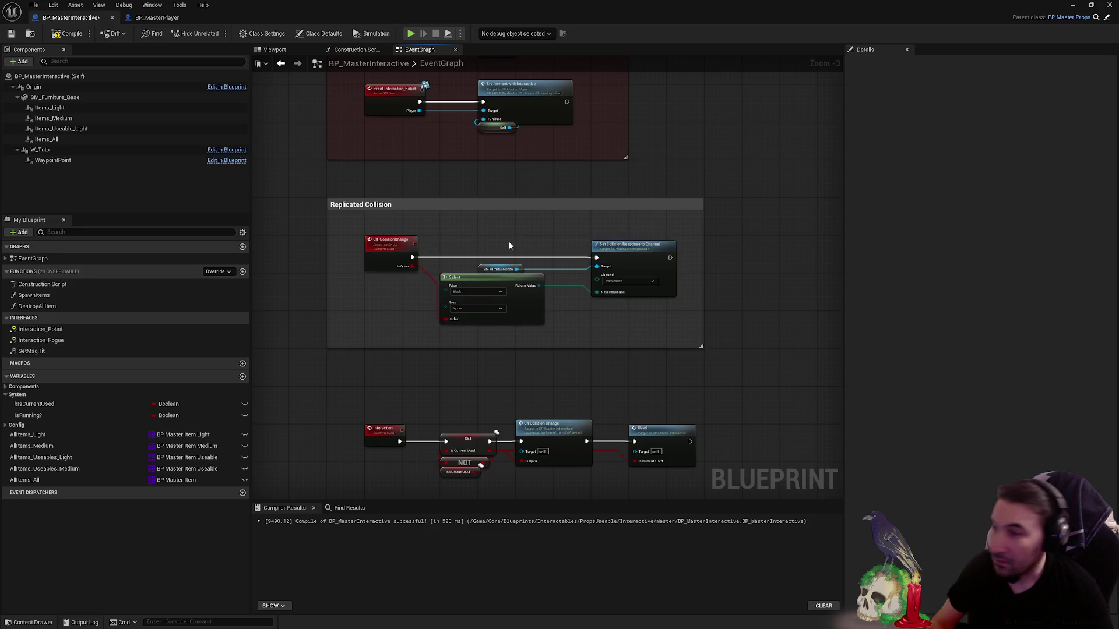
pyautogui.scroll(1, 509, 240)
pyautogui.scroll(1, 496, 239)
# - Recolour the Replicated Collision comment teal (red 0, blue 0.15) in the Color Picker
pyautogui.click(392, 245)
pyautogui.click(511, 236)
pyautogui.click(487, 186)
pyautogui.click(1023, 113)
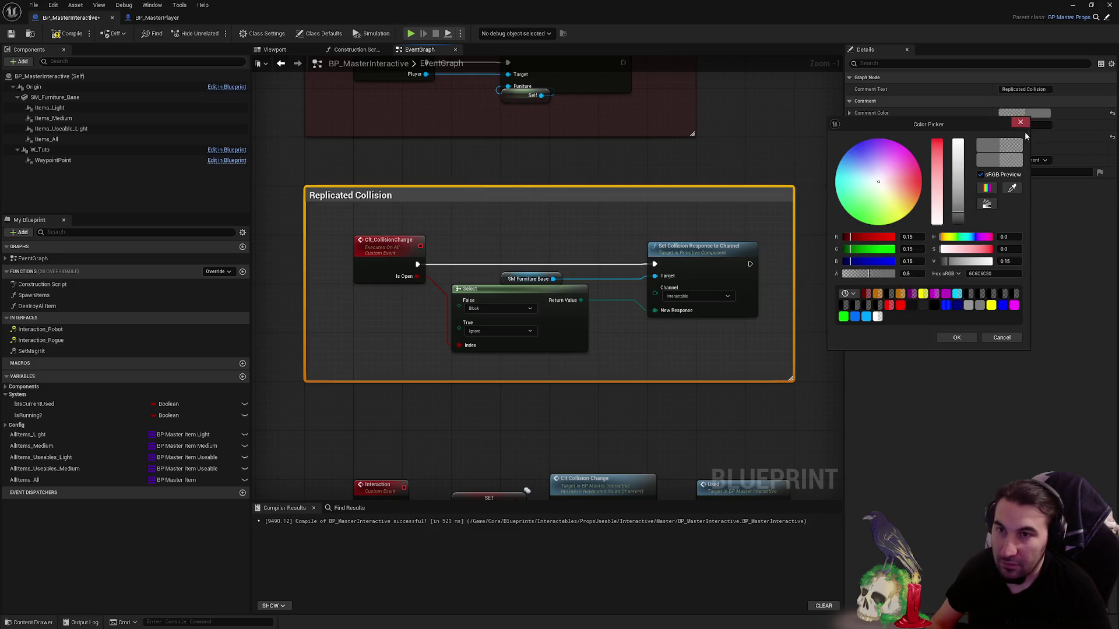
pyautogui.click(909, 249)
pyautogui.write('0')
pyautogui.press('Return')
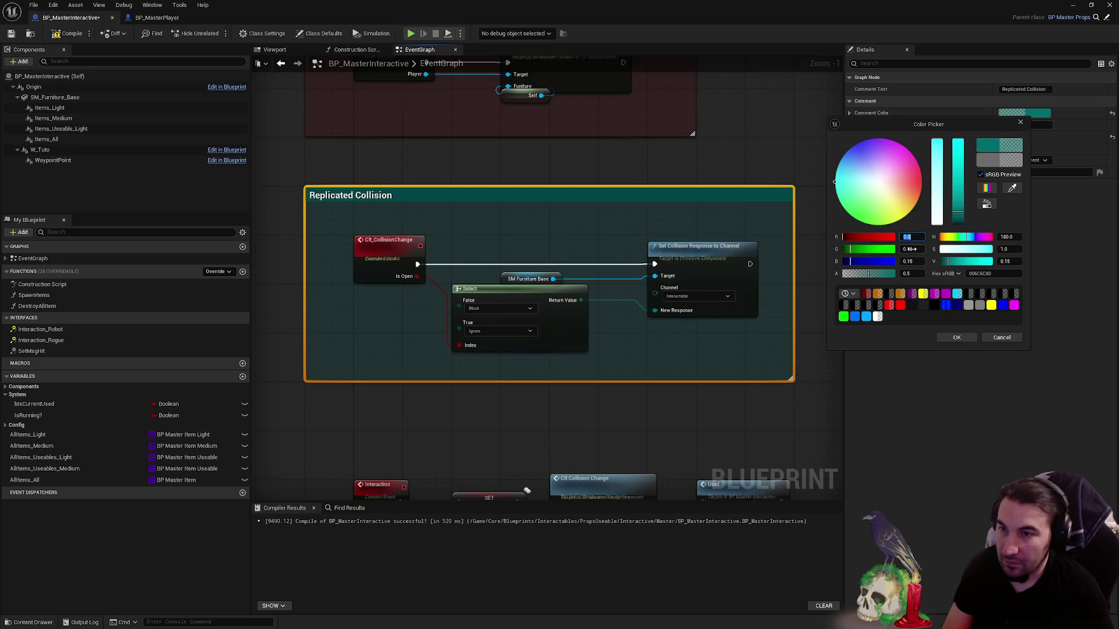
pyautogui.press('Return')
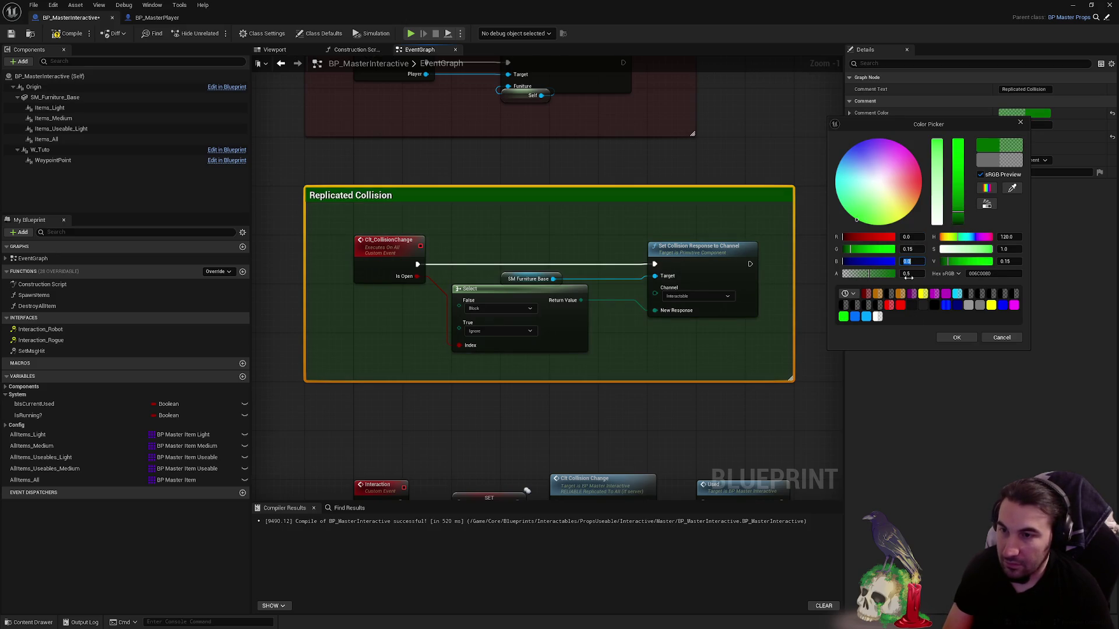
pyautogui.write('0.15')
pyautogui.press('Return')
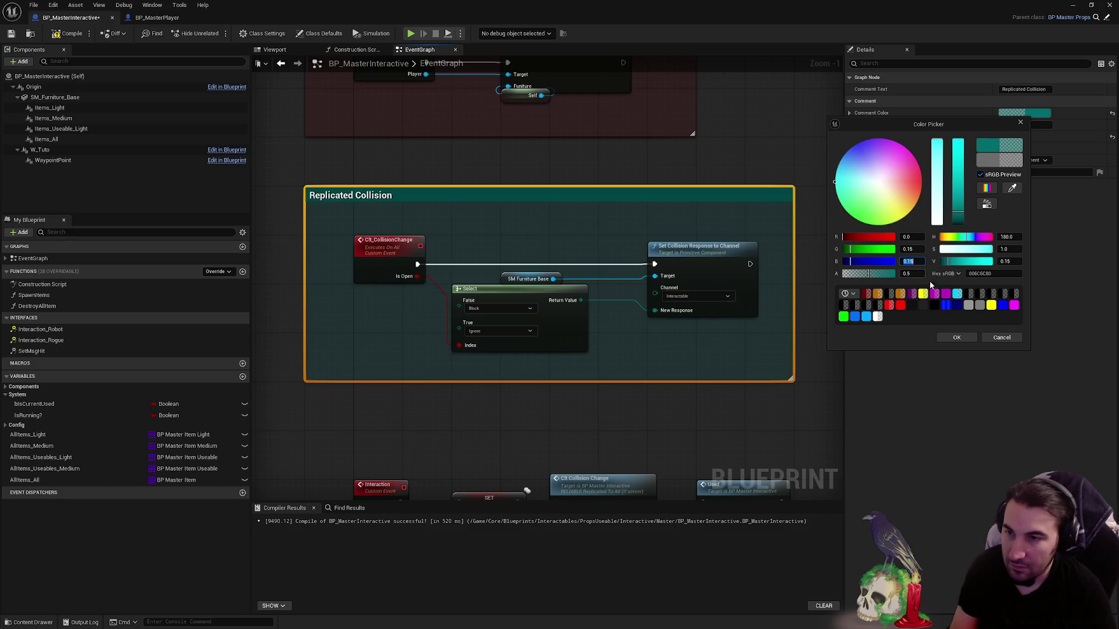
pyautogui.click(956, 338)
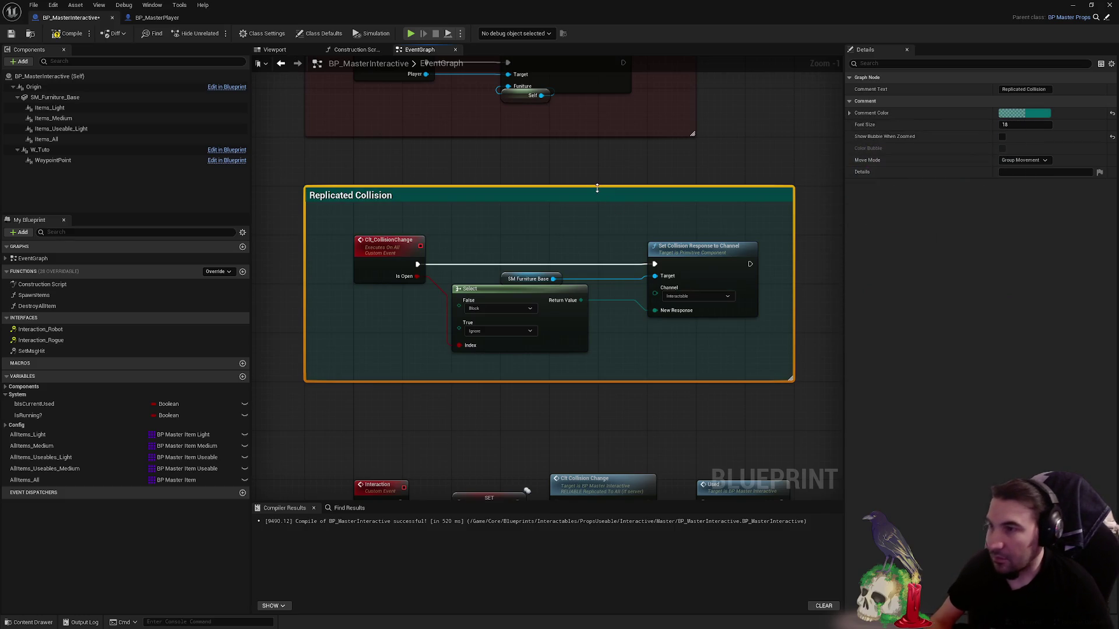
pyautogui.click(597, 171)
pyautogui.scroll(-3, 597, 282)
pyautogui.scroll(2, 501, 296)
pyautogui.scroll(1, 385, 247)
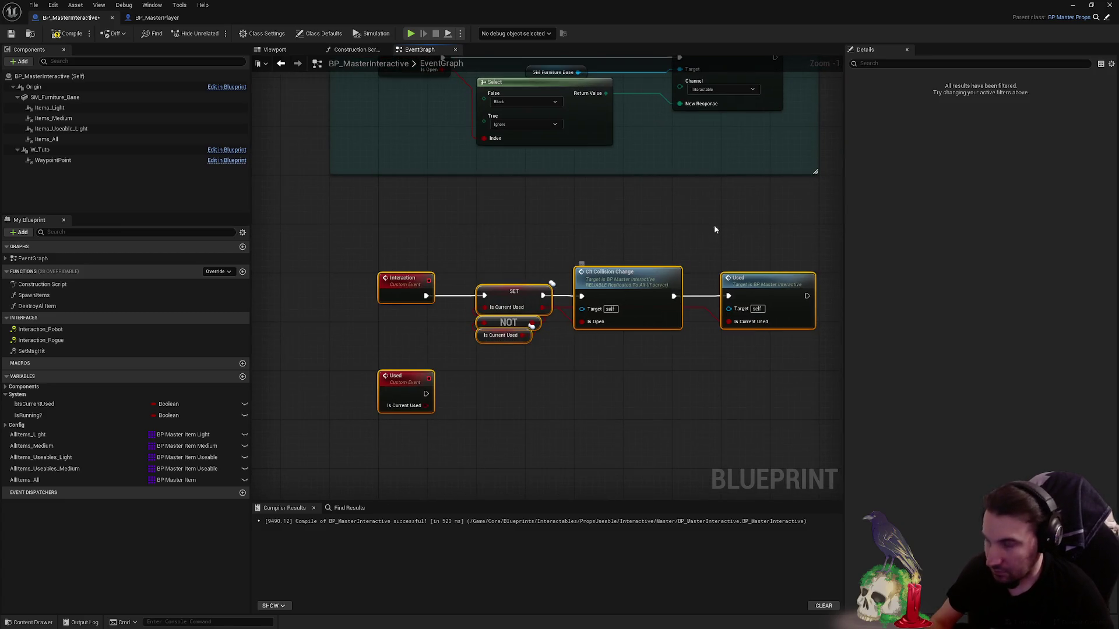
pyautogui.write('Interac')
pyautogui.write('Interaction')
# - Title the new comment Interaction and set its Comment Color to dark blue
pyautogui.press('Return')
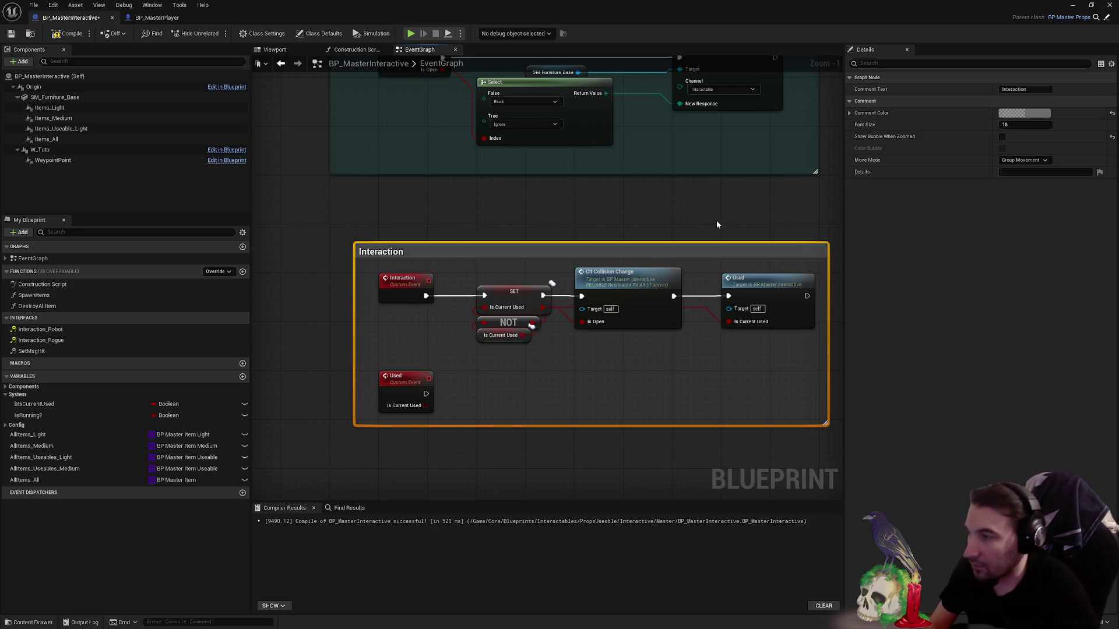
pyautogui.click(1024, 113)
pyautogui.moveTo(879, 170); pyautogui.dragTo(861, 141)
pyautogui.click(961, 334)
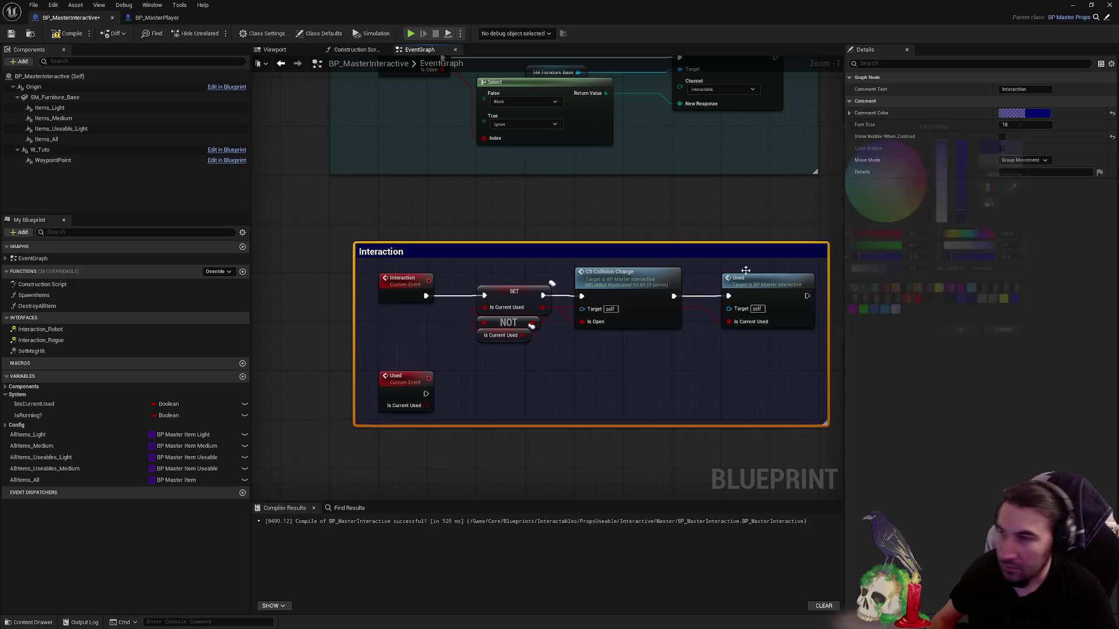
# - Resize the blue Interaction comment so it frames the Interaction chain and Used event
pyautogui.moveTo(437, 253); pyautogui.dragTo(412, 235)
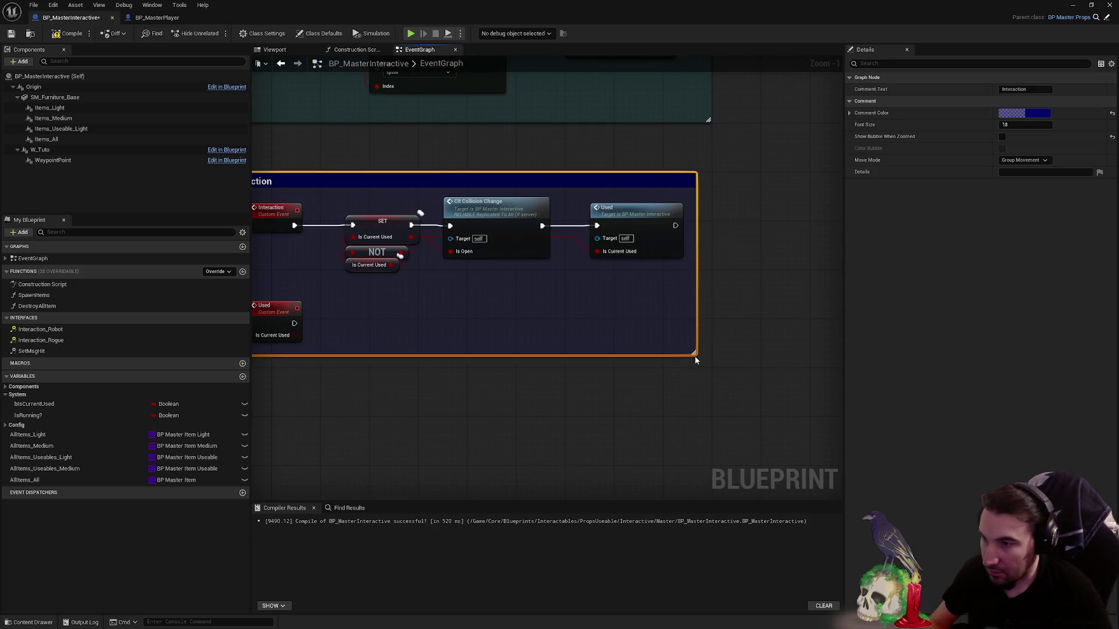
pyautogui.moveTo(694, 352); pyautogui.dragTo(760, 367)
pyautogui.moveTo(820, 349); pyautogui.dragTo(385, 226)
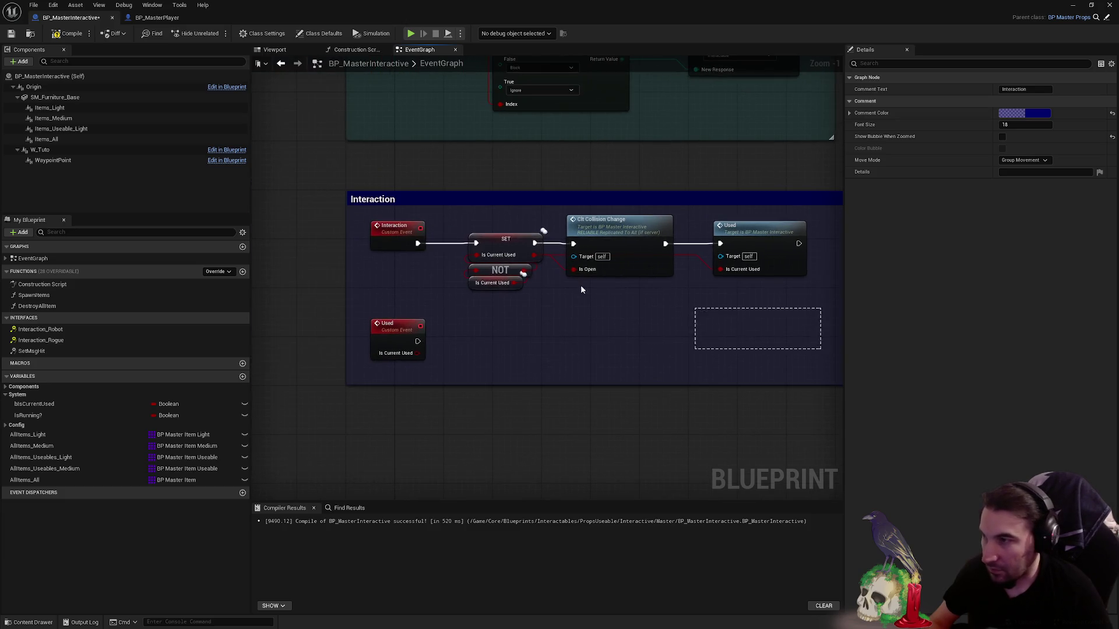
pyautogui.click(697, 359)
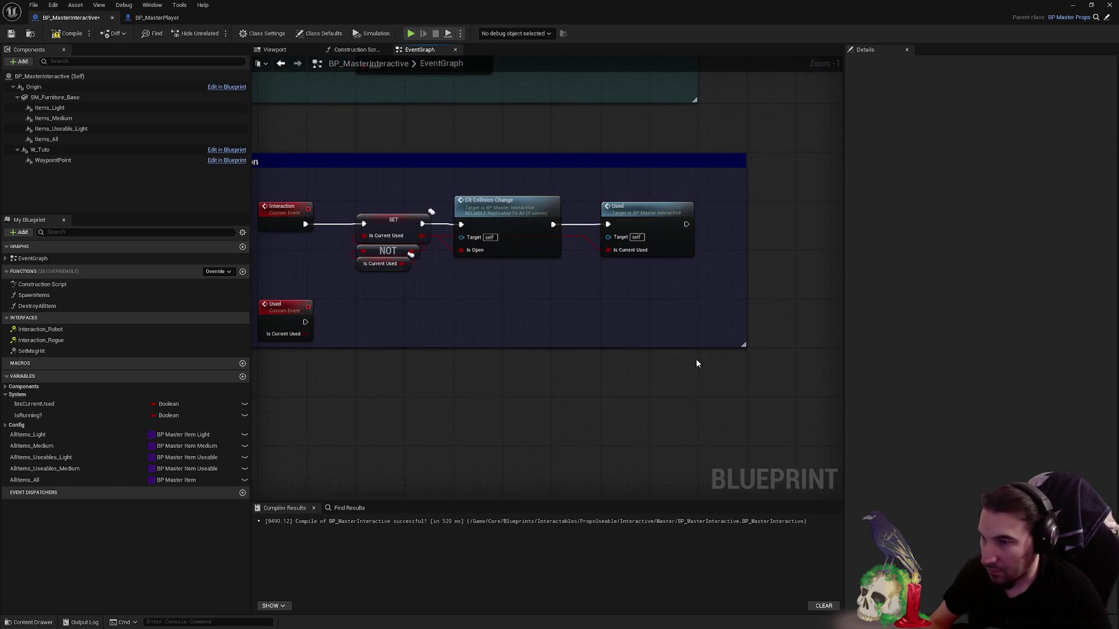
pyautogui.moveTo(695, 347); pyautogui.dragTo(701, 395)
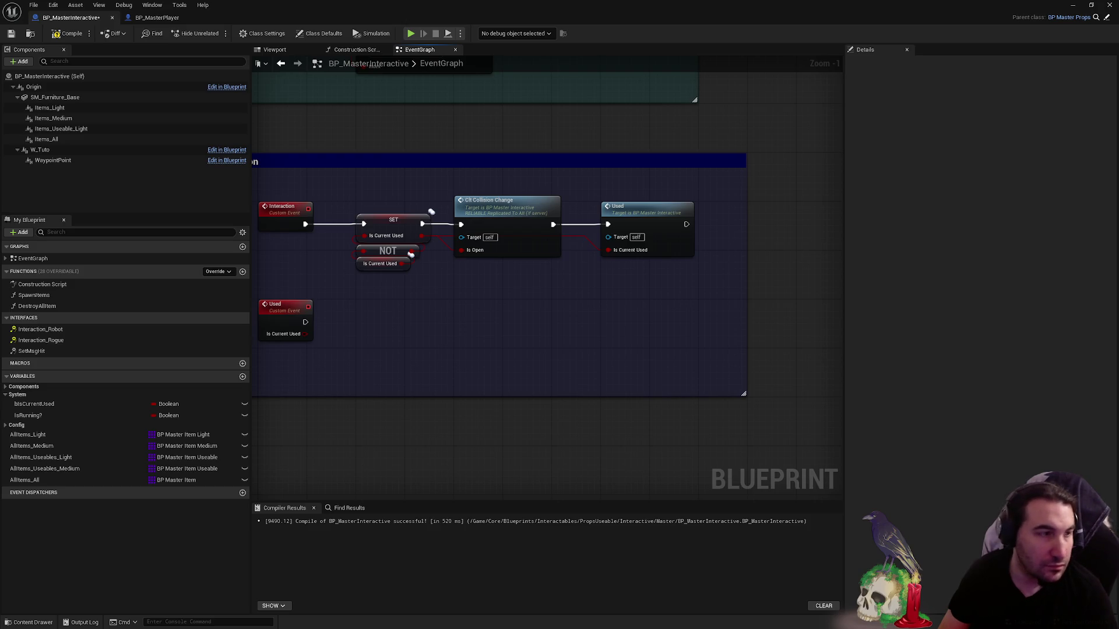
pyautogui.scroll(-2, 702, 223)
pyautogui.scroll(-1, 647, 312)
pyautogui.scroll(-1, 526, 284)
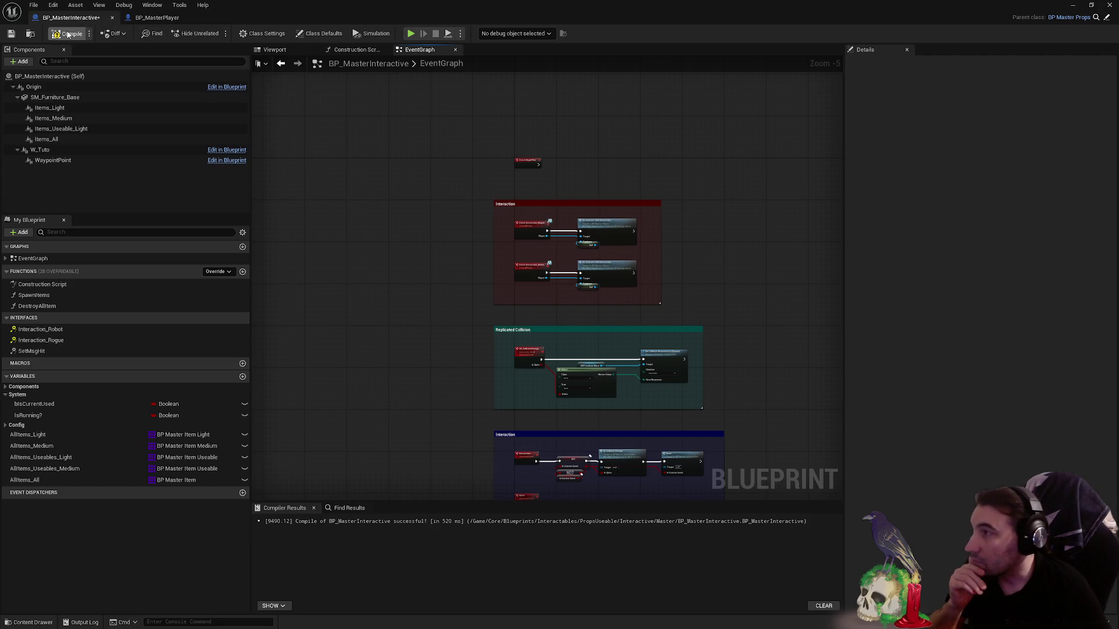
# - Compile and save BP_MasterInteractive with its red, teal and dark blue comments reviewed
pyautogui.click(12, 33)
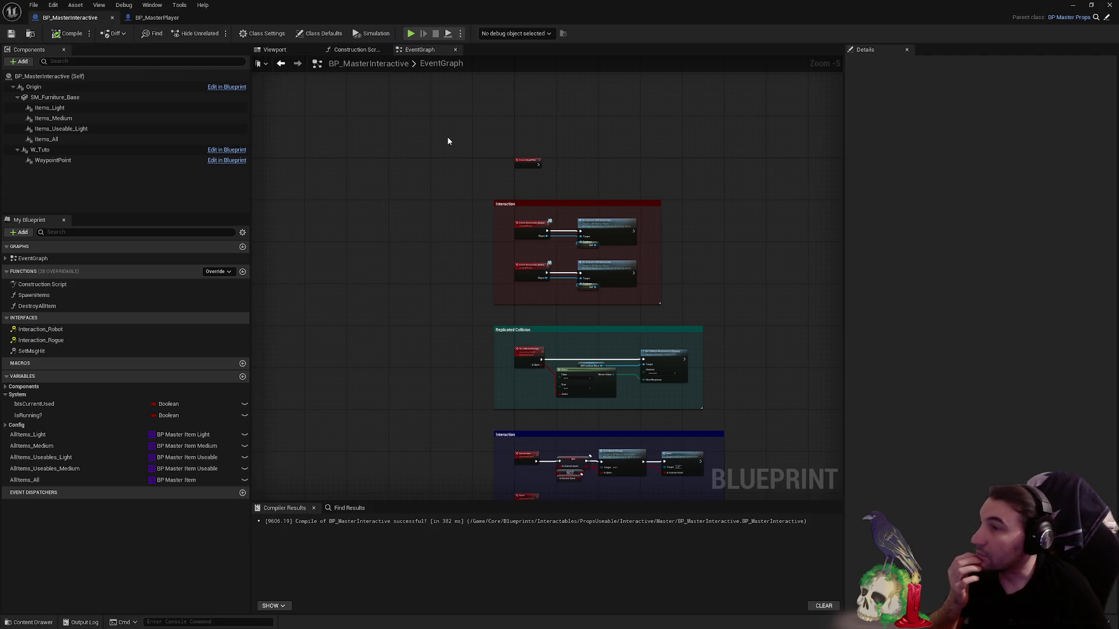
pyautogui.scroll(3, 446, 138)
pyautogui.scroll(-4, 580, 207)
pyautogui.moveTo(367, 105); pyautogui.dragTo(721, 377)
pyautogui.scroll(6, 560, 117)
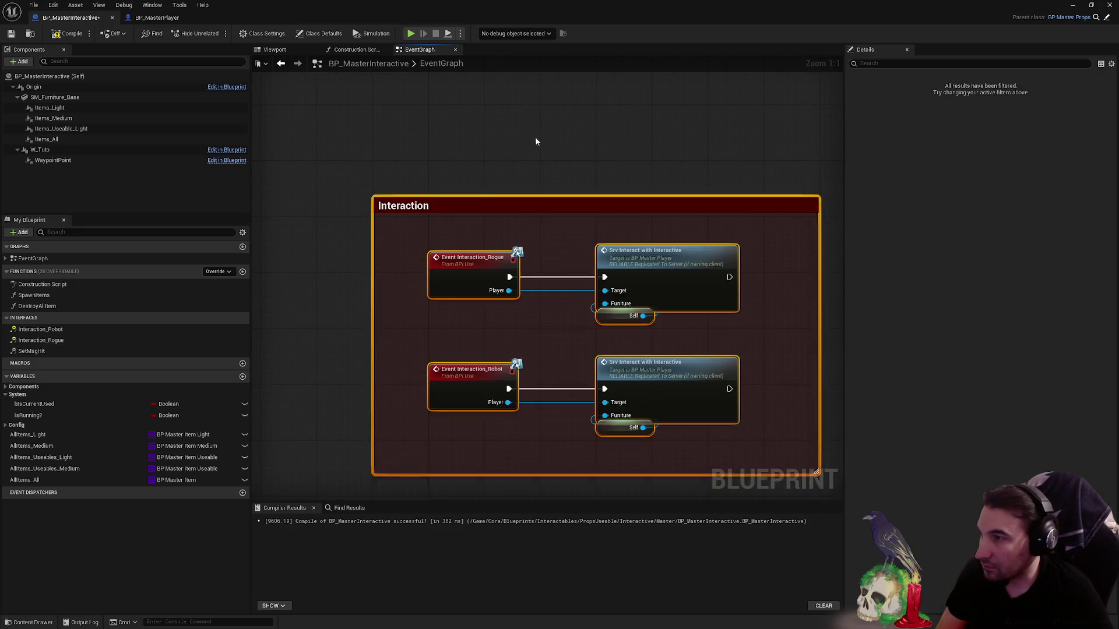
pyautogui.scroll(-4, 347, 134)
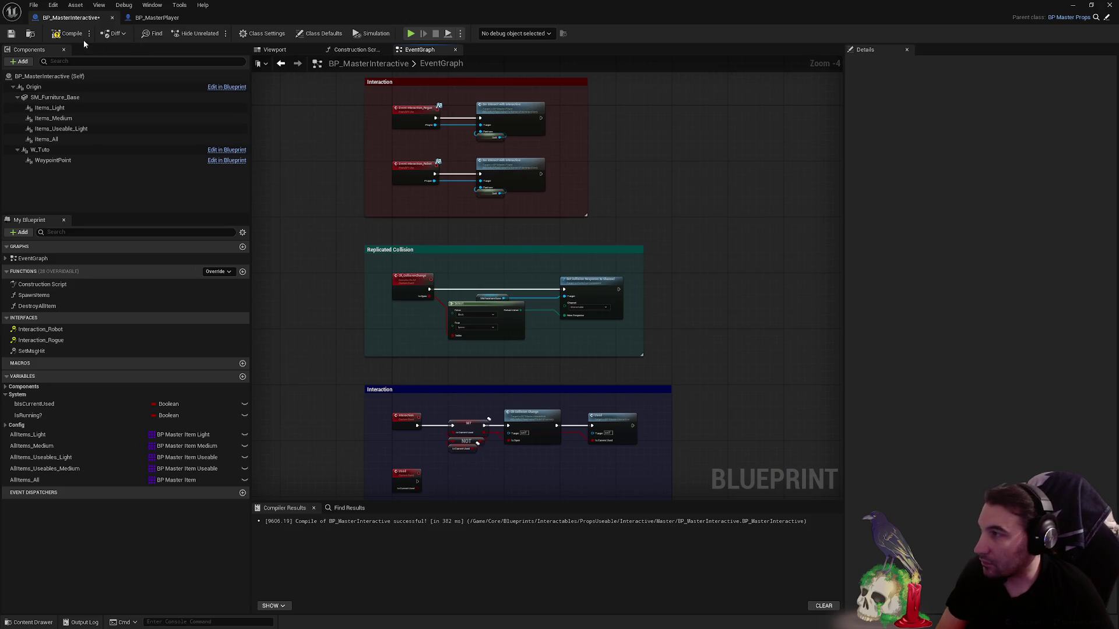
pyautogui.click(12, 35)
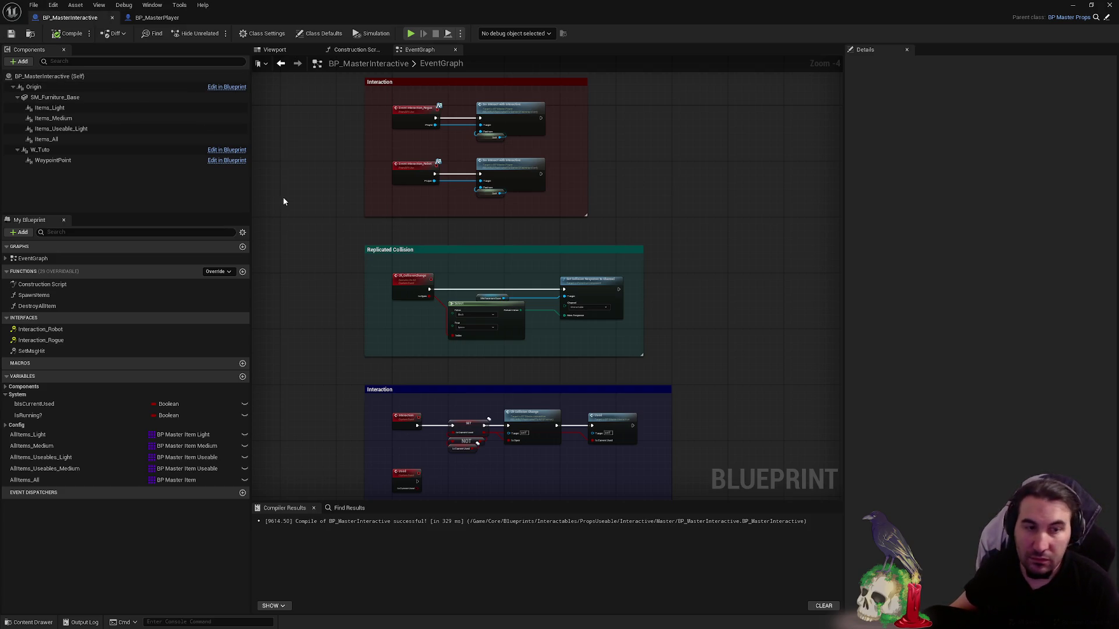
pyautogui.scroll(-4, 400, 180)
pyautogui.scroll(5, 355, 207)
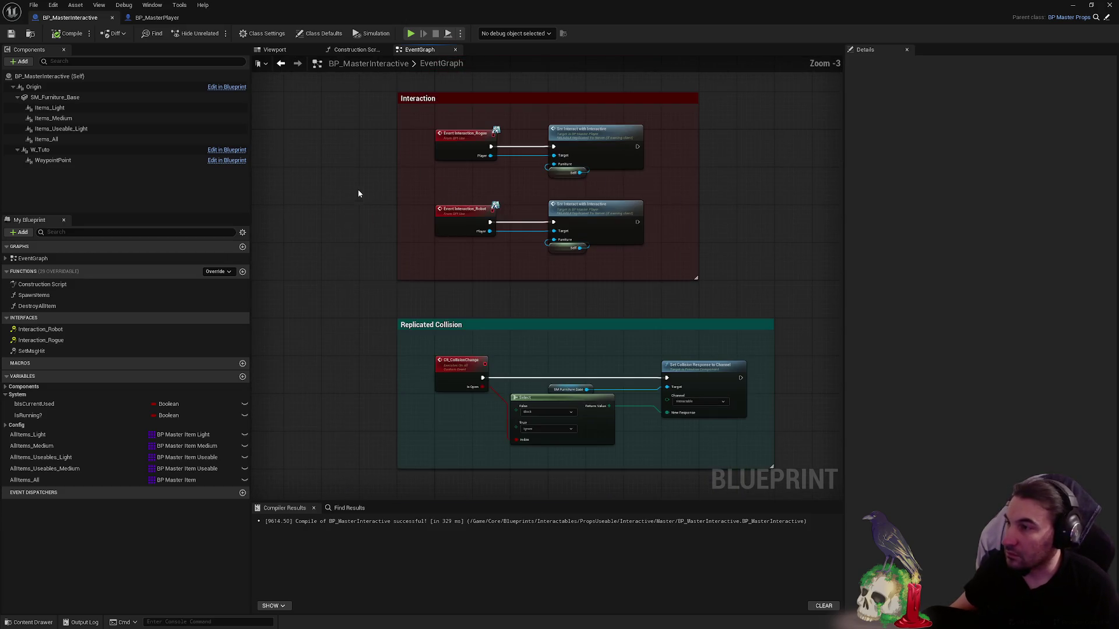
pyautogui.scroll(-3, 377, 133)
pyautogui.scroll(7, 472, 277)
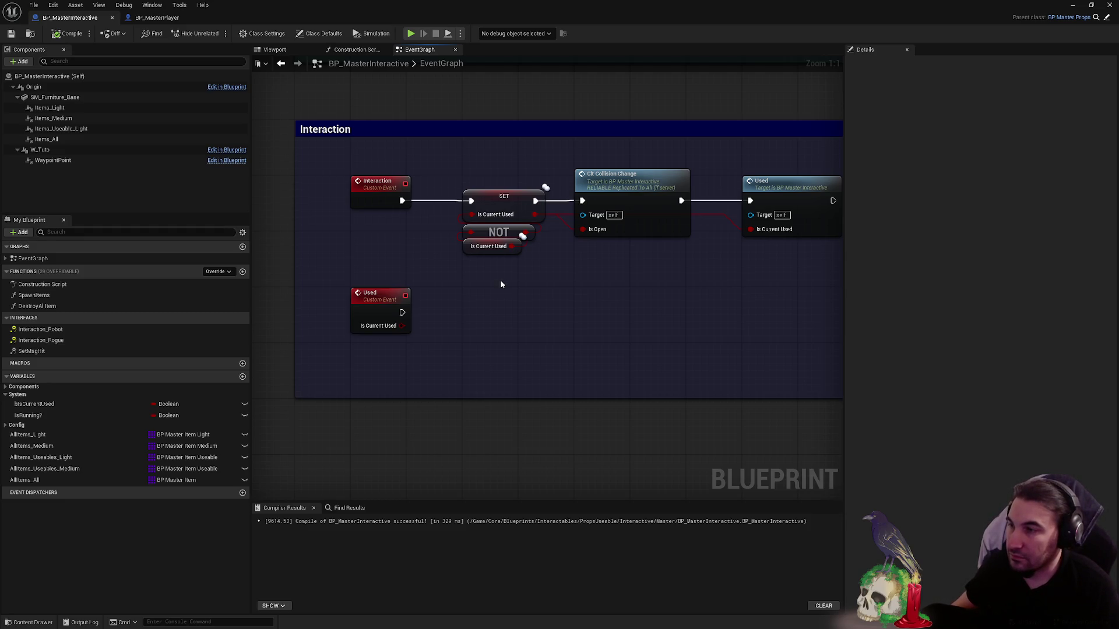
pyautogui.scroll(-2, 494, 302)
# - Remove the NOT node and make the SET node set Is Current Used to true directly
pyautogui.moveTo(494, 302); pyautogui.dragTo(488, 395)
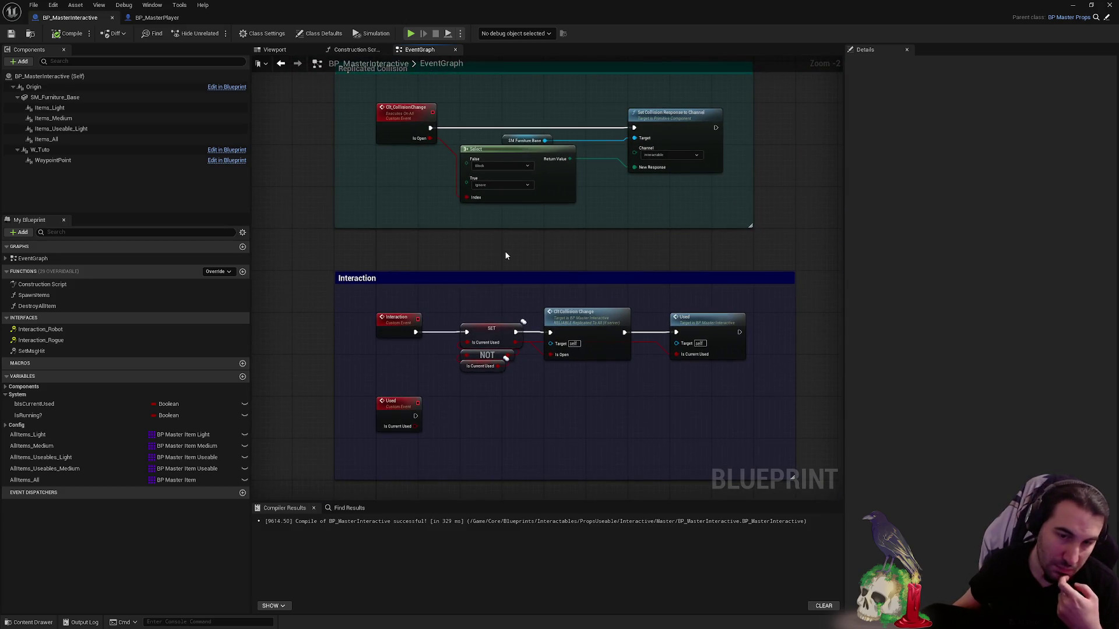
pyautogui.moveTo(527, 251)
pyautogui.mouseDown()
pyautogui.moveTo(635, 253)
pyautogui.moveTo(630, 212)
pyautogui.moveTo(651, 106)
pyautogui.mouseUp()
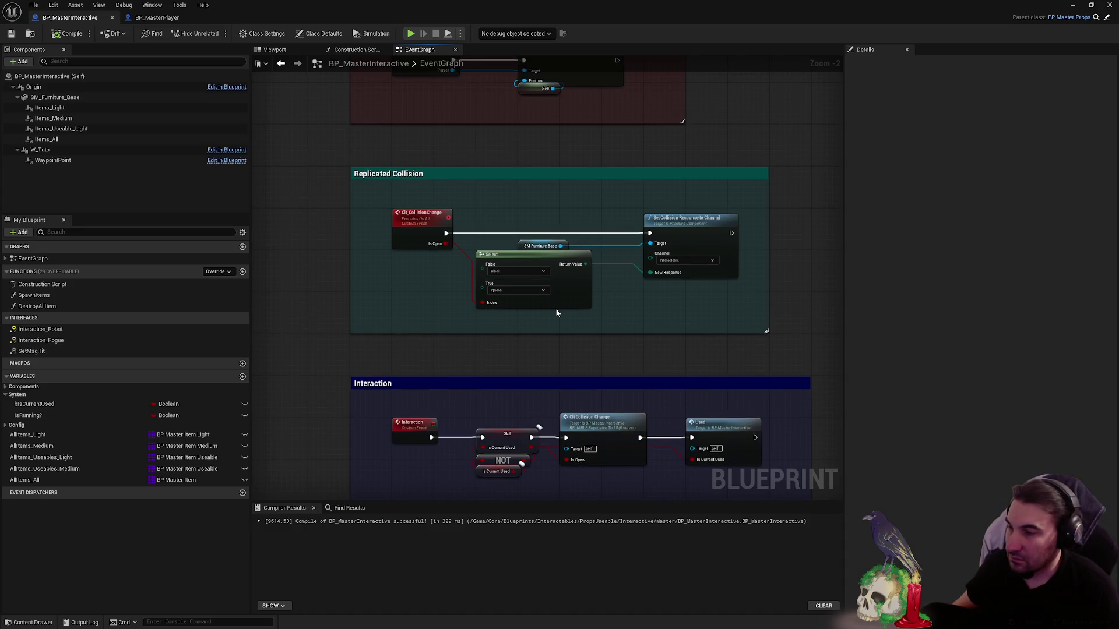
pyautogui.moveTo(555, 369); pyautogui.dragTo(555, 205)
pyautogui.scroll(2, 554, 318)
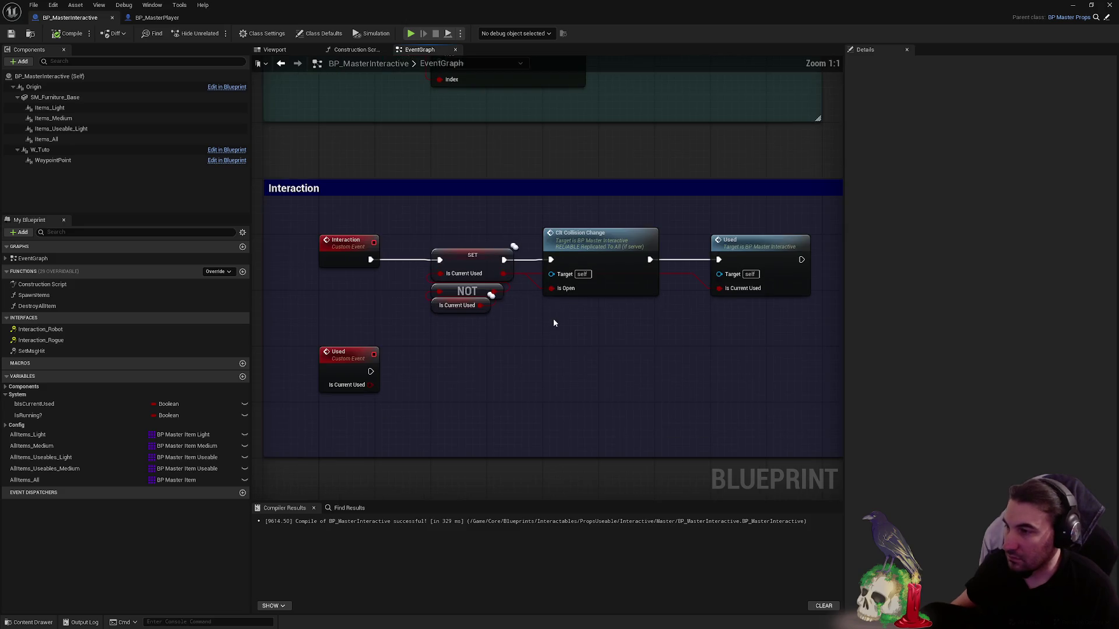
pyautogui.click(467, 292)
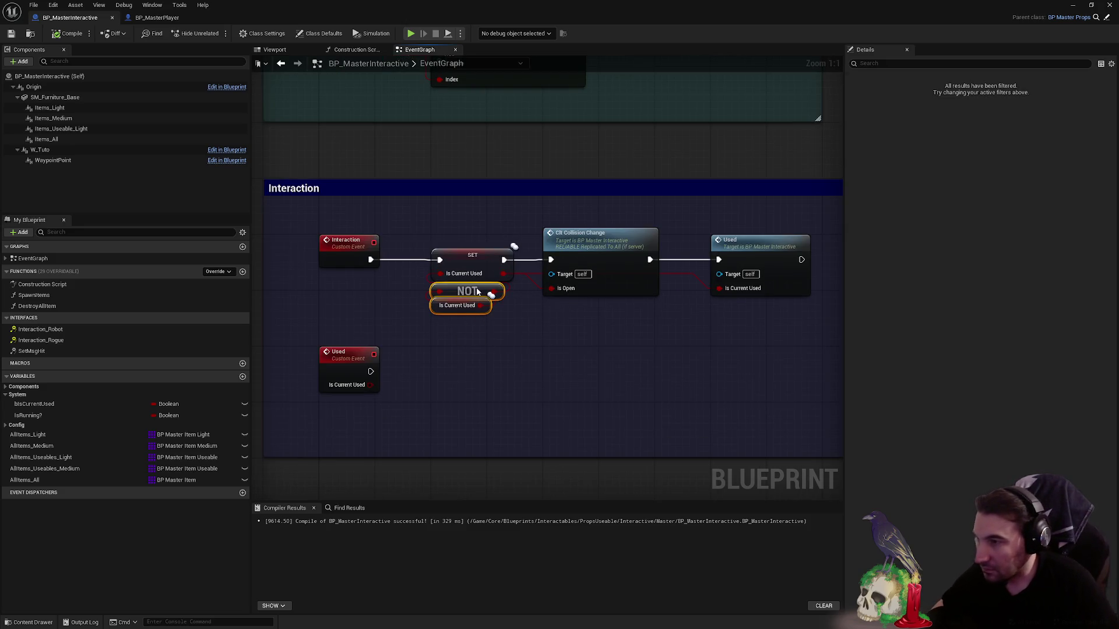
pyautogui.press('Delete')
pyautogui.click(489, 273)
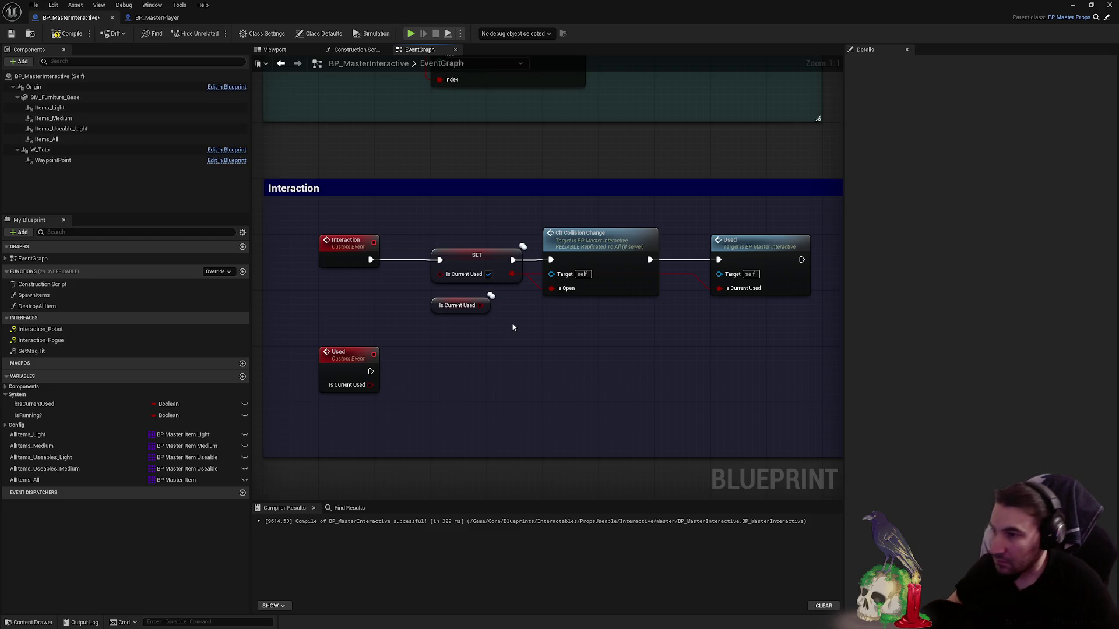
# - Wire the Is Current Used getter into the collision-change Is Open input and the Used call
pyautogui.moveTo(490, 305); pyautogui.dragTo(552, 289)
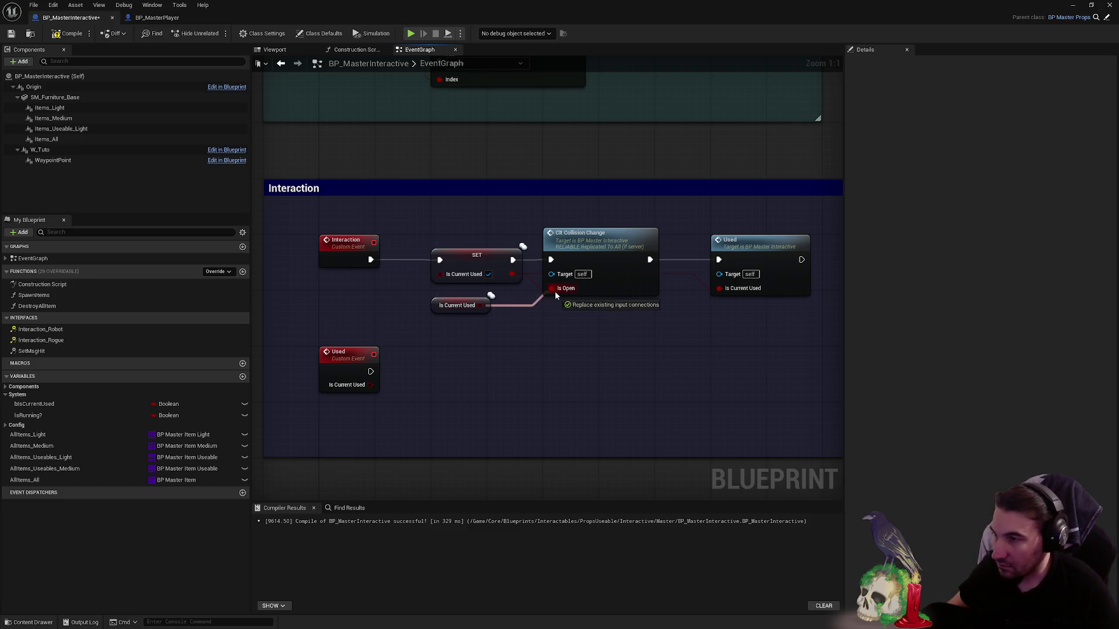
pyautogui.moveTo(488, 306); pyautogui.dragTo(717, 288)
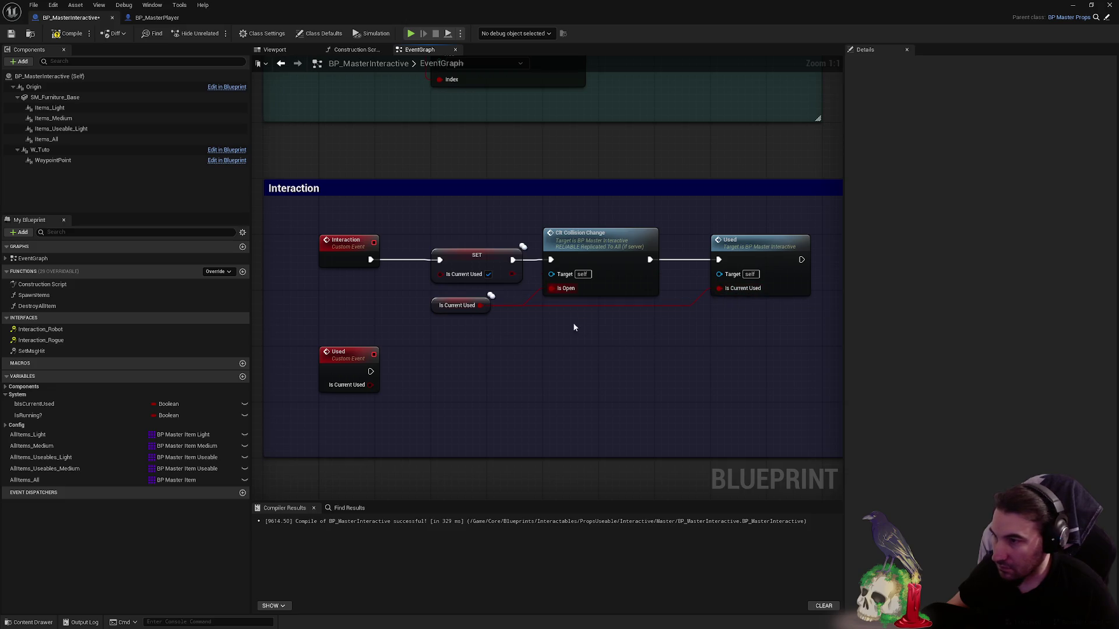
pyautogui.moveTo(438, 309); pyautogui.dragTo(439, 302)
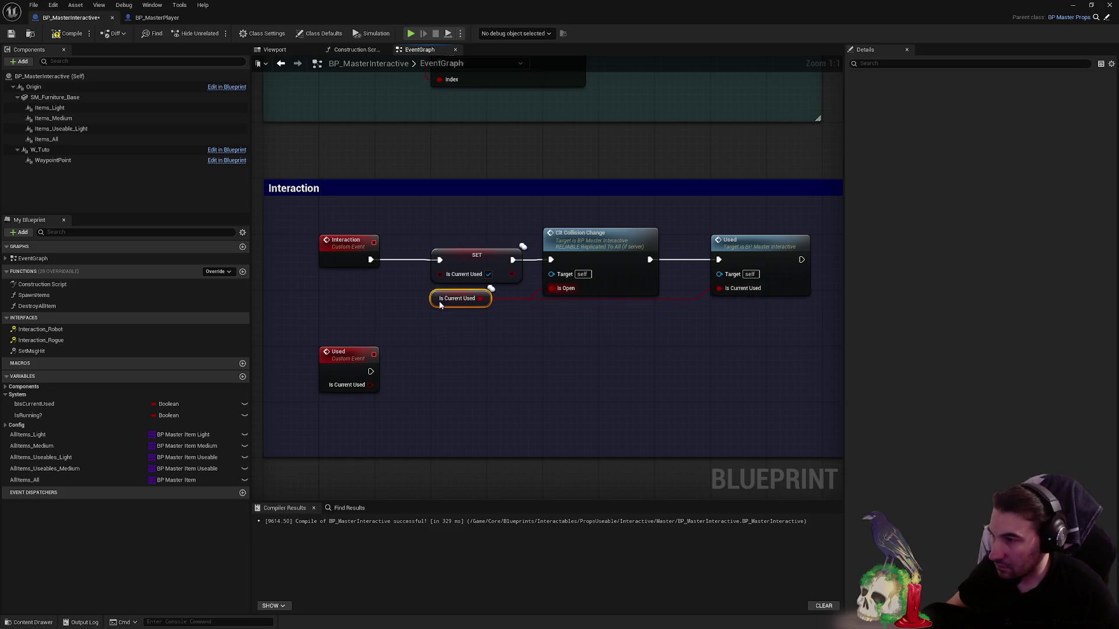
pyautogui.click(466, 237)
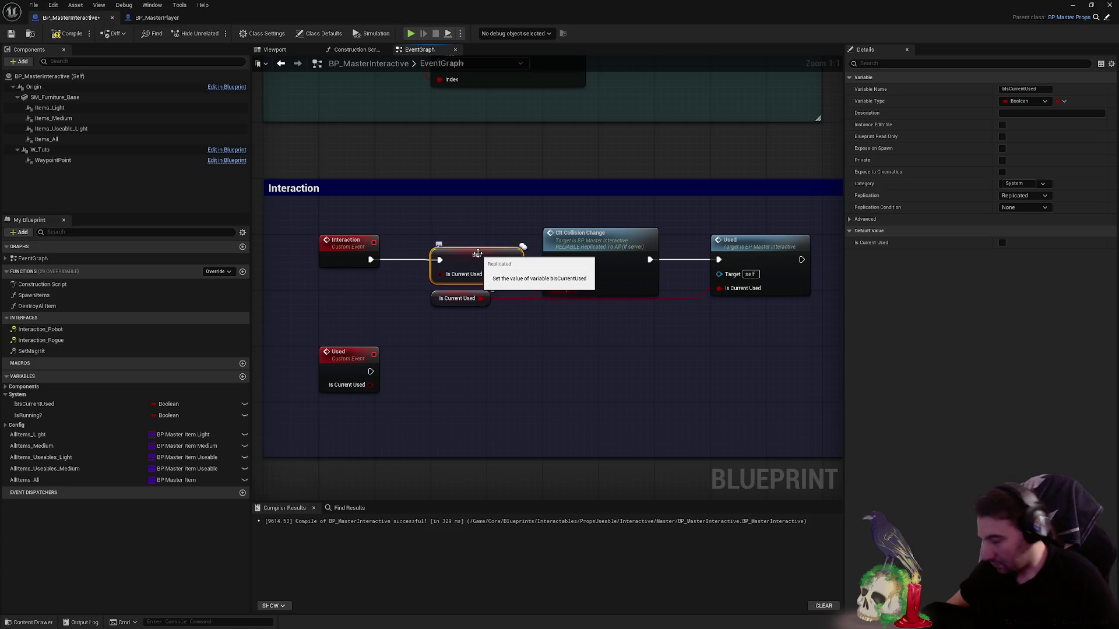
pyautogui.click(487, 282)
pyautogui.moveTo(487, 283)
pyautogui.mouseDown()
pyautogui.moveTo(429, 486)
pyautogui.moveTo(489, 330)
pyautogui.mouseUp()
pyautogui.scroll(-1, 428, 486)
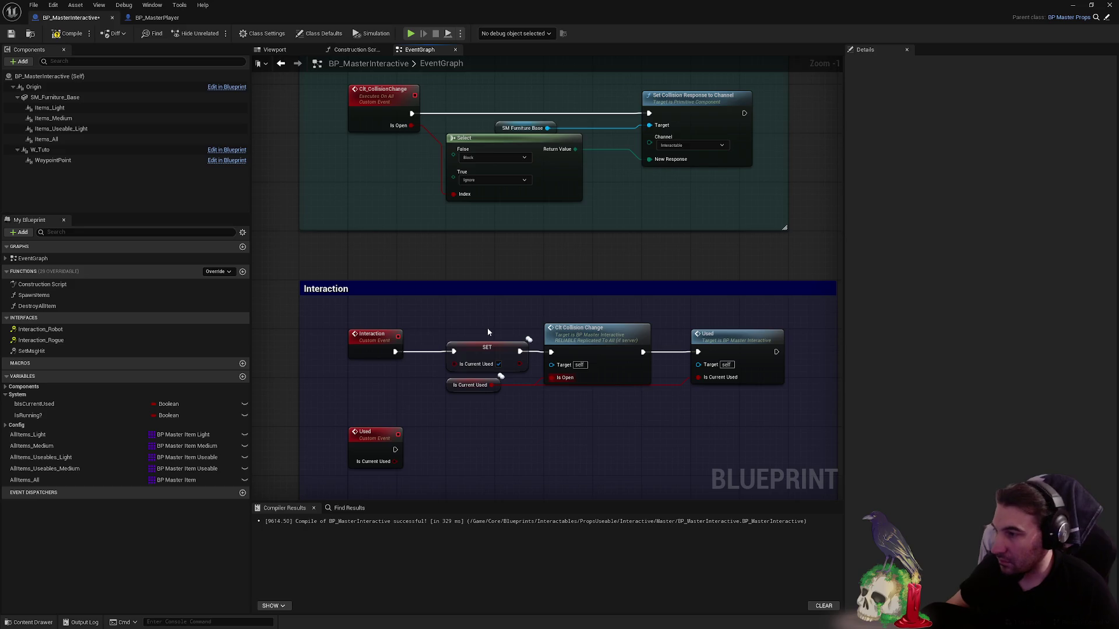
# - Compile and save the blueprint, then place an Is Current Used getter beside the collision change
pyautogui.click(68, 33)
pyautogui.hotkey('ctrl', 's')
pyautogui.moveTo(467, 393); pyautogui.dragTo(548, 394)
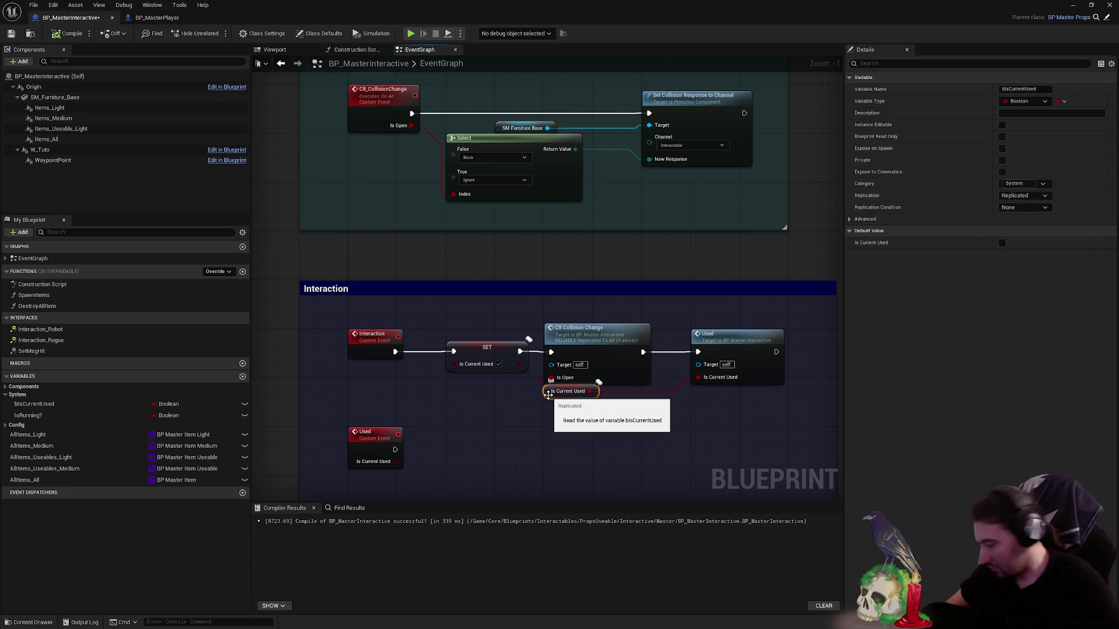
pyautogui.click(630, 415)
pyautogui.scroll(-1, 629, 415)
pyautogui.scroll(1, 618, 302)
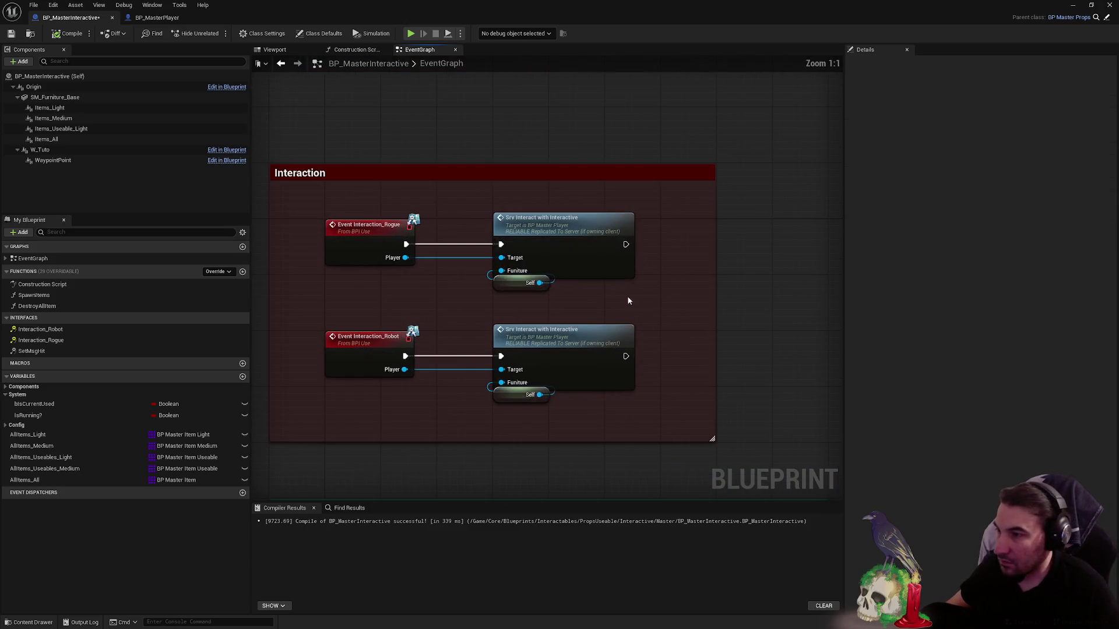
# - Delete the Robot event's Srv Interact call and add a Branch driven by Is Current Used
pyautogui.moveTo(618, 302); pyautogui.dragTo(550, 323)
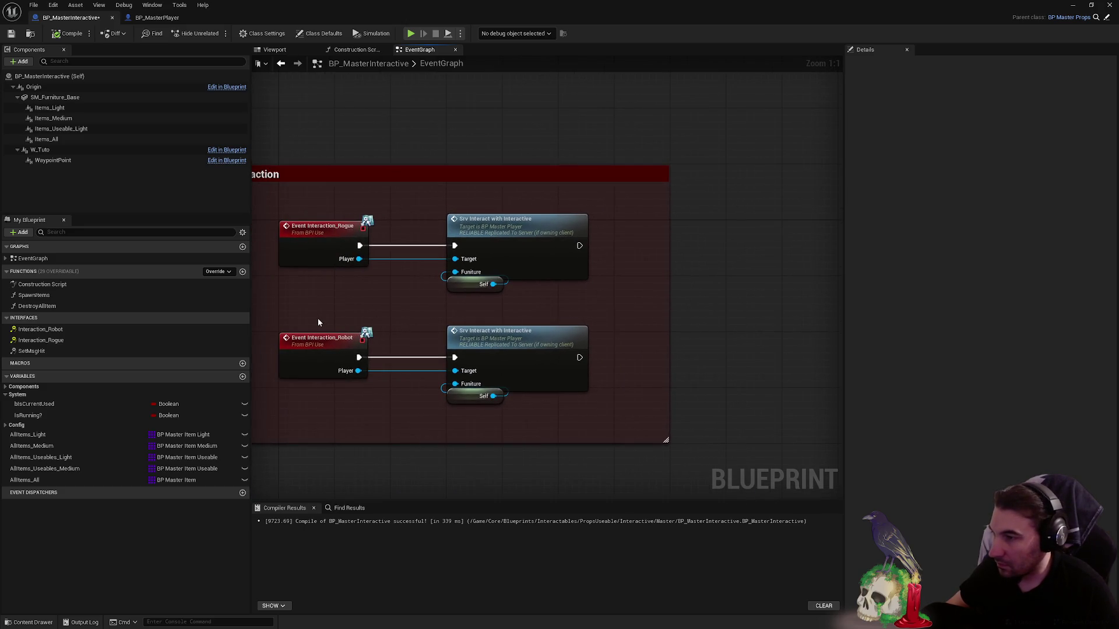
pyautogui.moveTo(321, 317); pyautogui.dragTo(508, 403)
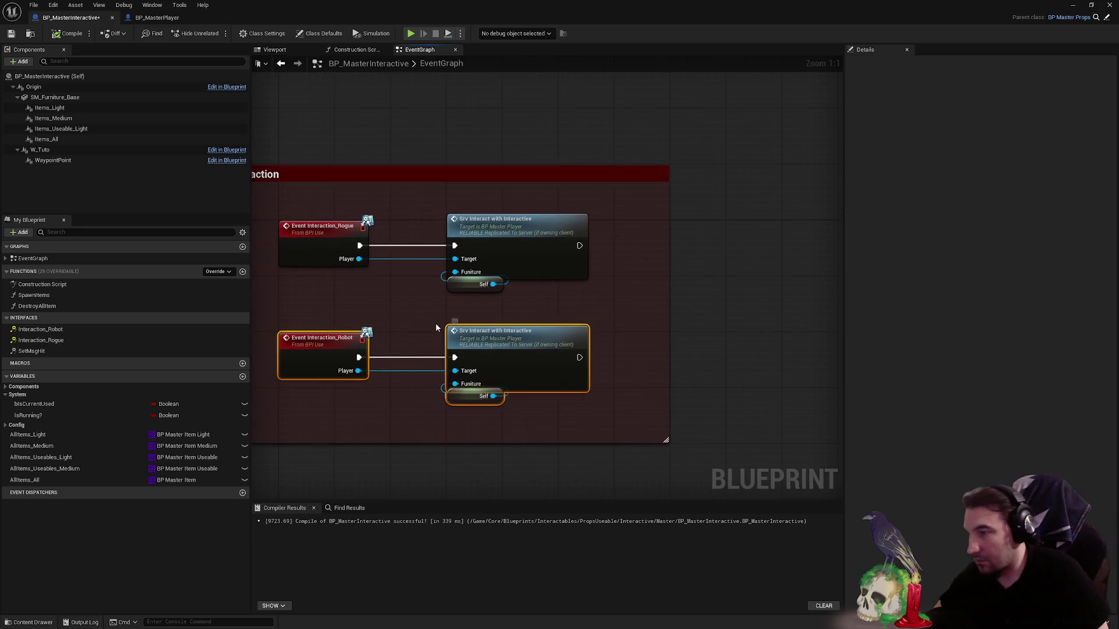
pyautogui.press('Delete')
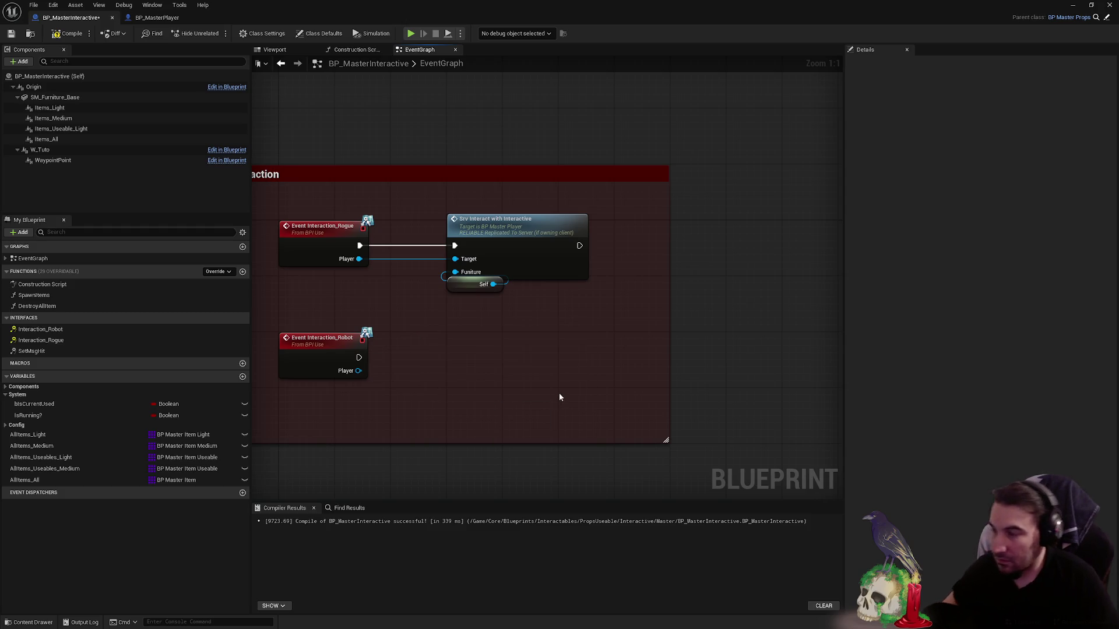
pyautogui.moveTo(34, 404)
pyautogui.mouseDown()
pyautogui.moveTo(515, 377)
pyautogui.moveTo(595, 388)
pyautogui.mouseUp()
pyautogui.write('branch')
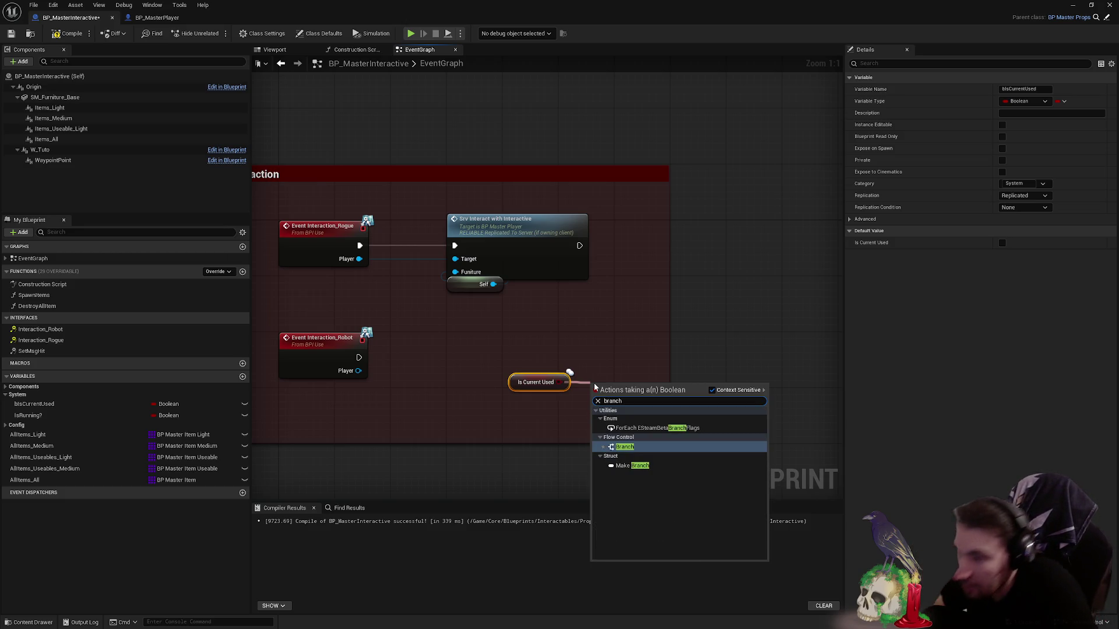
pyautogui.press('Return')
pyautogui.moveTo(608, 391)
pyautogui.mouseDown()
pyautogui.moveTo(533, 345)
pyautogui.moveTo(466, 357)
pyautogui.mouseUp()
# - Insert the Branch between Rogue event and Srv Interact, running the call from False, and compile
pyautogui.moveTo(470, 244); pyautogui.dragTo(580, 244)
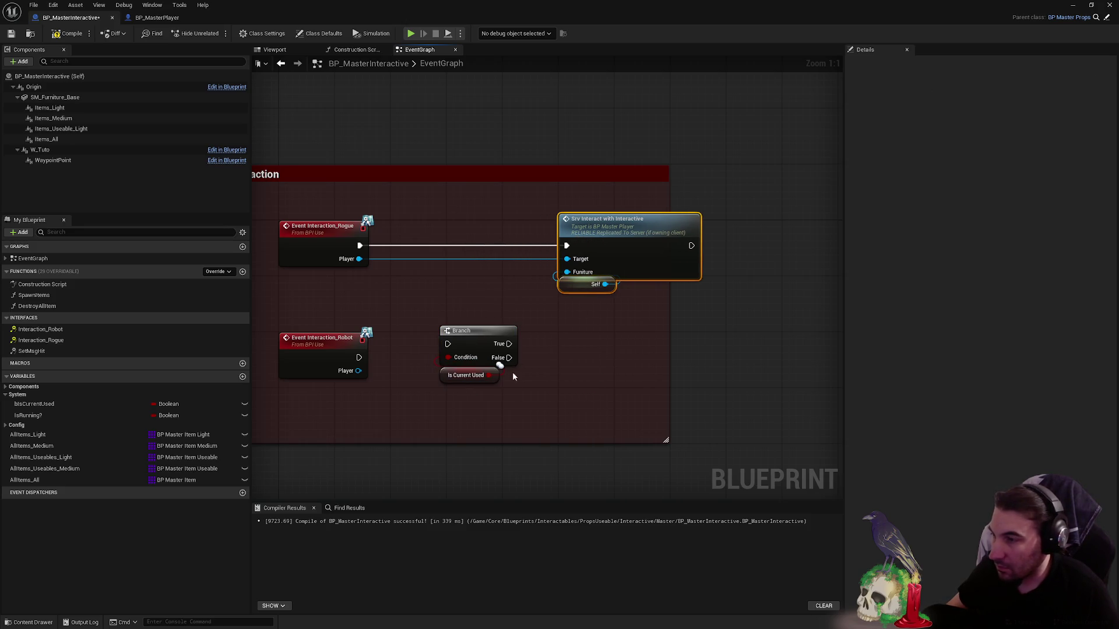
pyautogui.moveTo(472, 344)
pyautogui.mouseDown()
pyautogui.moveTo(479, 245)
pyautogui.moveTo(567, 255)
pyautogui.moveTo(567, 245)
pyautogui.mouseUp()
pyautogui.moveTo(669, 311); pyautogui.dragTo(776, 310)
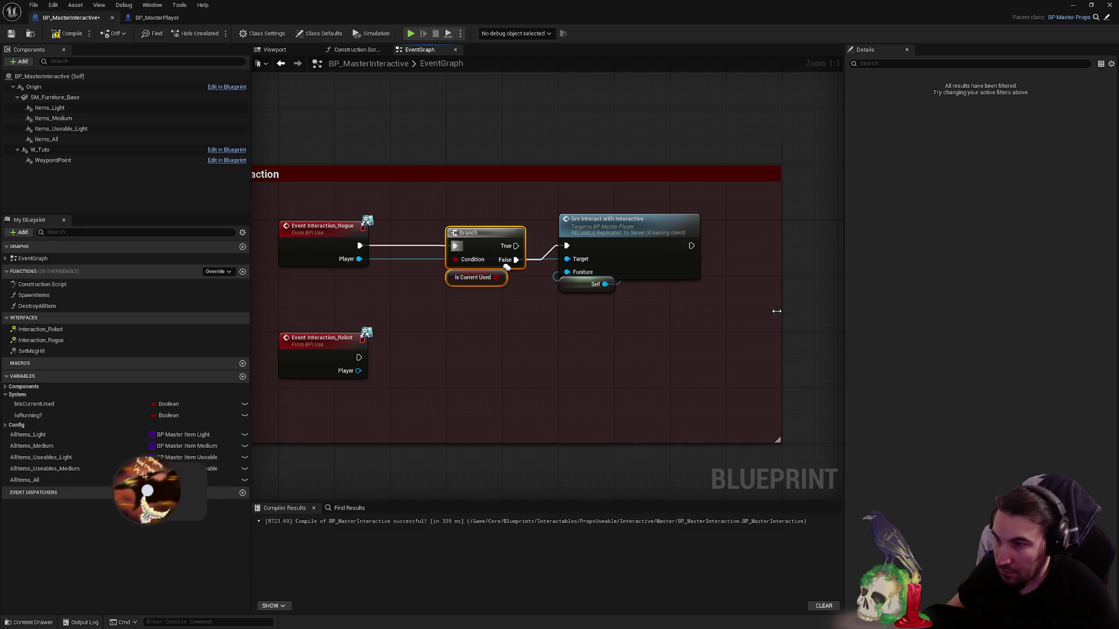
pyautogui.click(682, 329)
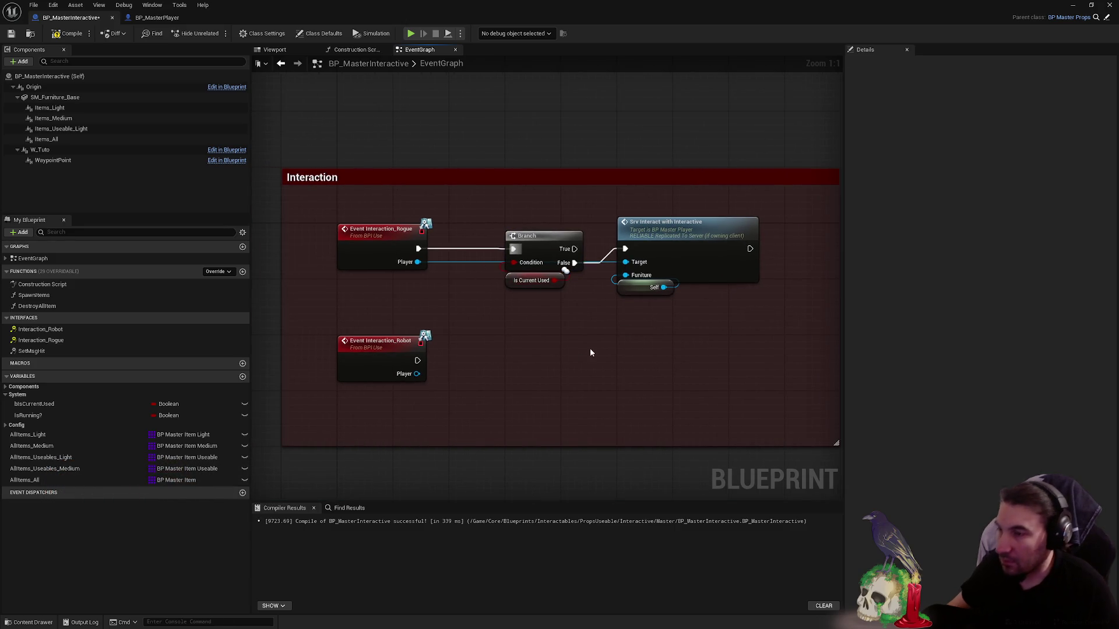
pyautogui.scroll(-4, 420, 149)
pyautogui.click(71, 34)
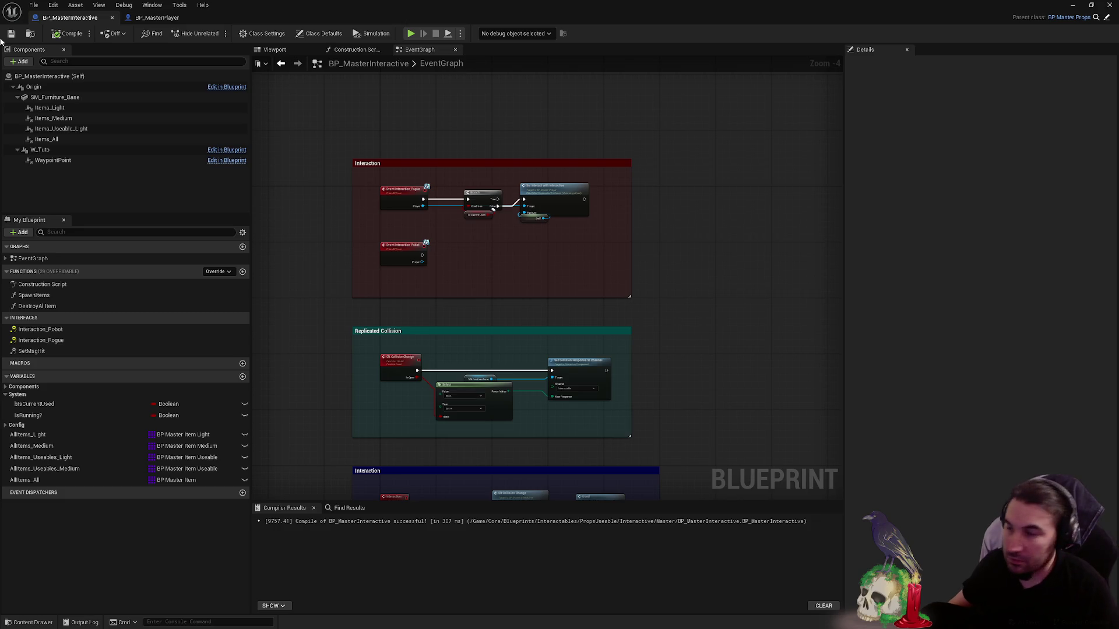
pyautogui.moveTo(481, 293); pyautogui.dragTo(533, 169)
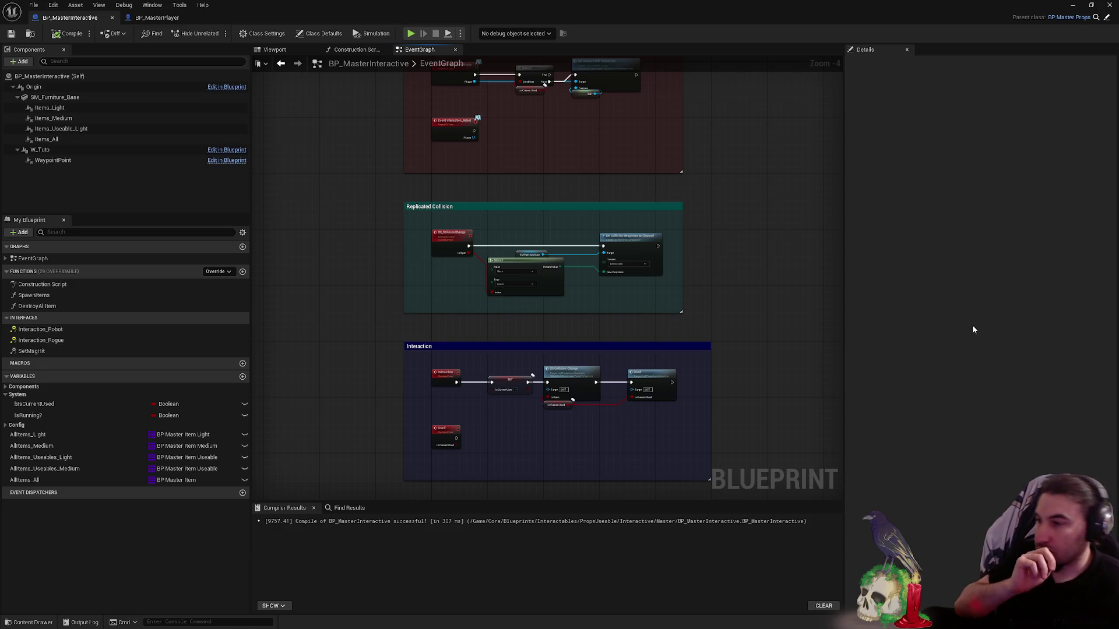
pyautogui.moveTo(627, 396); pyautogui.dragTo(653, 331)
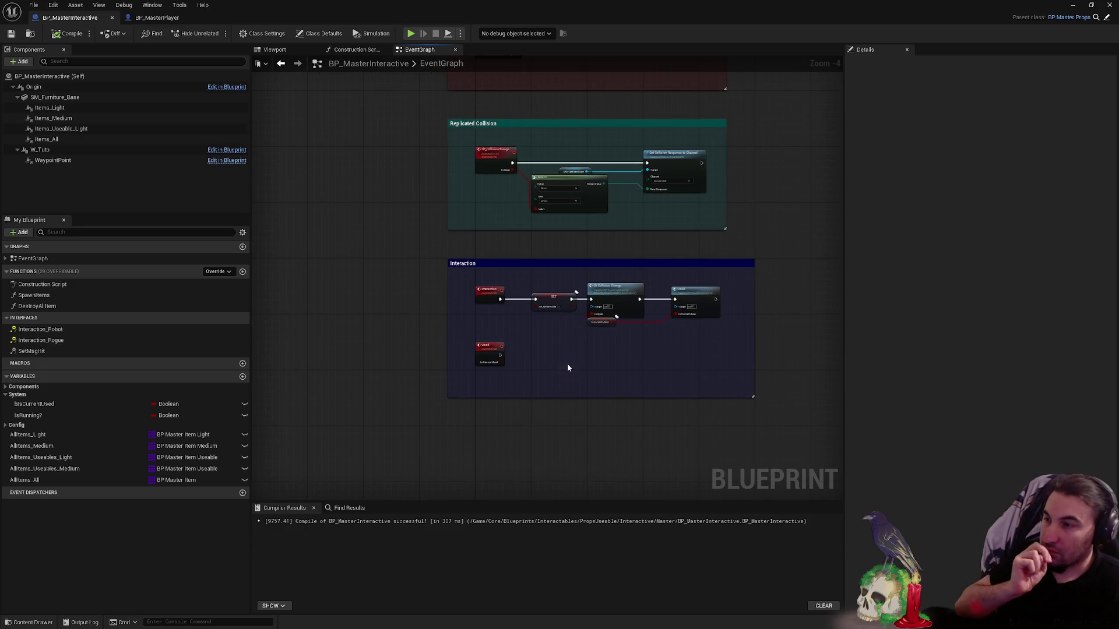
pyautogui.scroll(3, 582, 354)
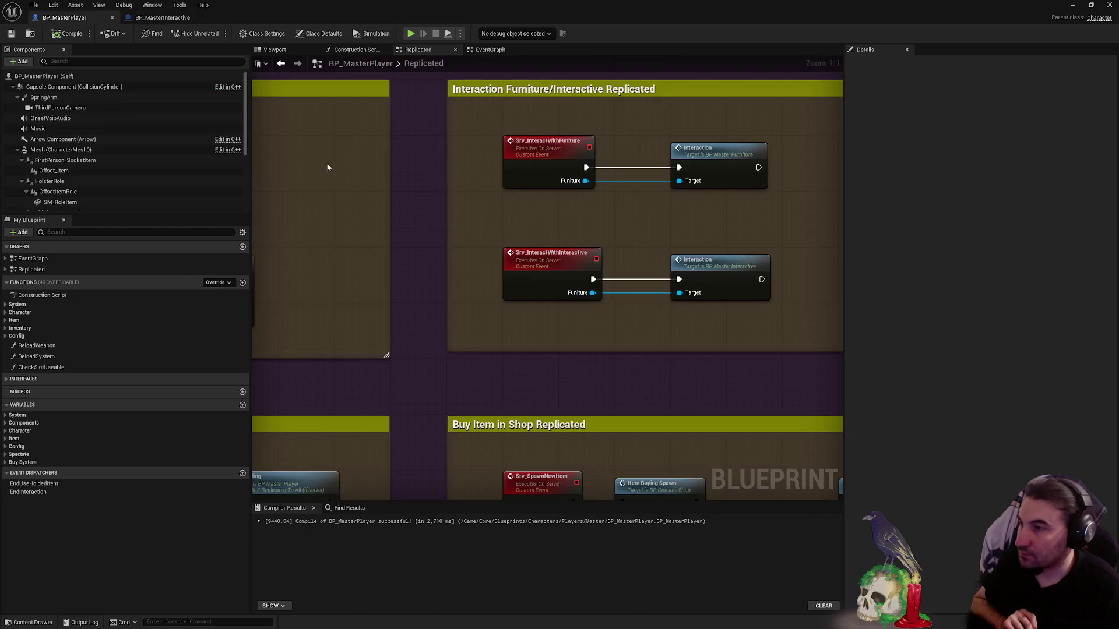
pyautogui.scroll(-5, 425, 230)
pyautogui.scroll(-3, 550, 207)
pyautogui.scroll(6, 339, 215)
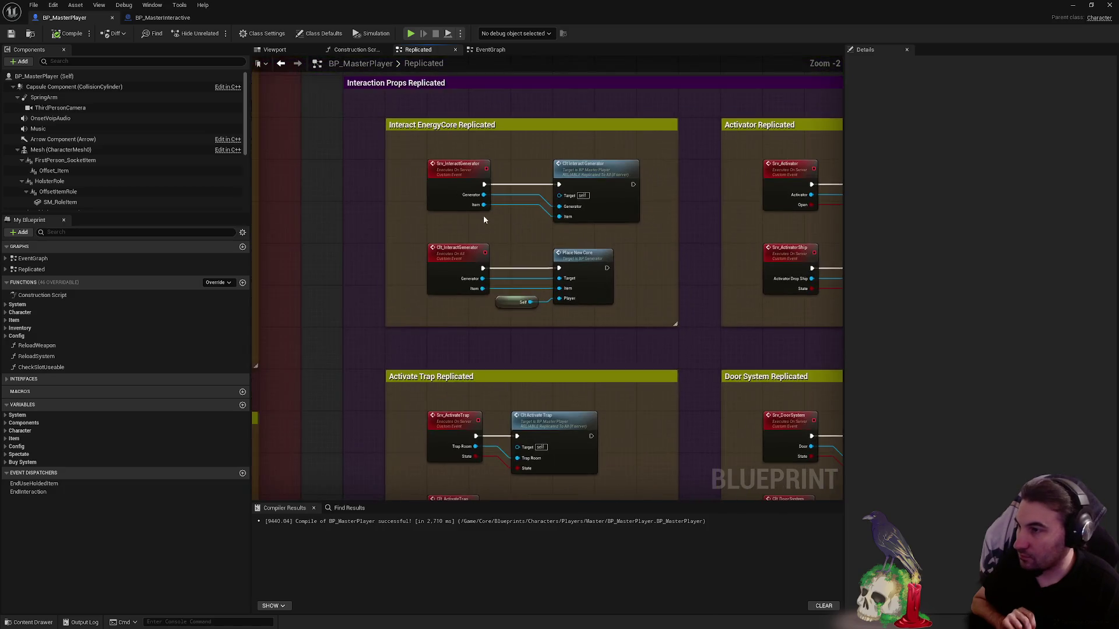
pyautogui.scroll(4, 494, 219)
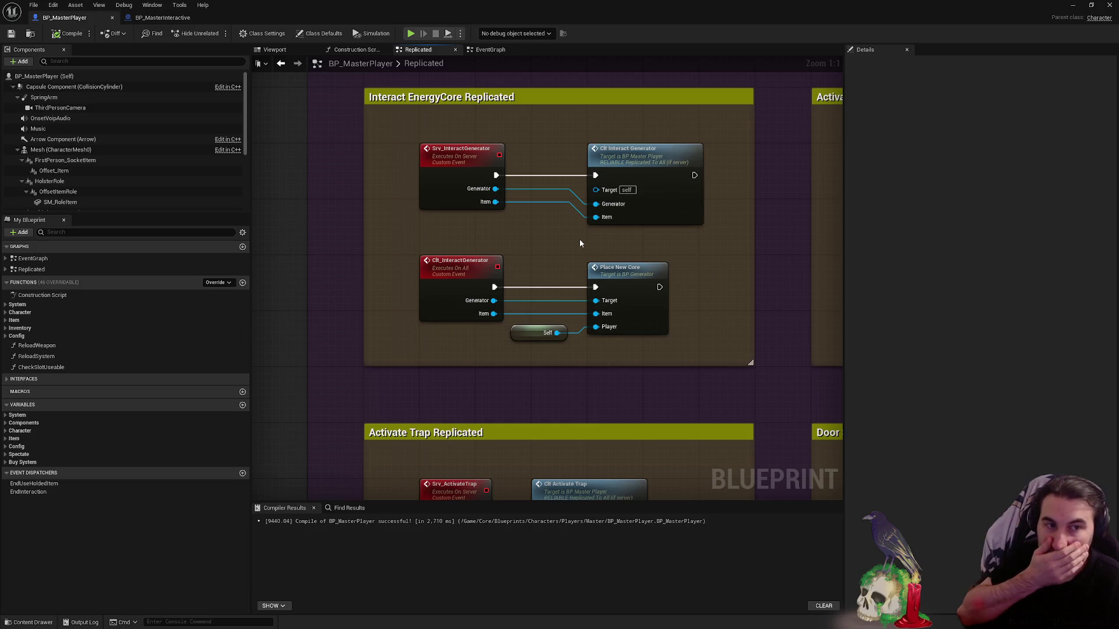
pyautogui.scroll(-4, 576, 250)
pyautogui.scroll(3, 552, 270)
pyautogui.scroll(-4, 507, 253)
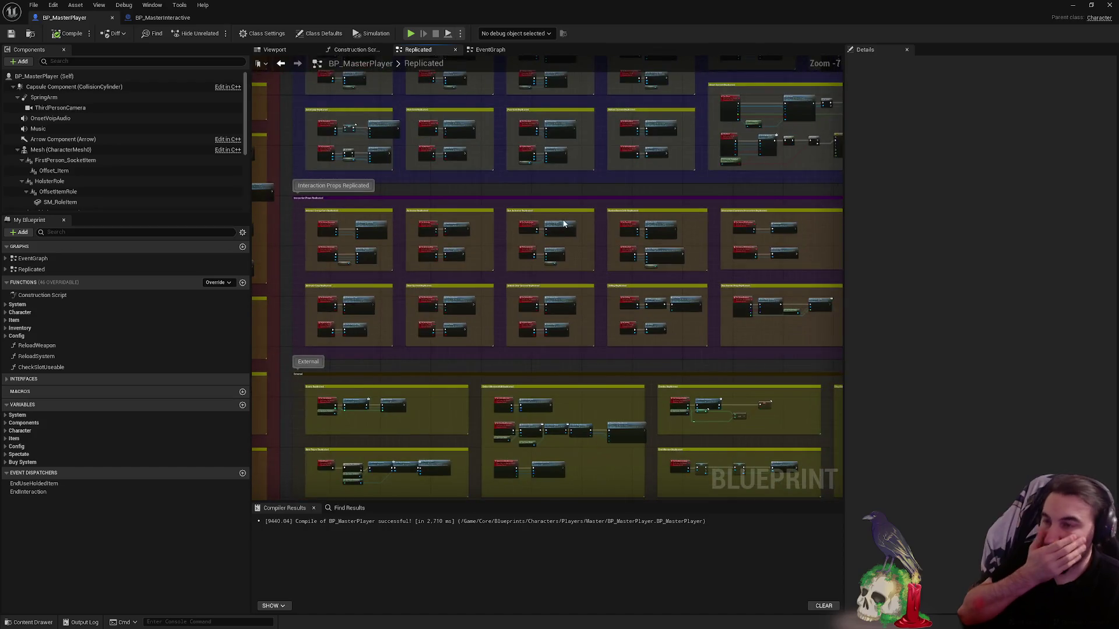
pyautogui.scroll(3, 568, 250)
pyautogui.scroll(2, 612, 246)
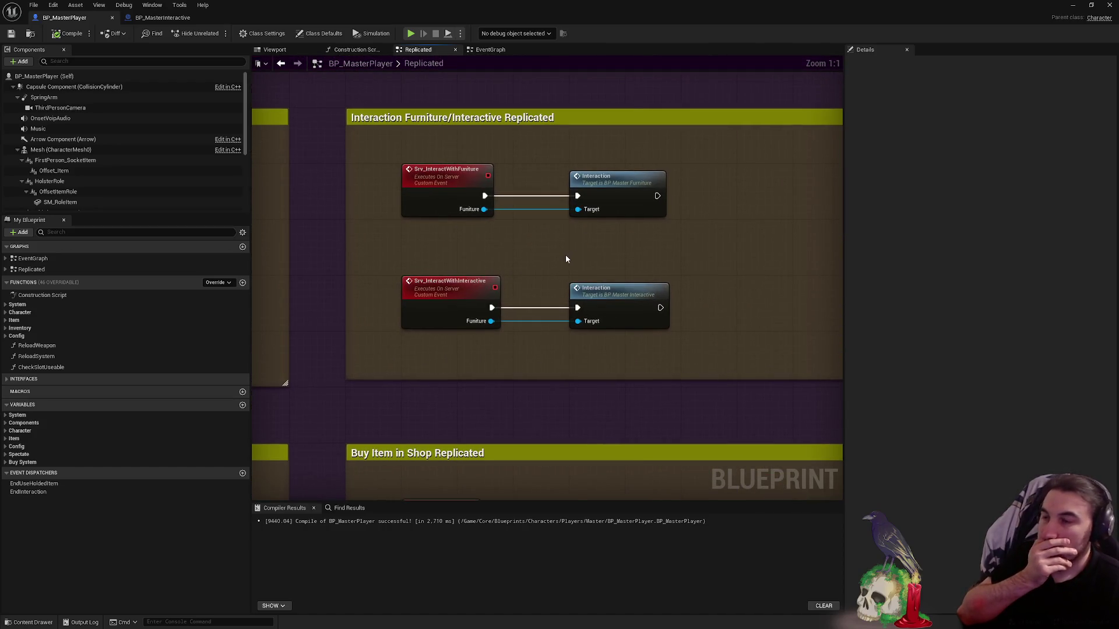